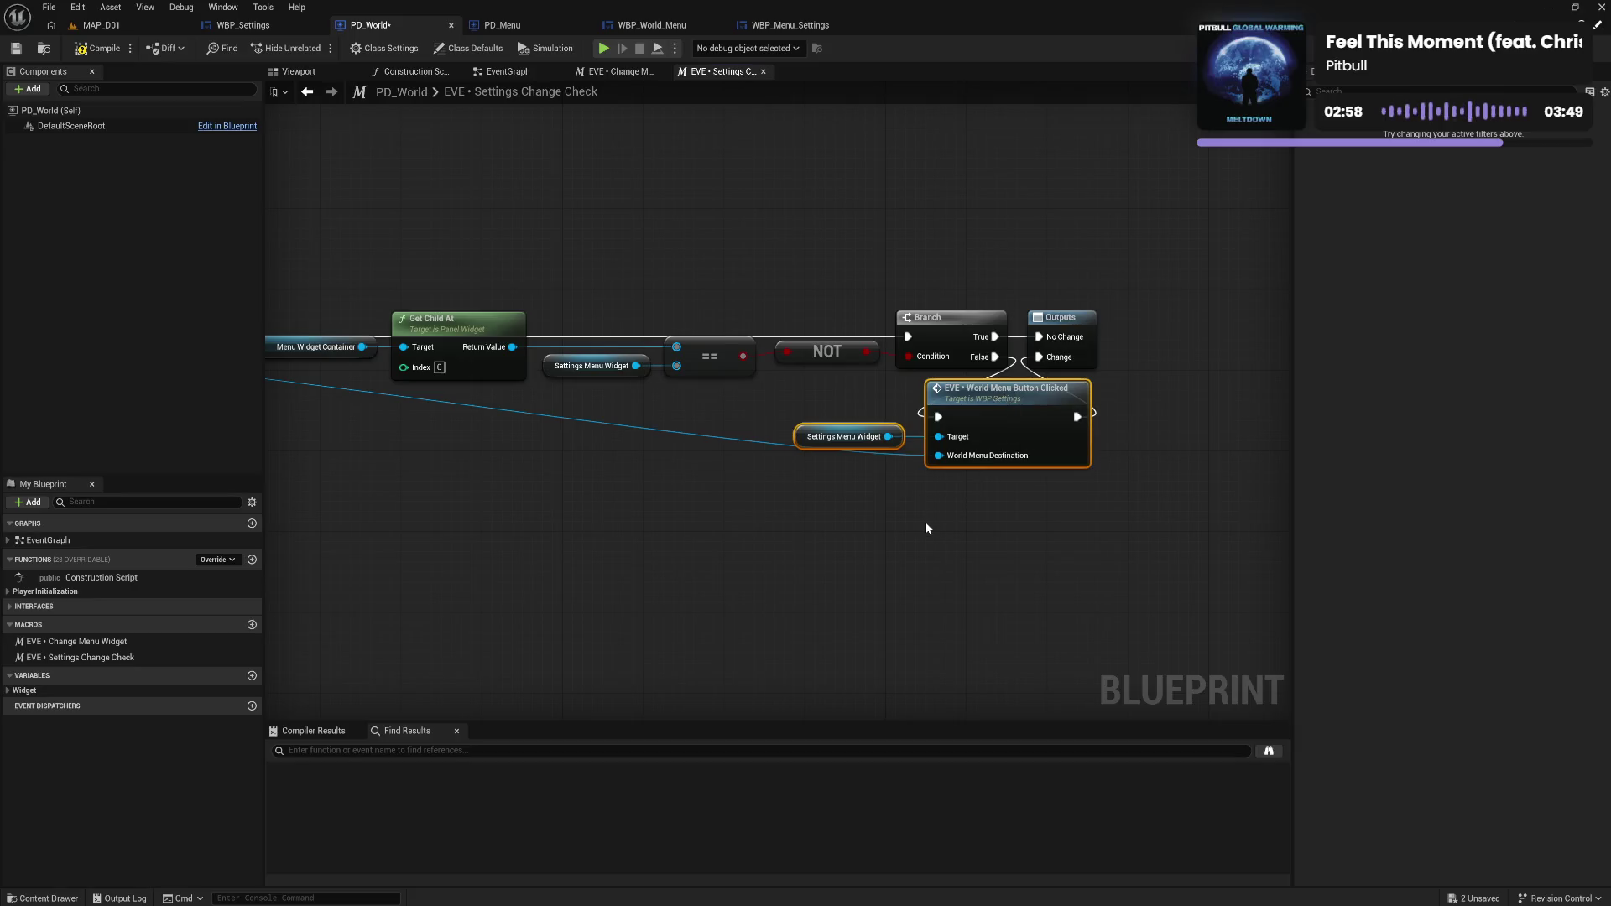
Nudge the macro's Inputs node slightly right, review the node chain through Outputs, and compile.
click(924, 522)
mouse_move(834, 532)
mouse_down()
mouse_move(953, 514)
mouse_move(898, 511)
mouse_move(1005, 519)
mouse_up()
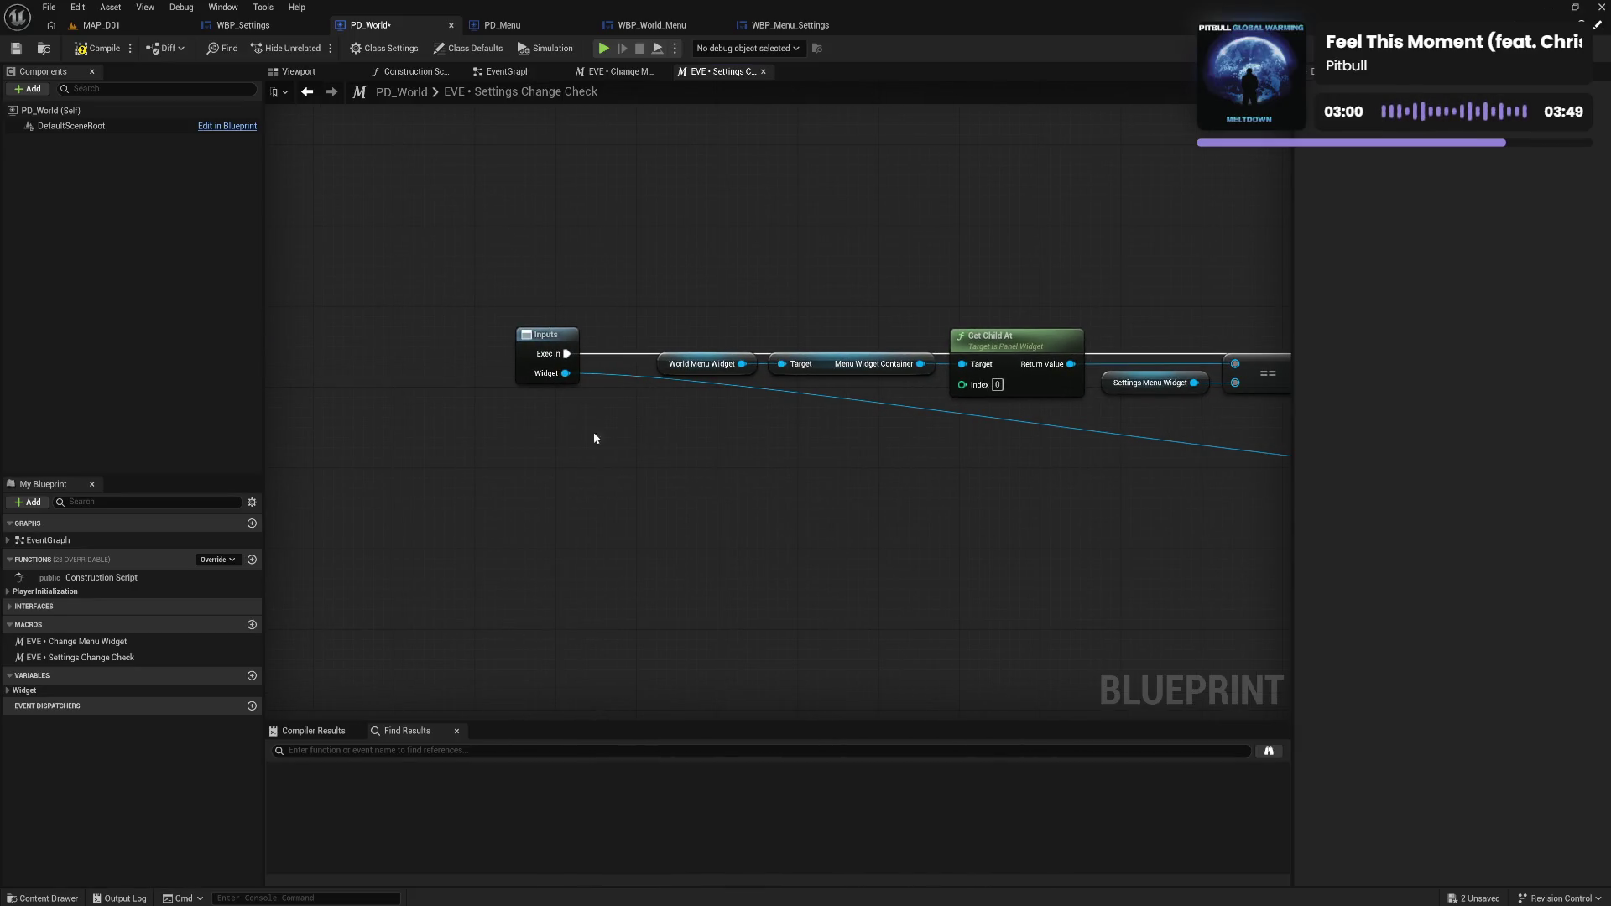
mouse_move(531, 355)
mouse_down()
mouse_move(591, 364)
mouse_move(581, 344)
mouse_up()
drag(1105, 470, 639, 432)
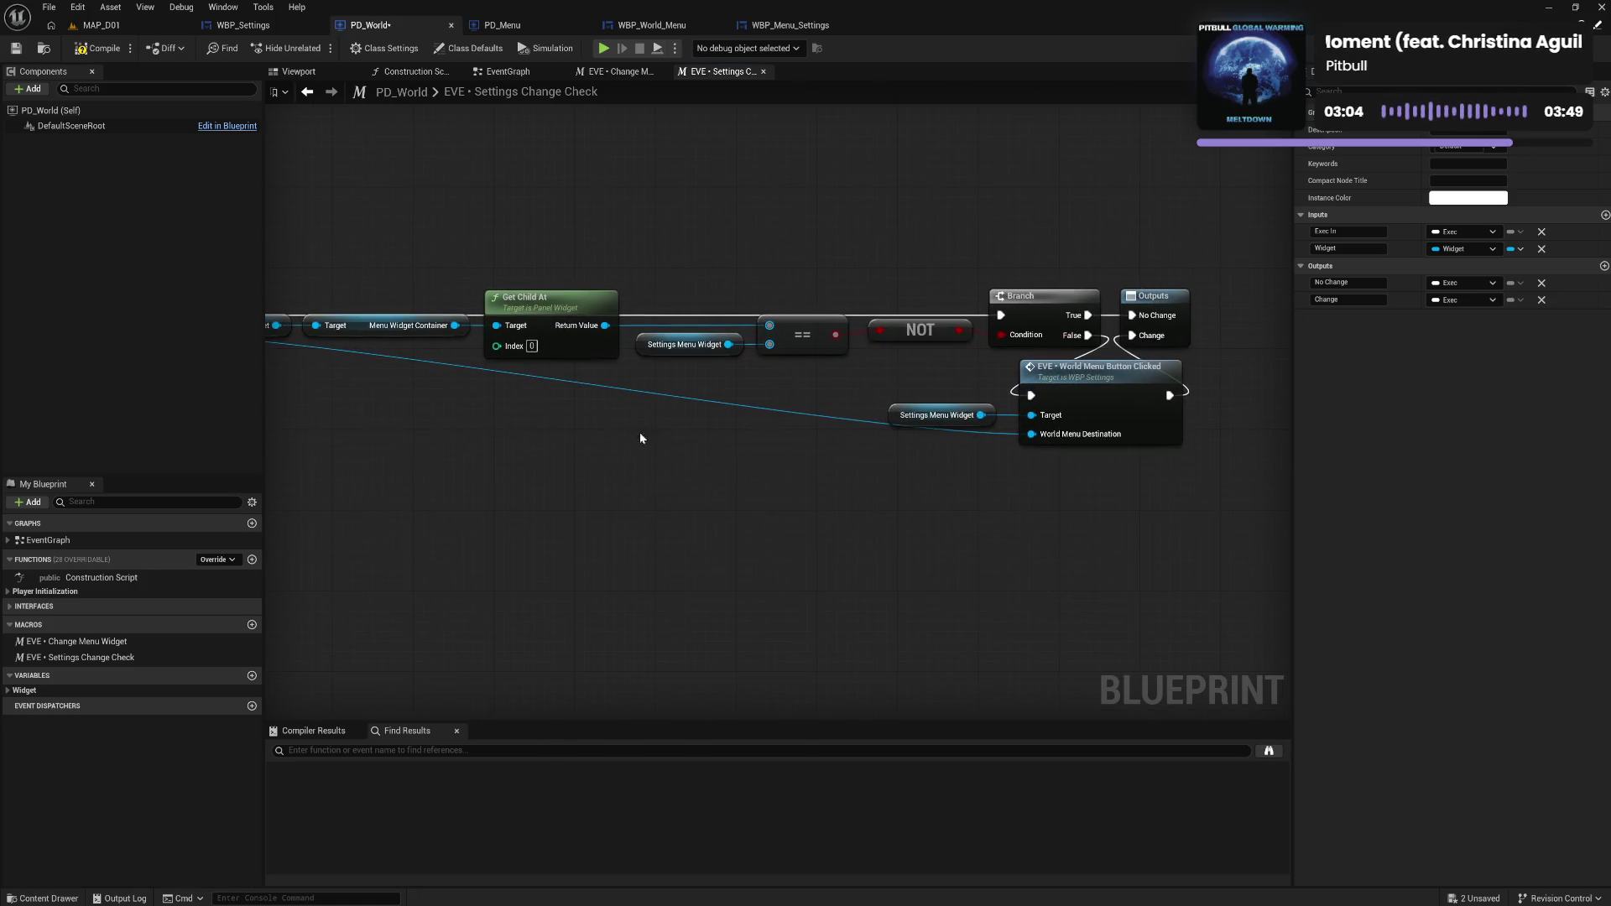
drag(404, 273, 559, 286)
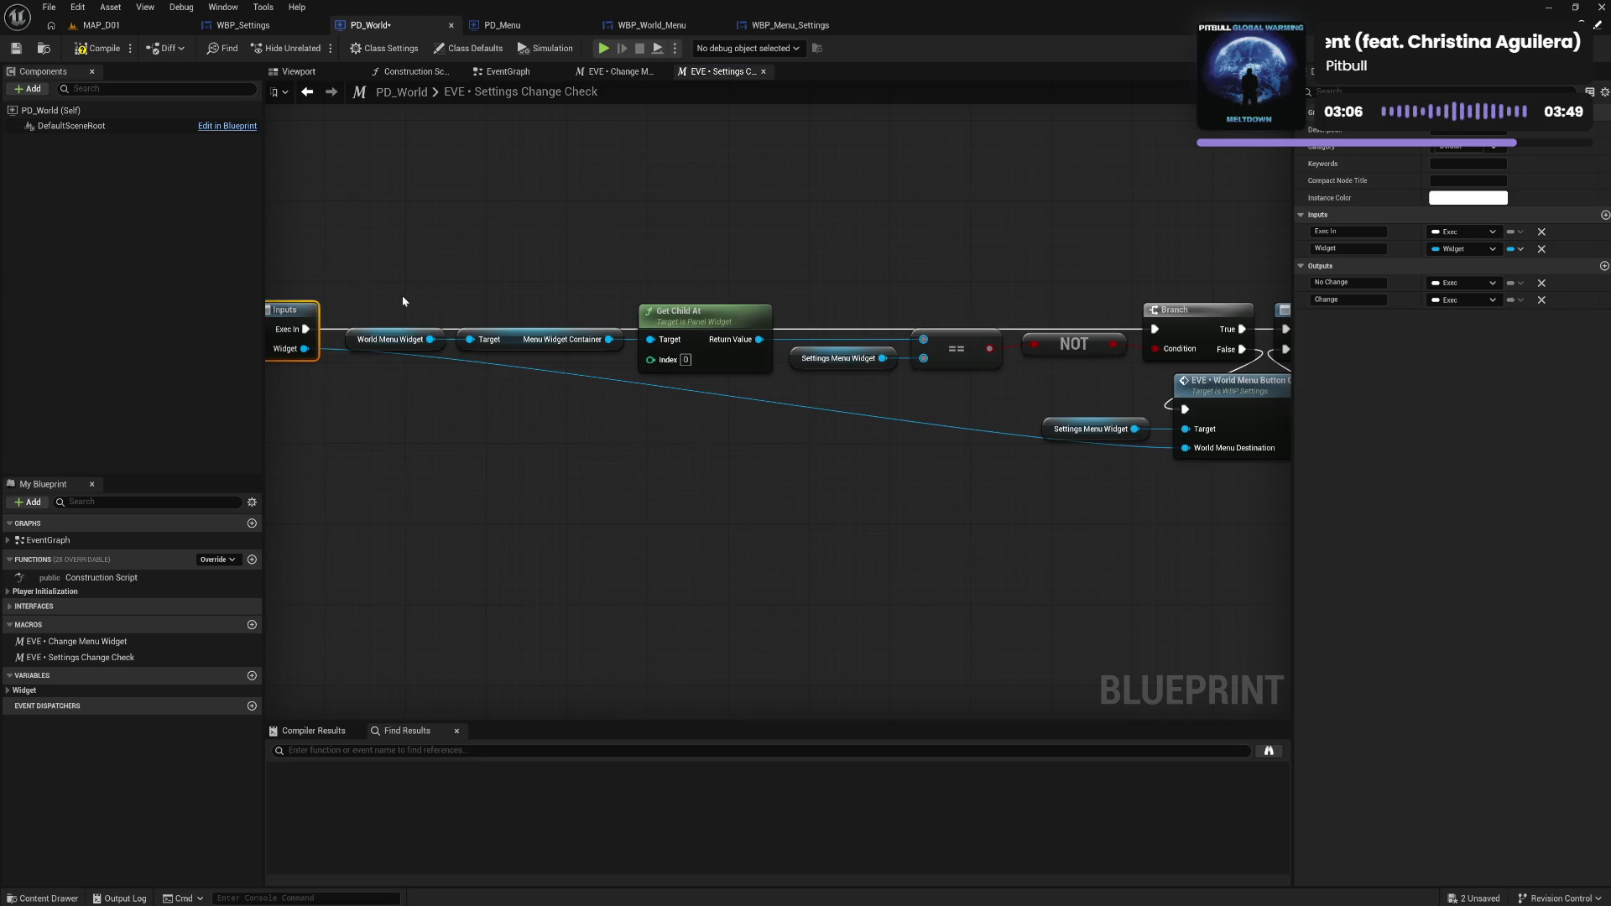
drag(402, 304, 1183, 363)
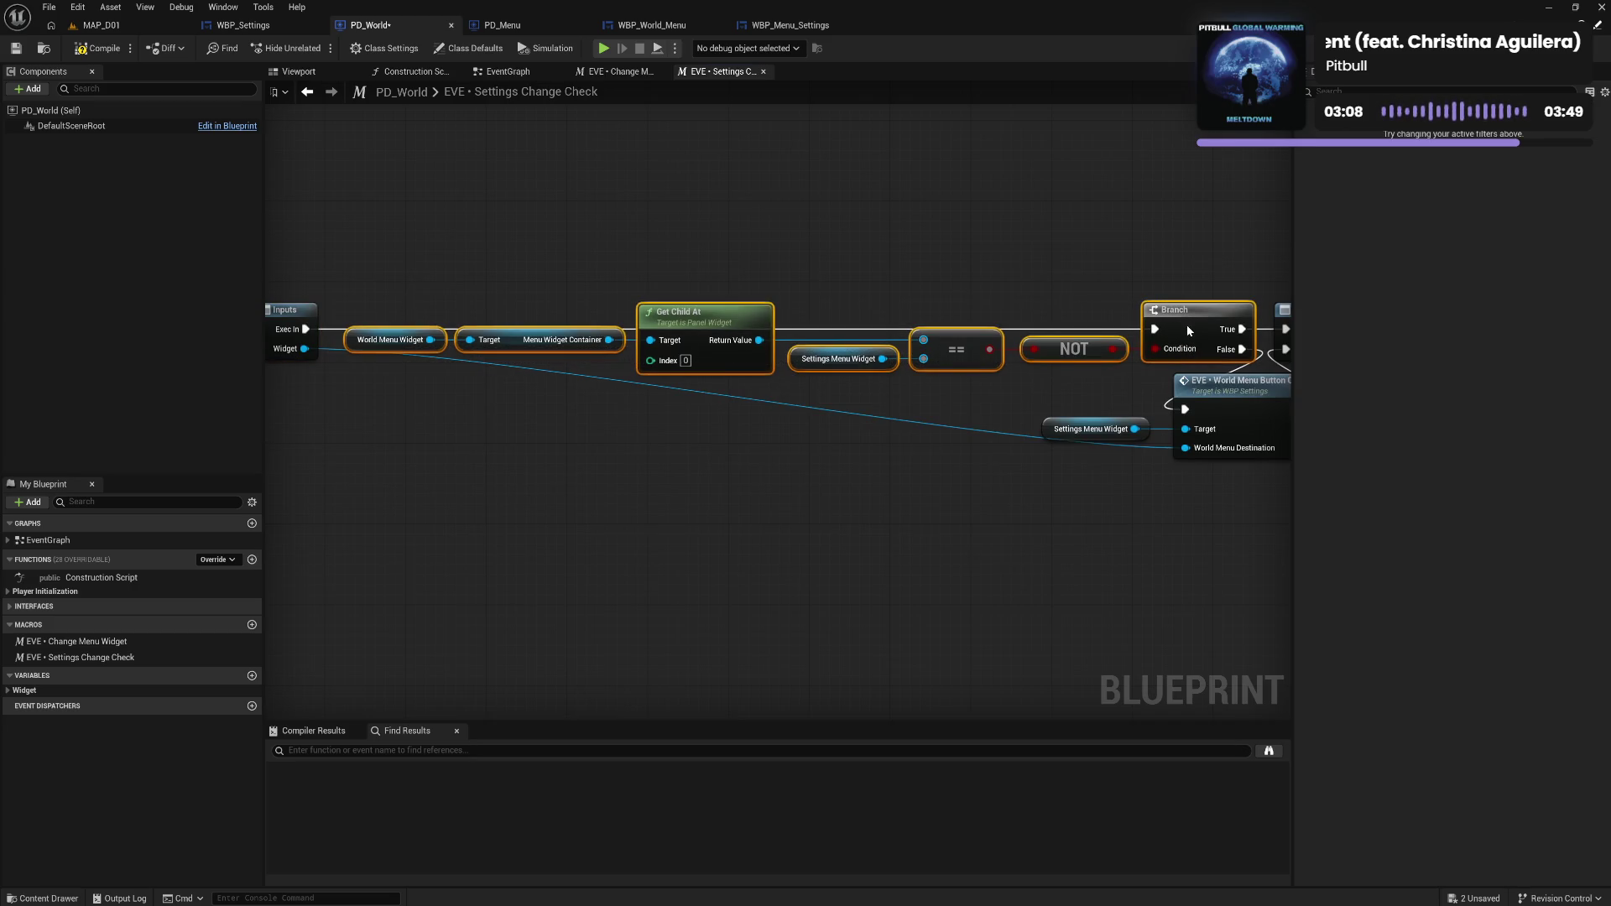
drag(921, 401, 758, 398)
click(759, 398)
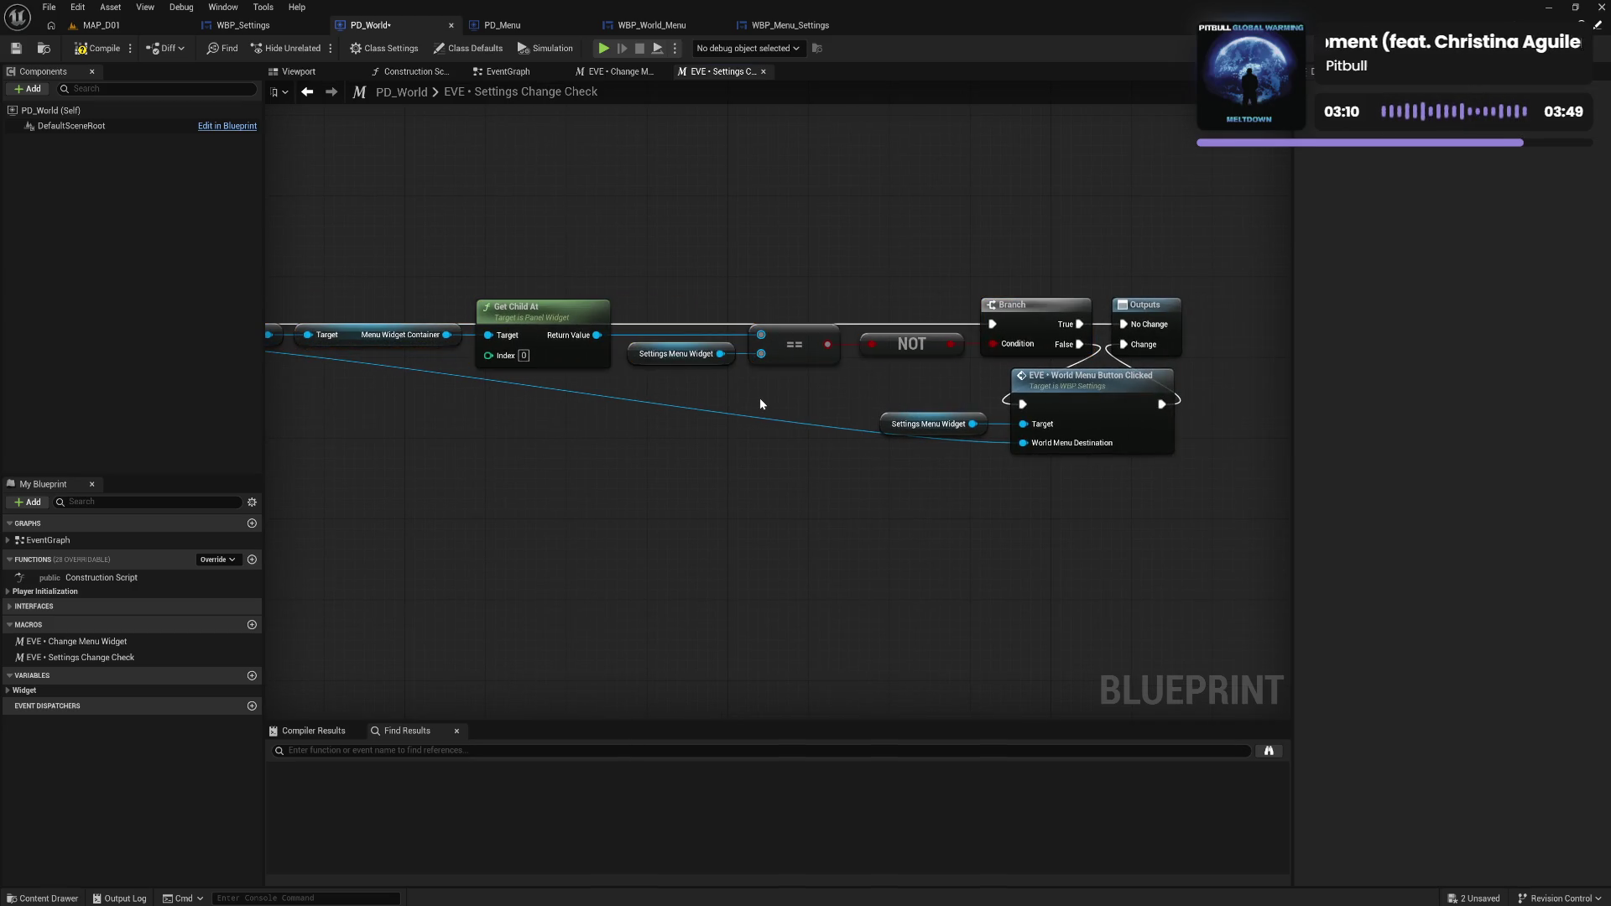
drag(591, 401, 740, 410)
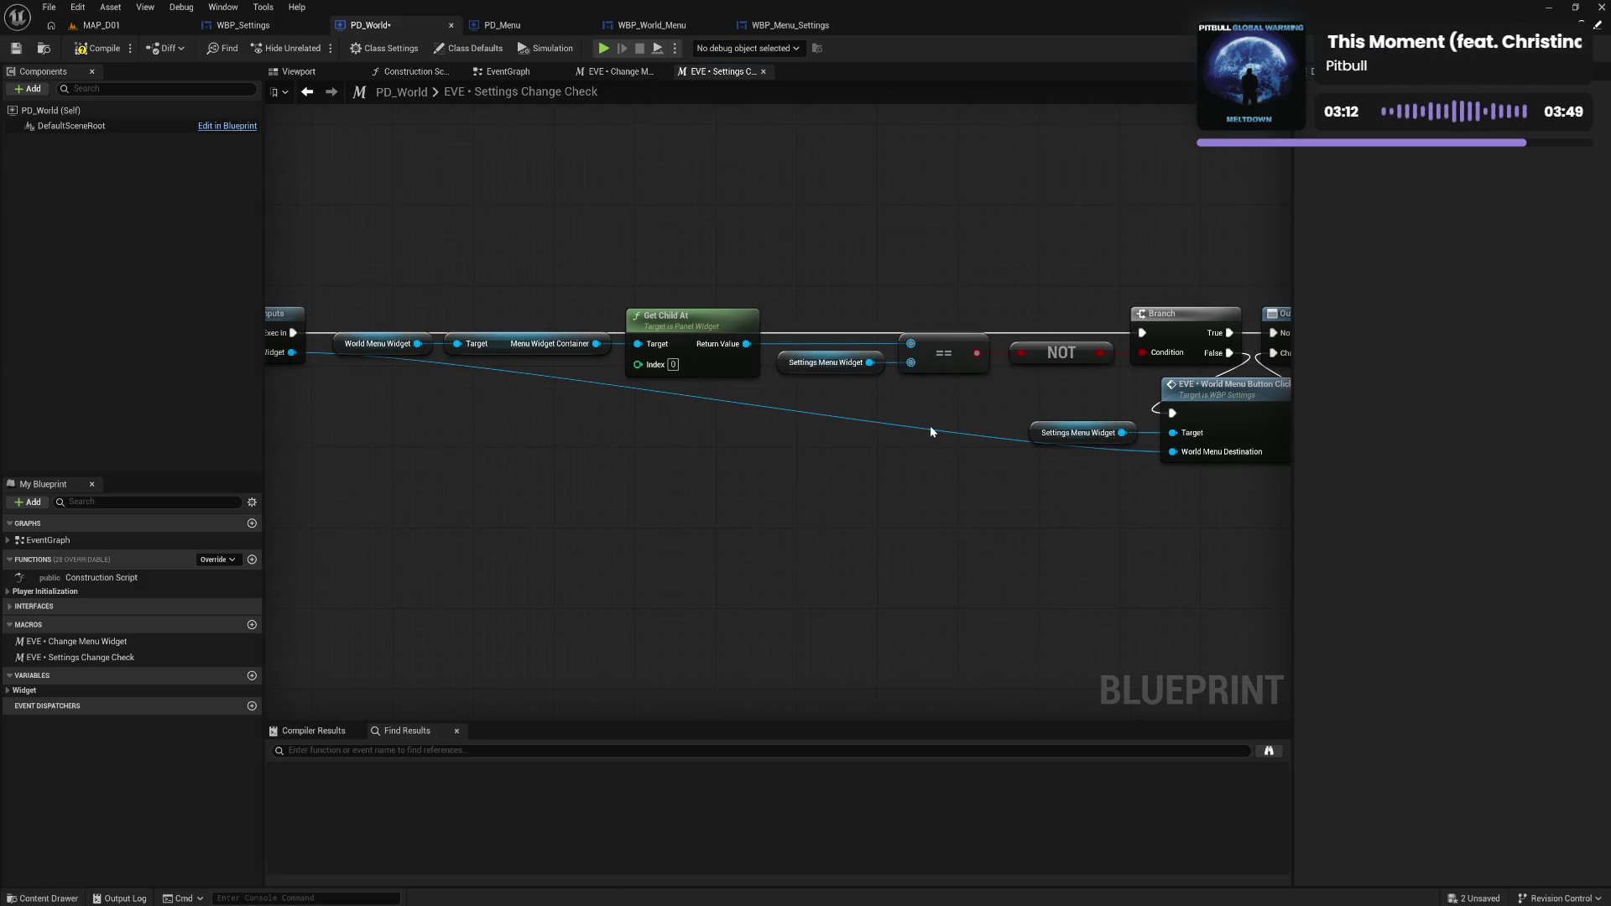
mouse_move(931, 428)
mouse_down()
mouse_move(679, 434)
mouse_move(821, 432)
mouse_up()
drag(638, 434, 795, 443)
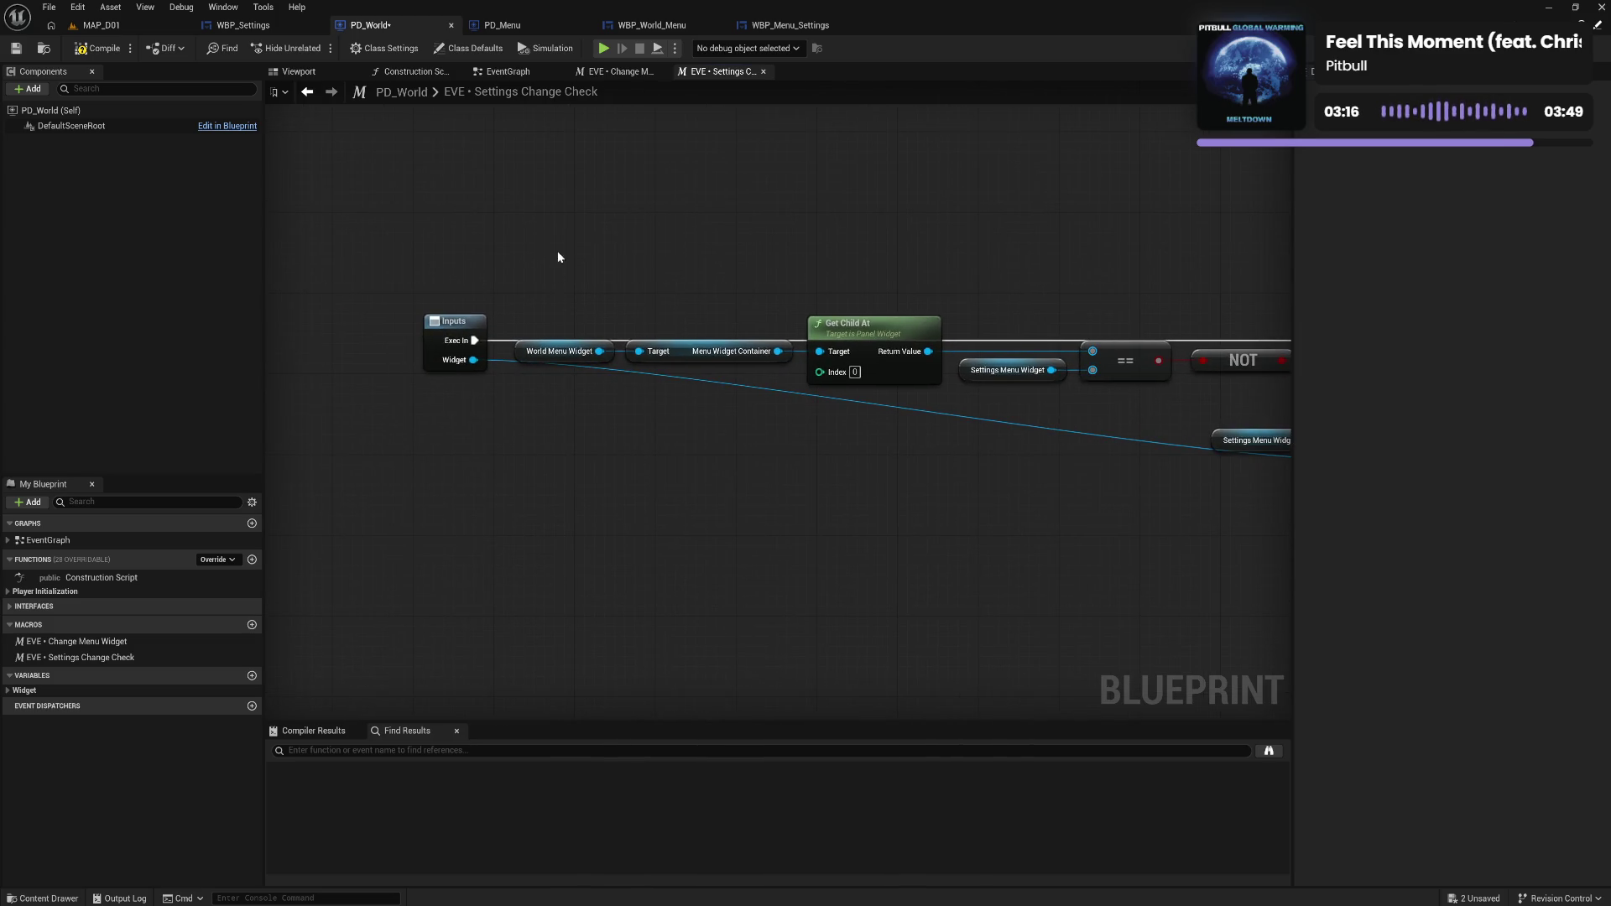
click(97, 50)
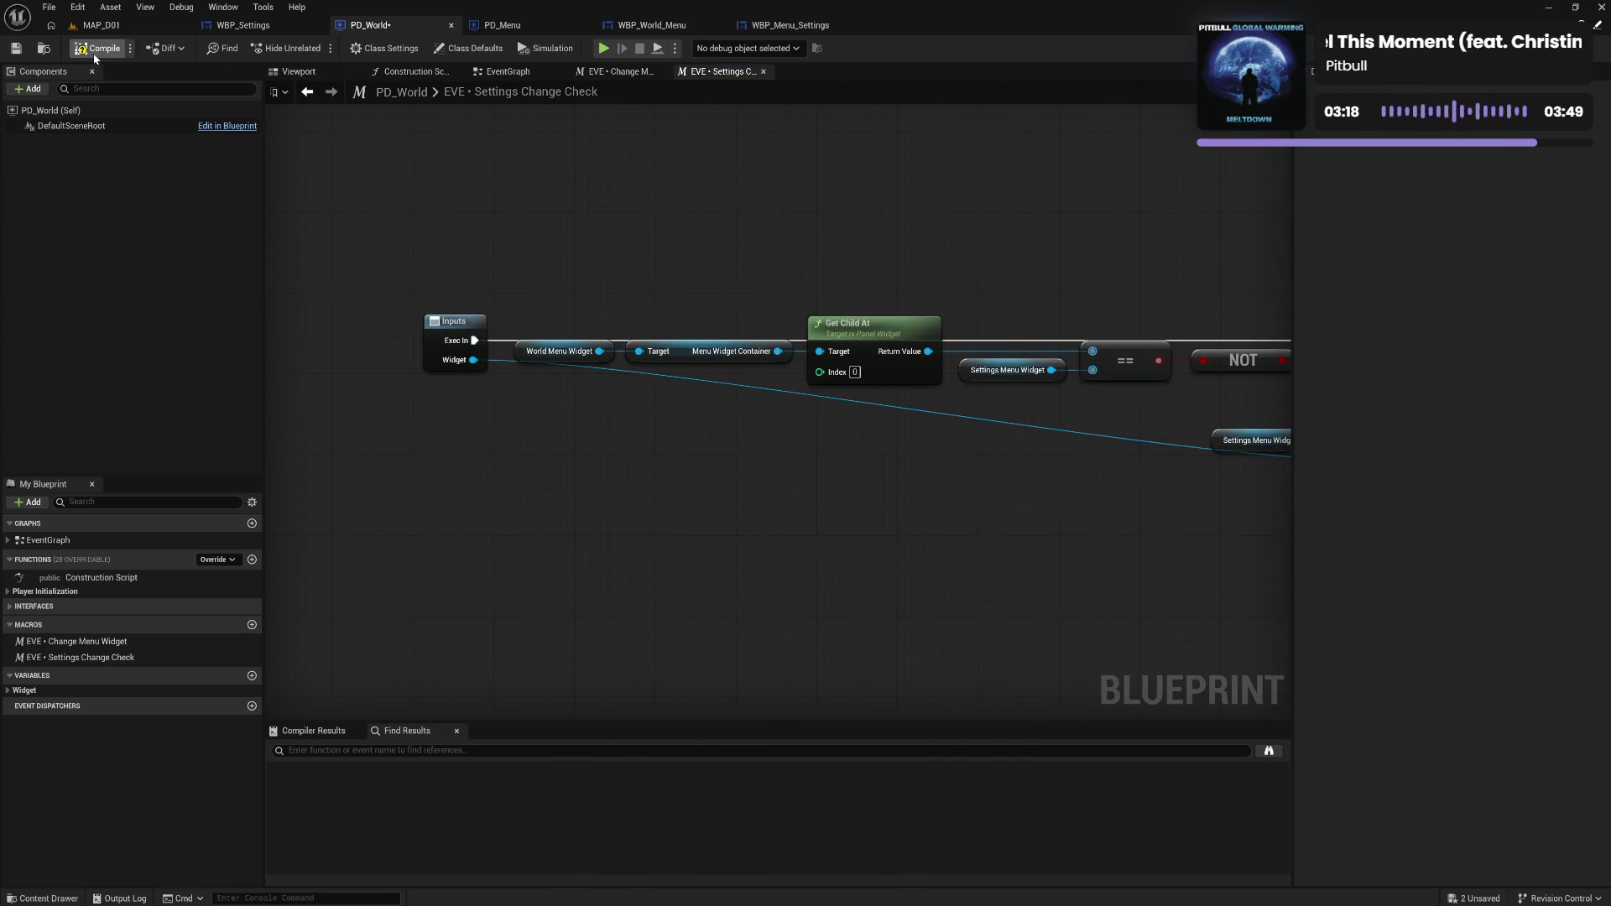
Replace 'Change' with 'Widget' so the macro reads 'EVE • Settings Widget Check'.
click(143, 661)
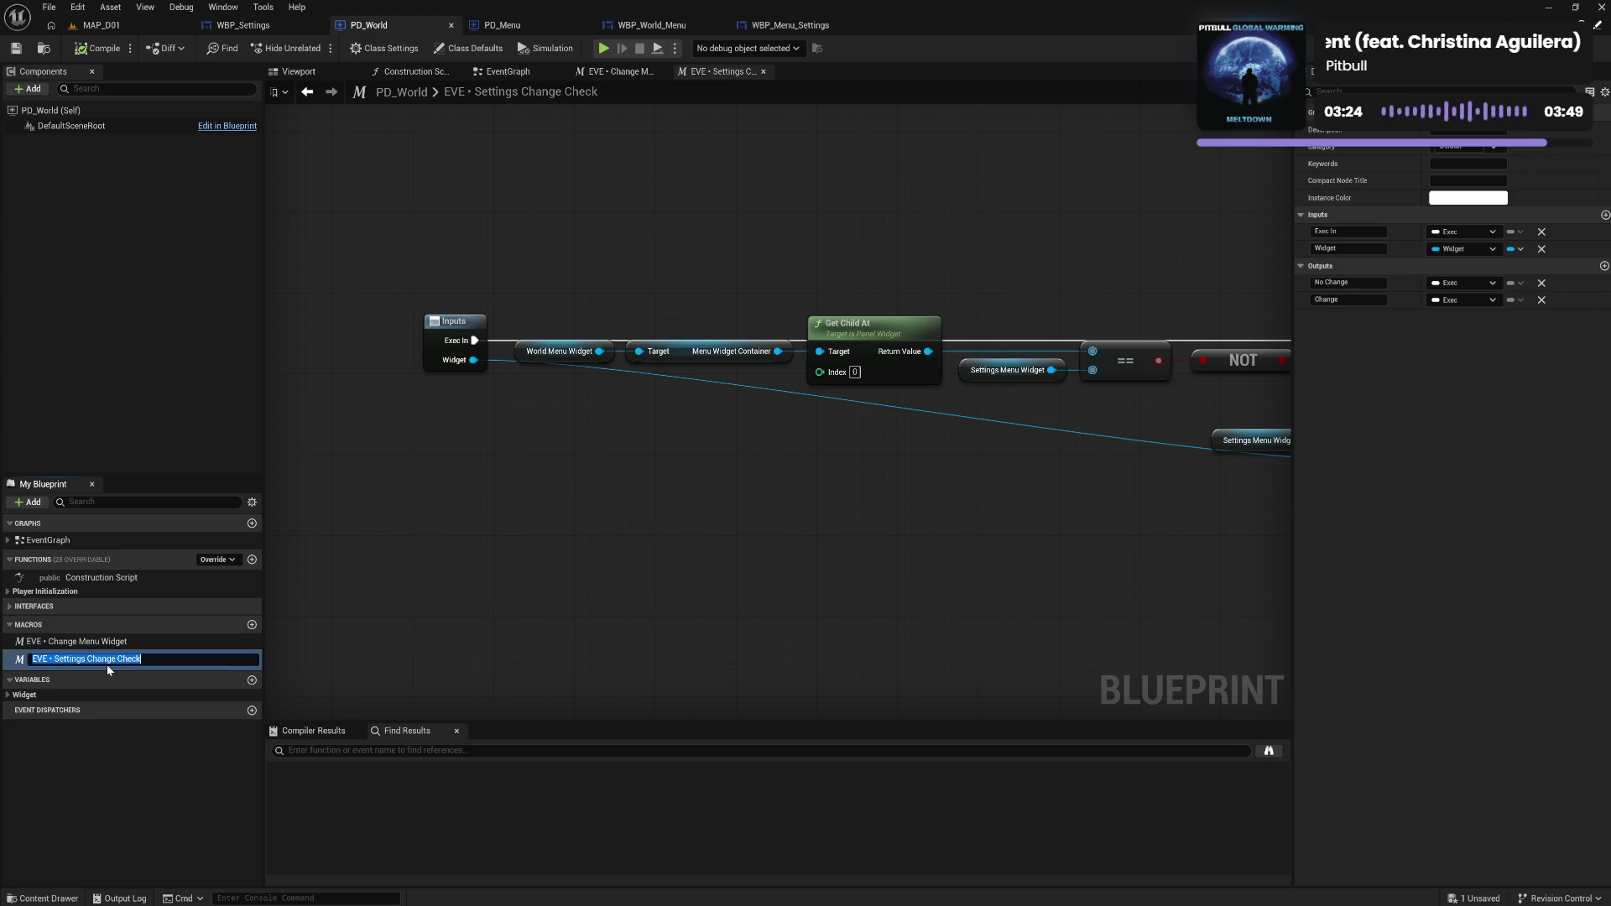
click(143, 661)
mouse_move(117, 659)
mouse_down()
mouse_move(54, 658)
mouse_move(108, 658)
mouse_move(87, 658)
mouse_up()
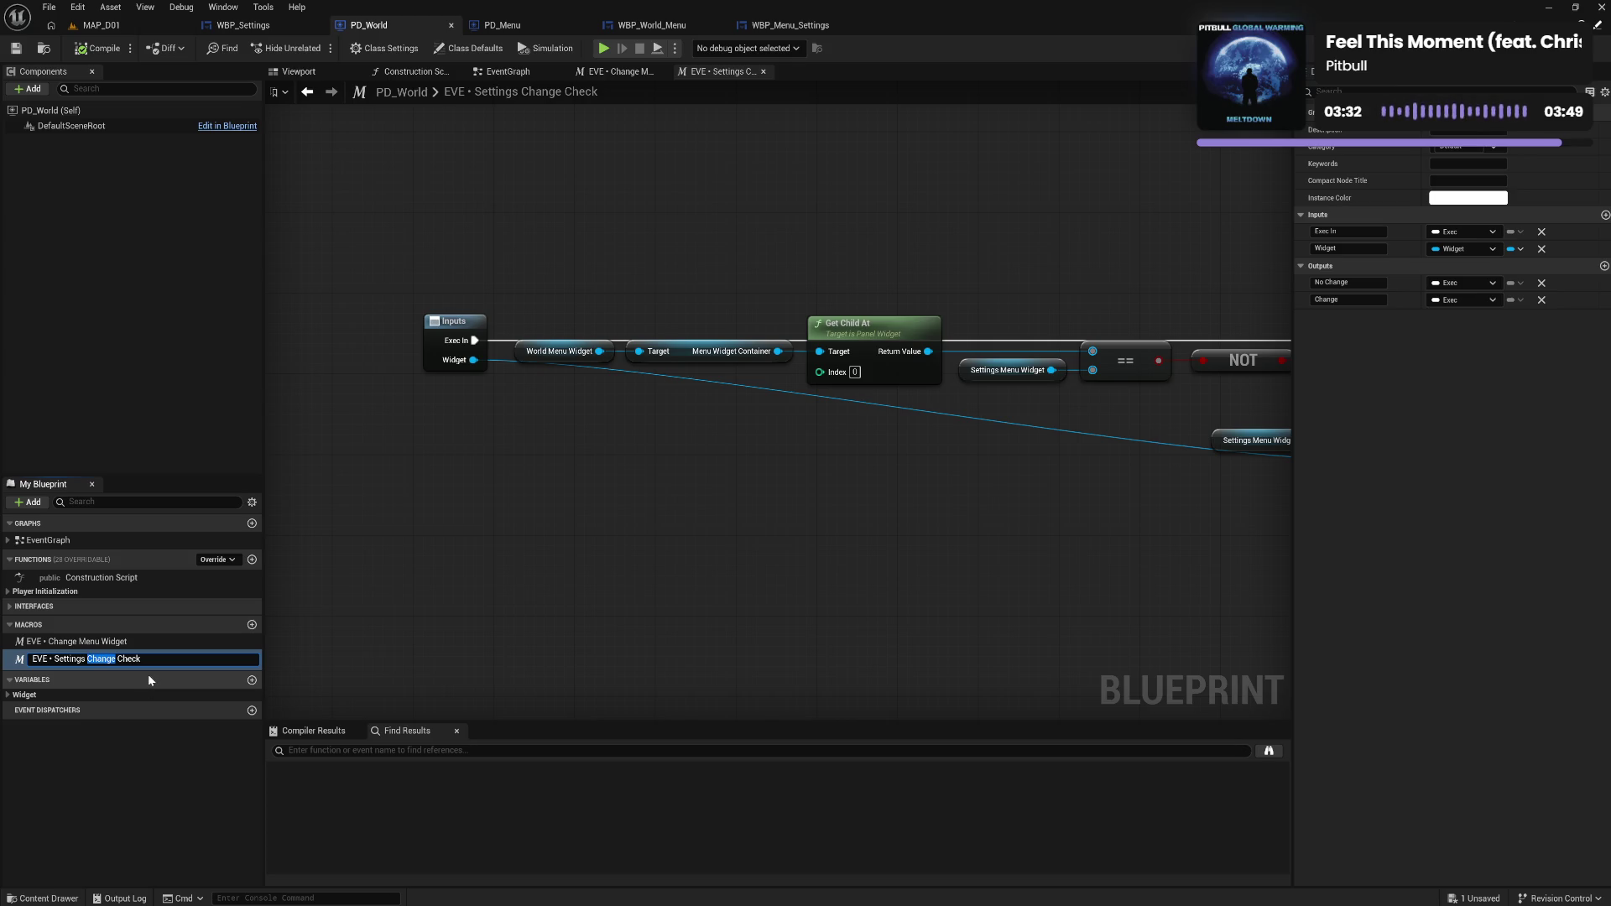
text(Widg)
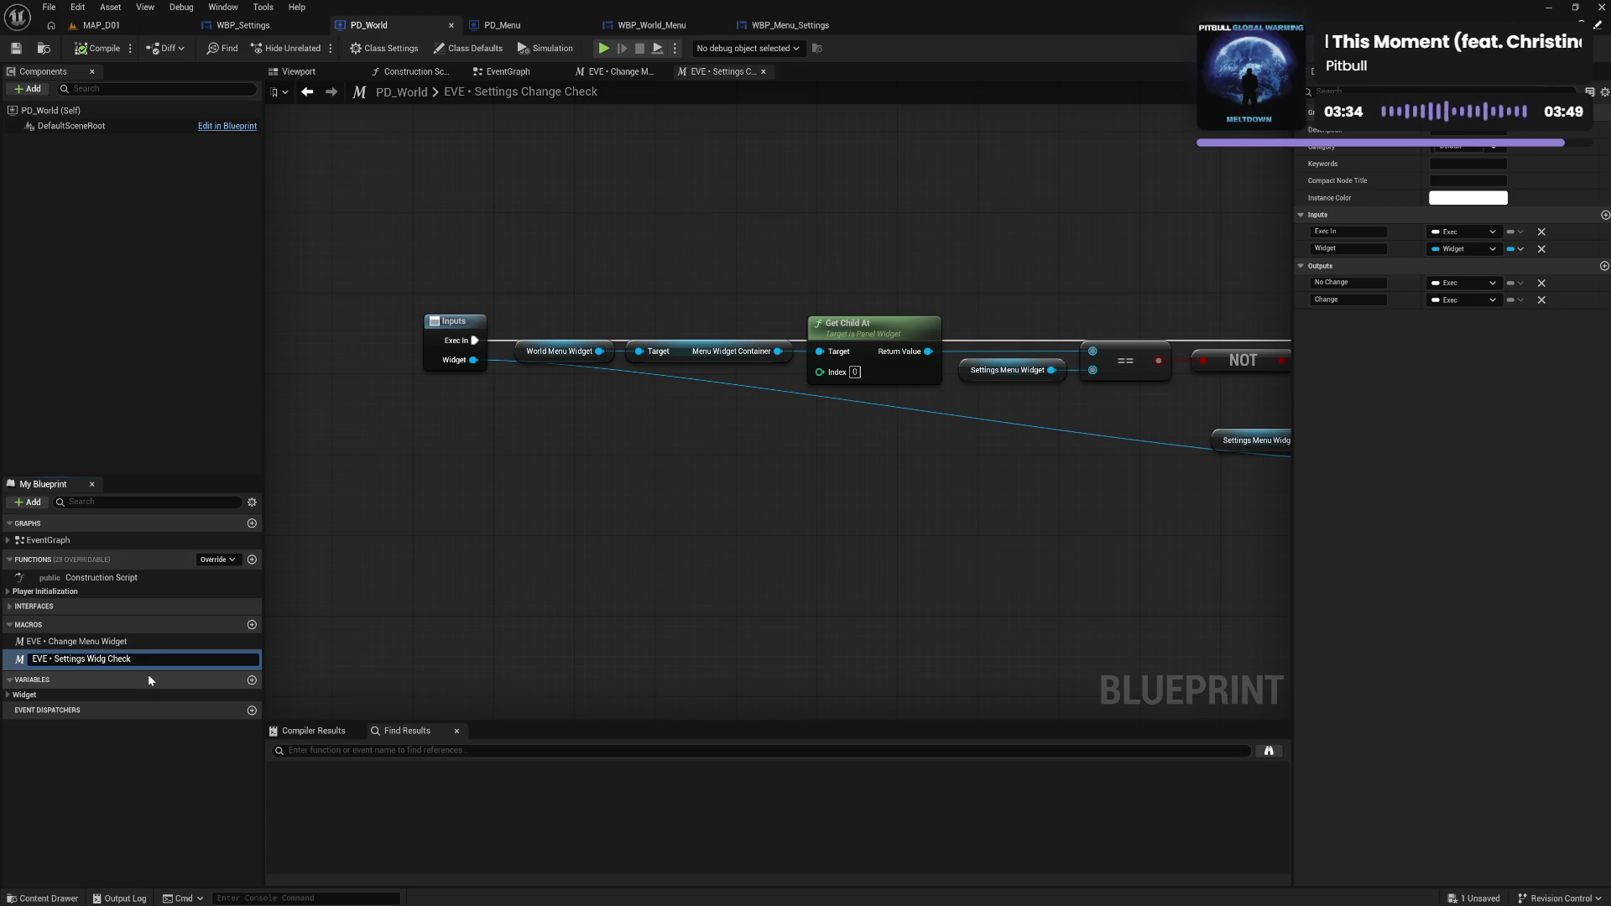
text(et)
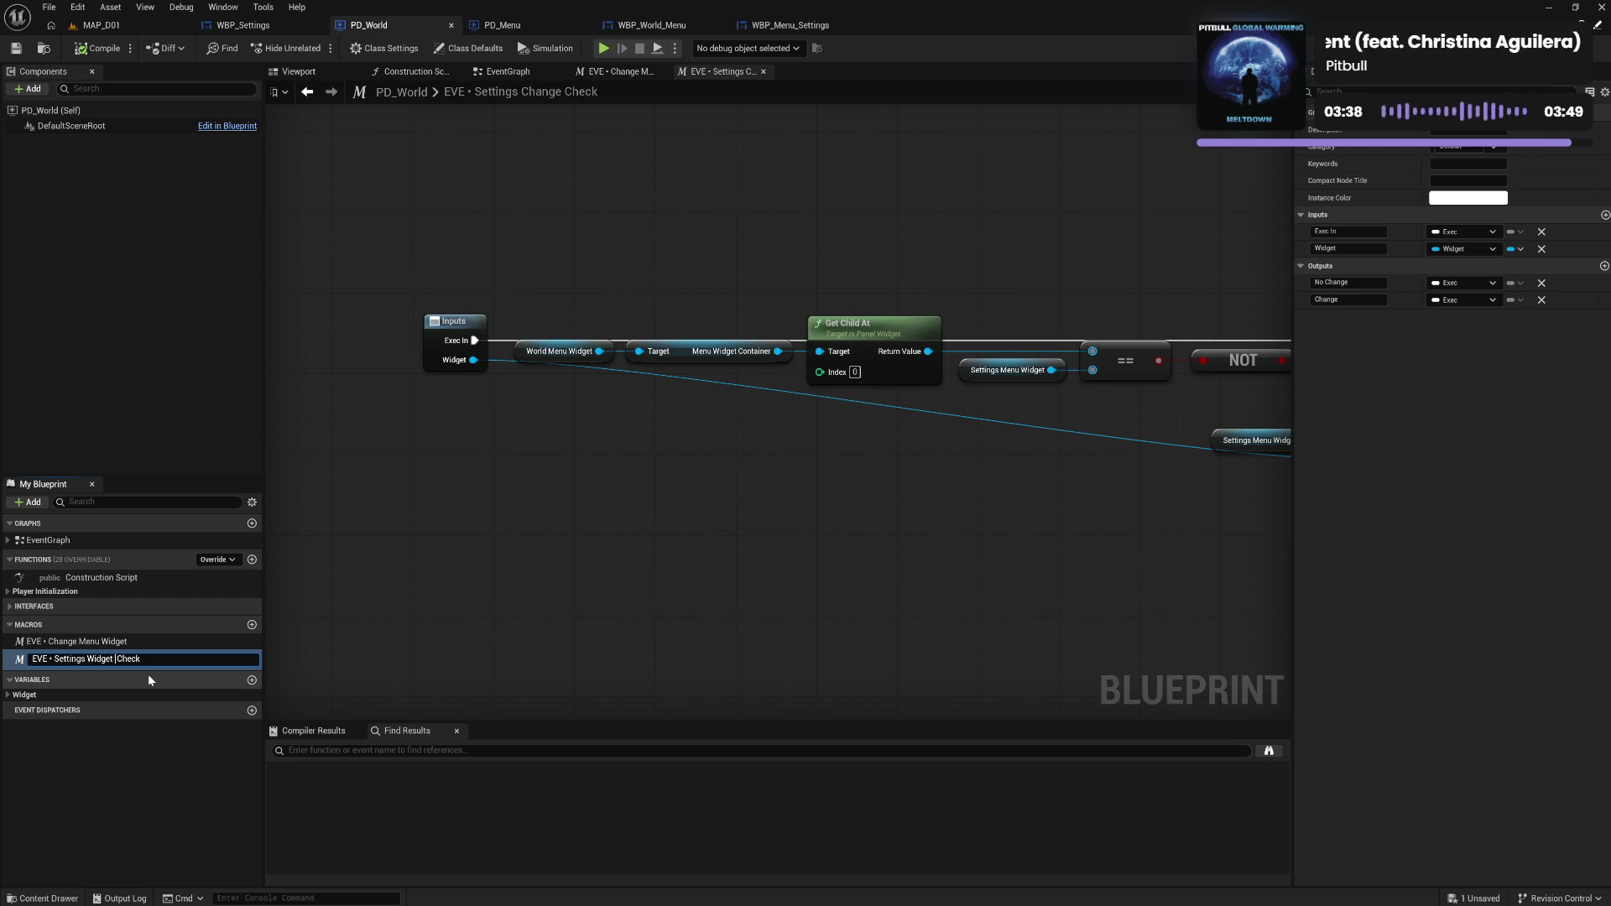
key(Return)
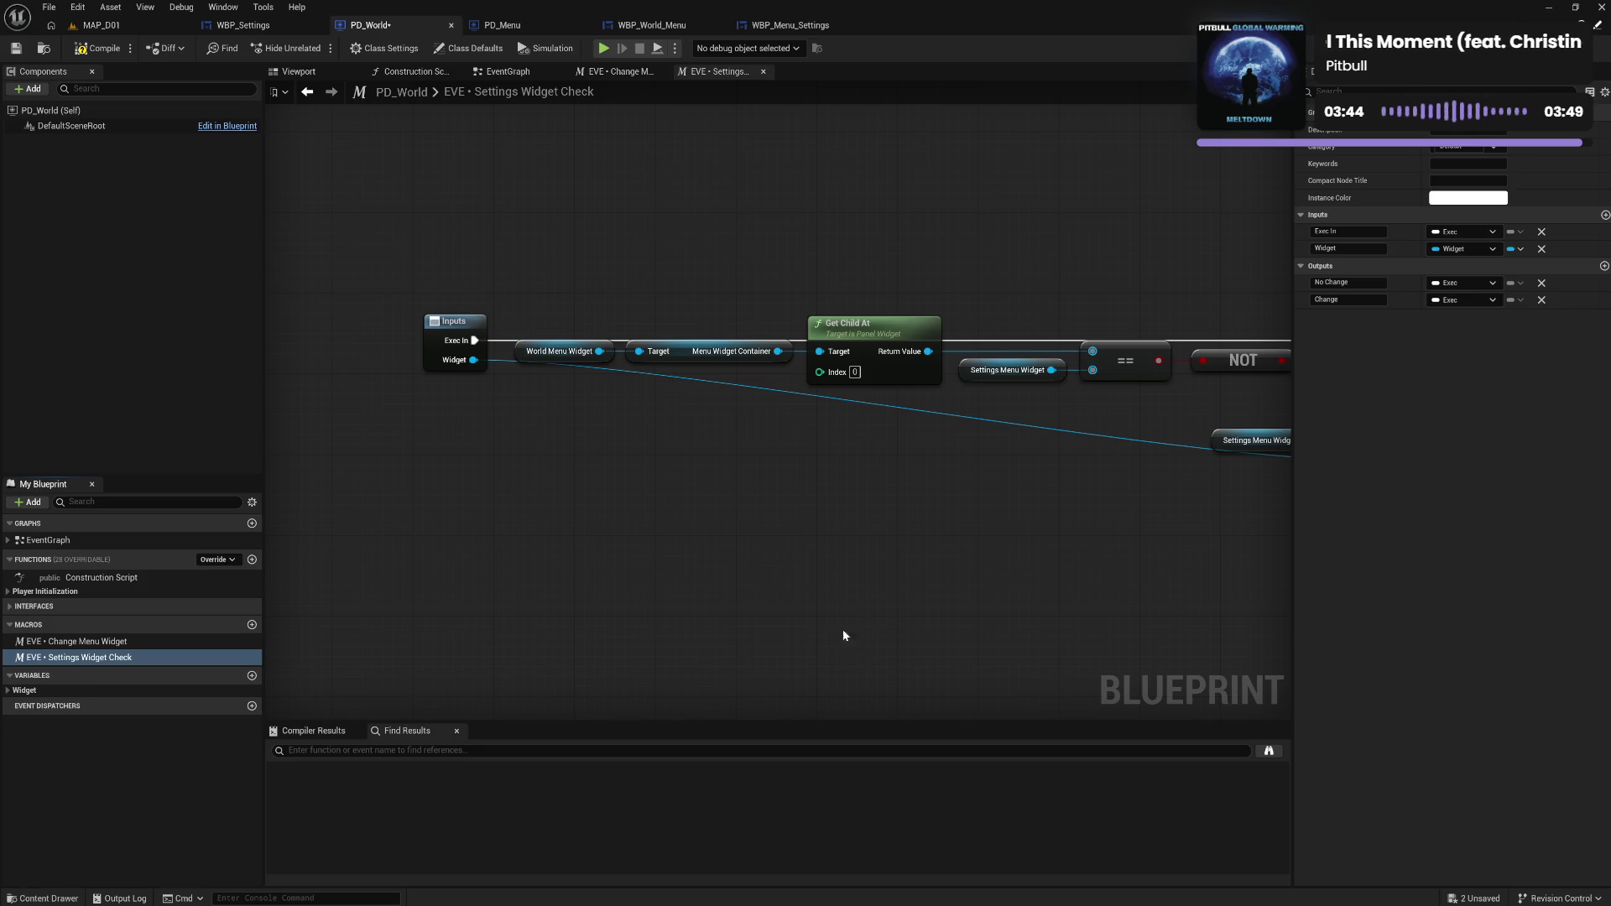
drag(896, 622, 562, 557)
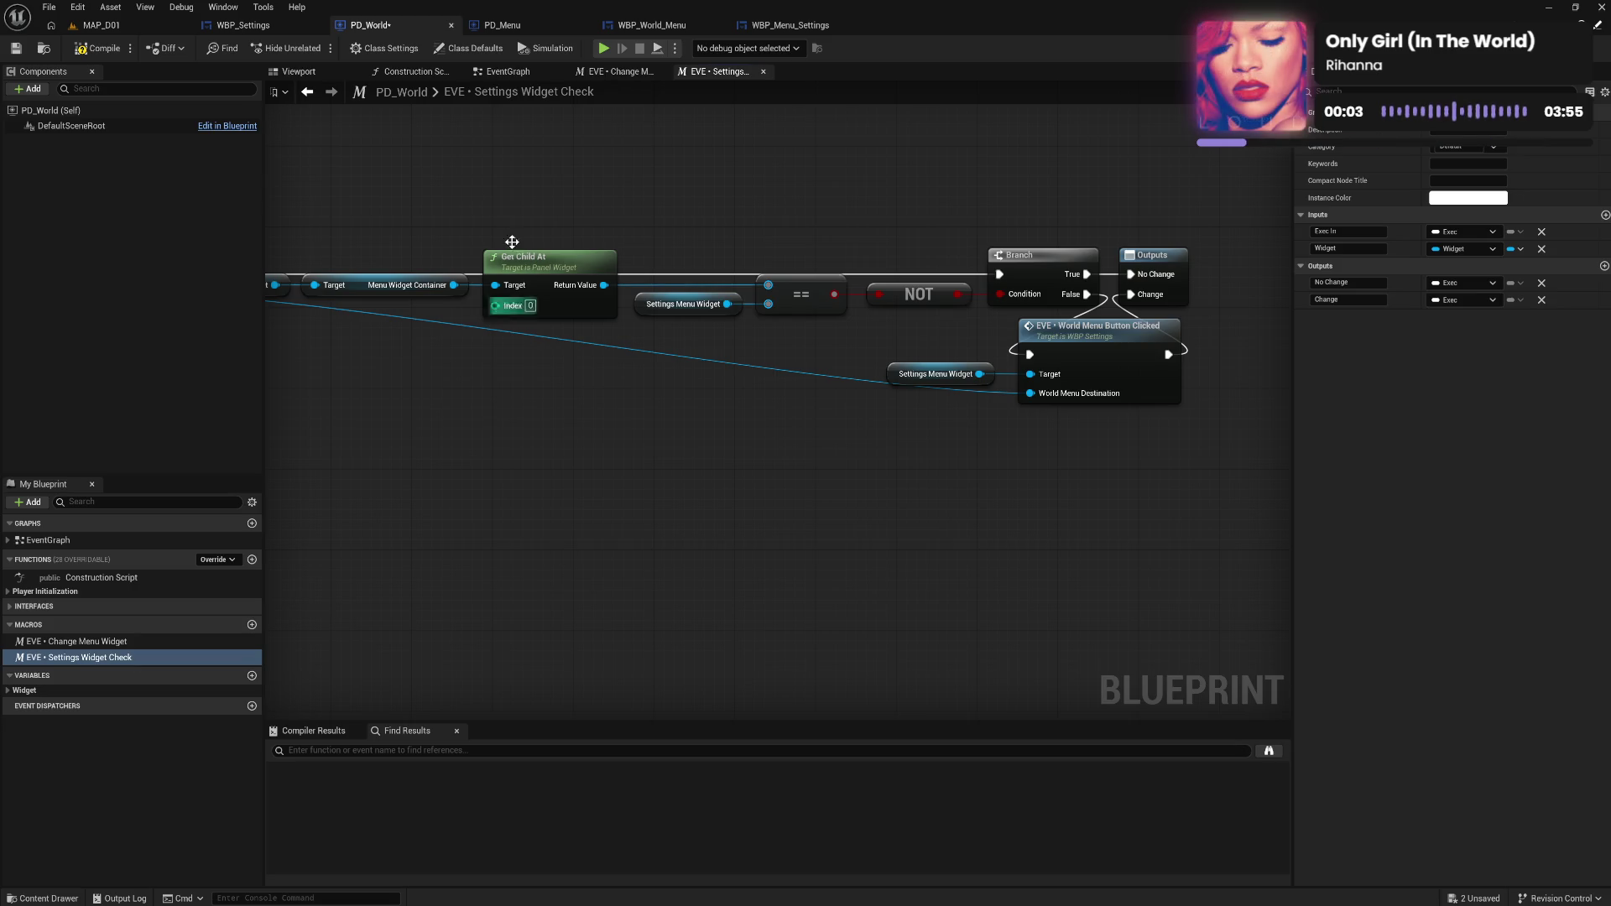
Switch to PD_World's EventGraph and compile the blueprint.
click(508, 71)
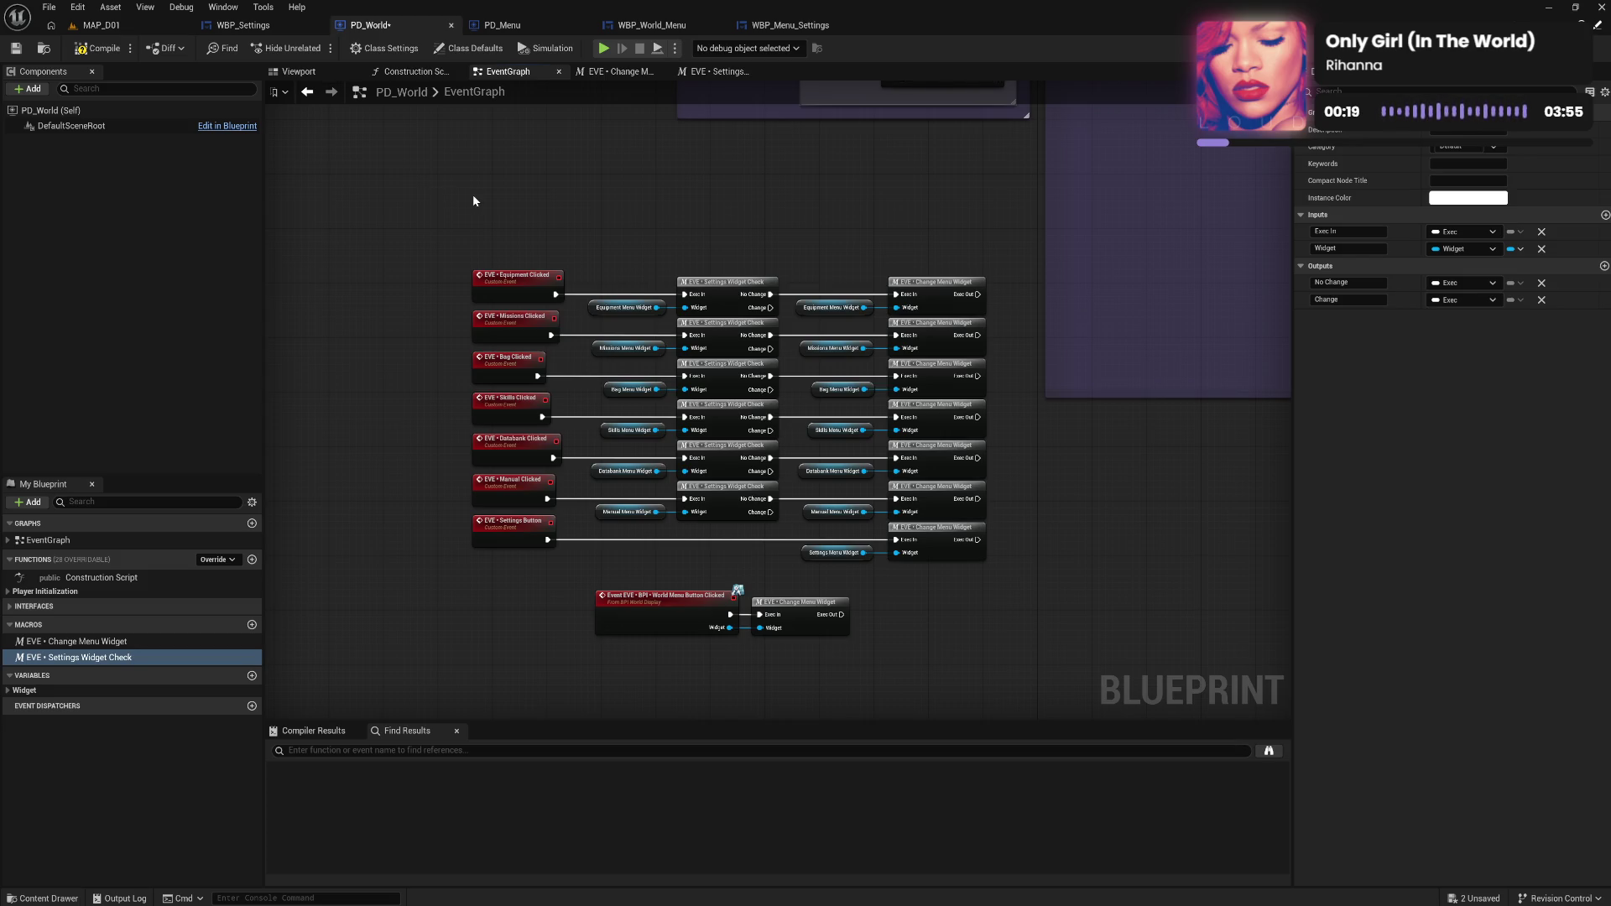
click(103, 52)
drag(596, 213, 555, 210)
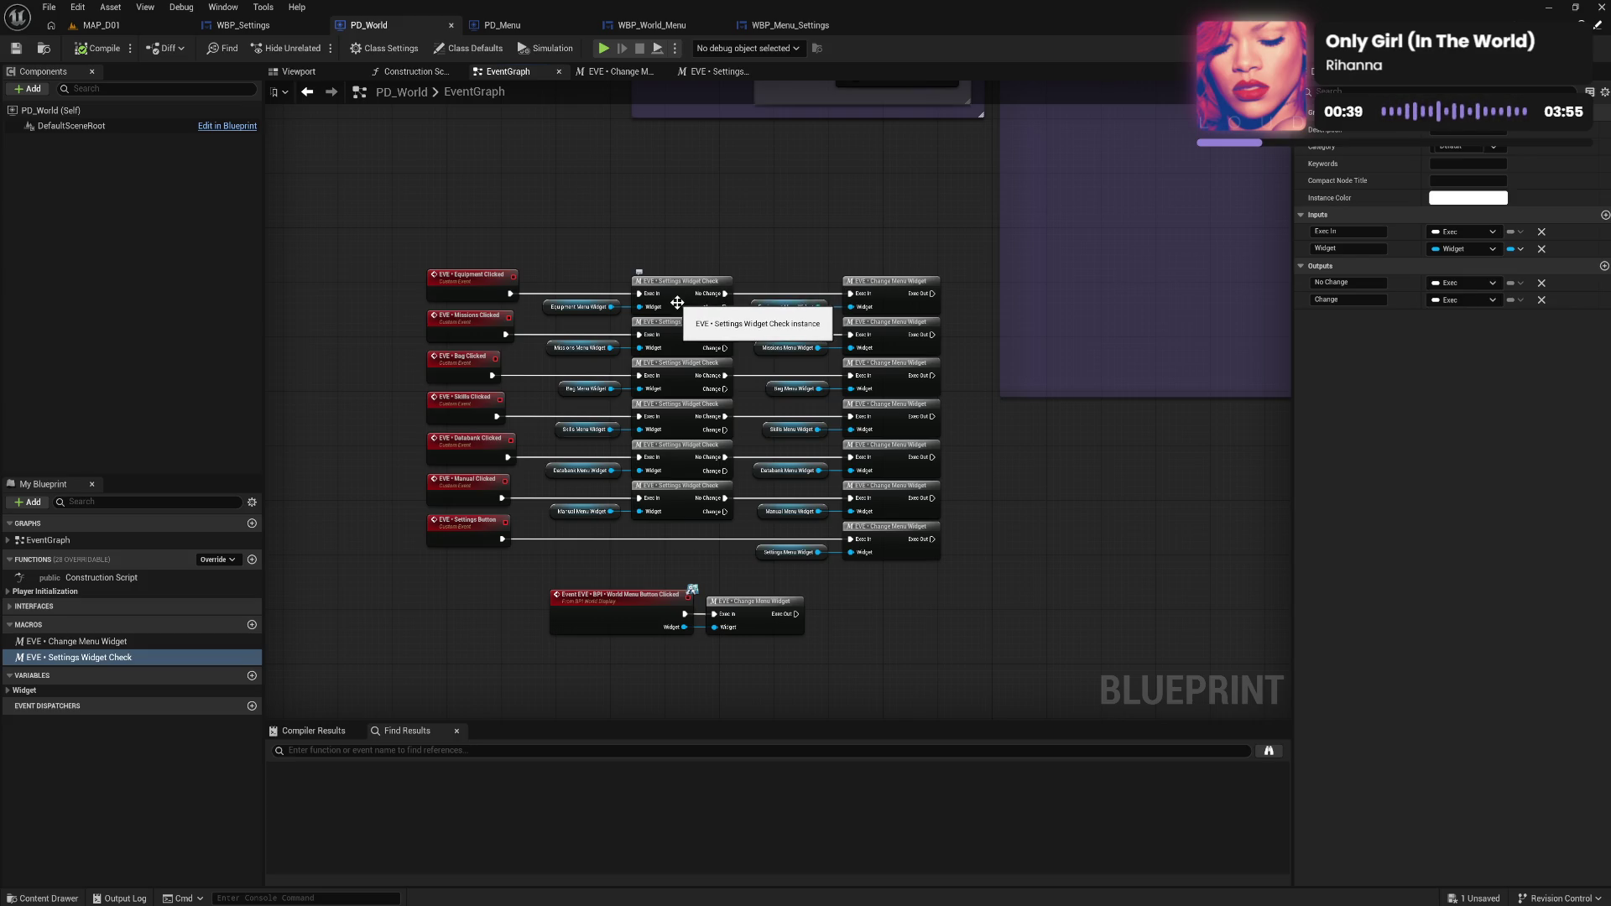
Select a Settings Widget Check node and its macro entry in My Blueprint for renaming.
click(677, 302)
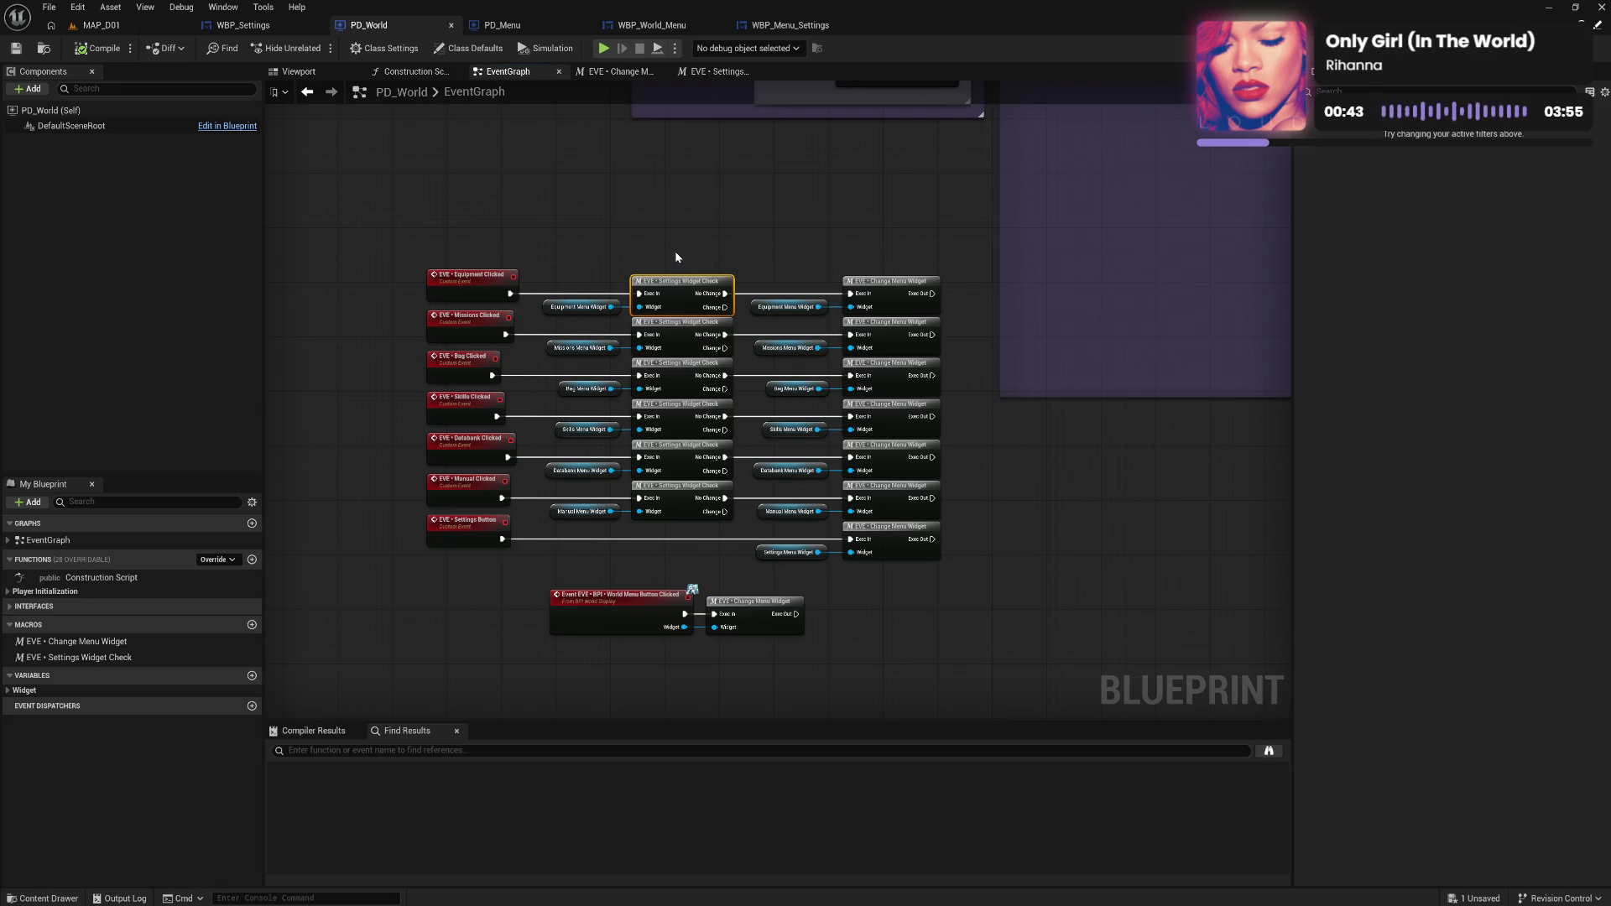
click(132, 658)
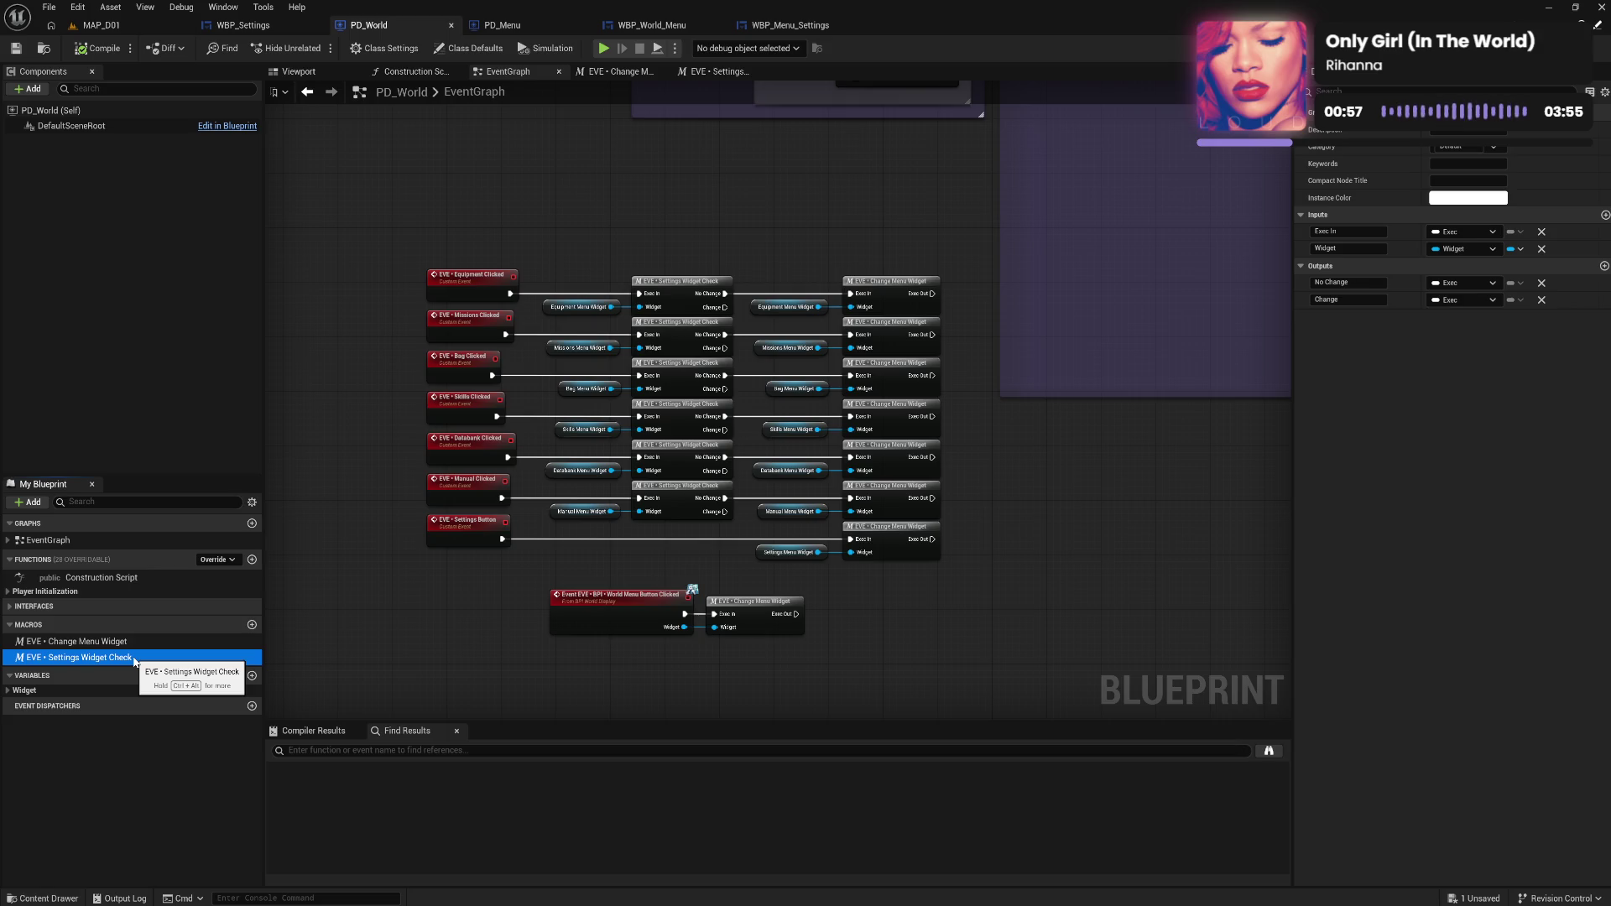
click(134, 658)
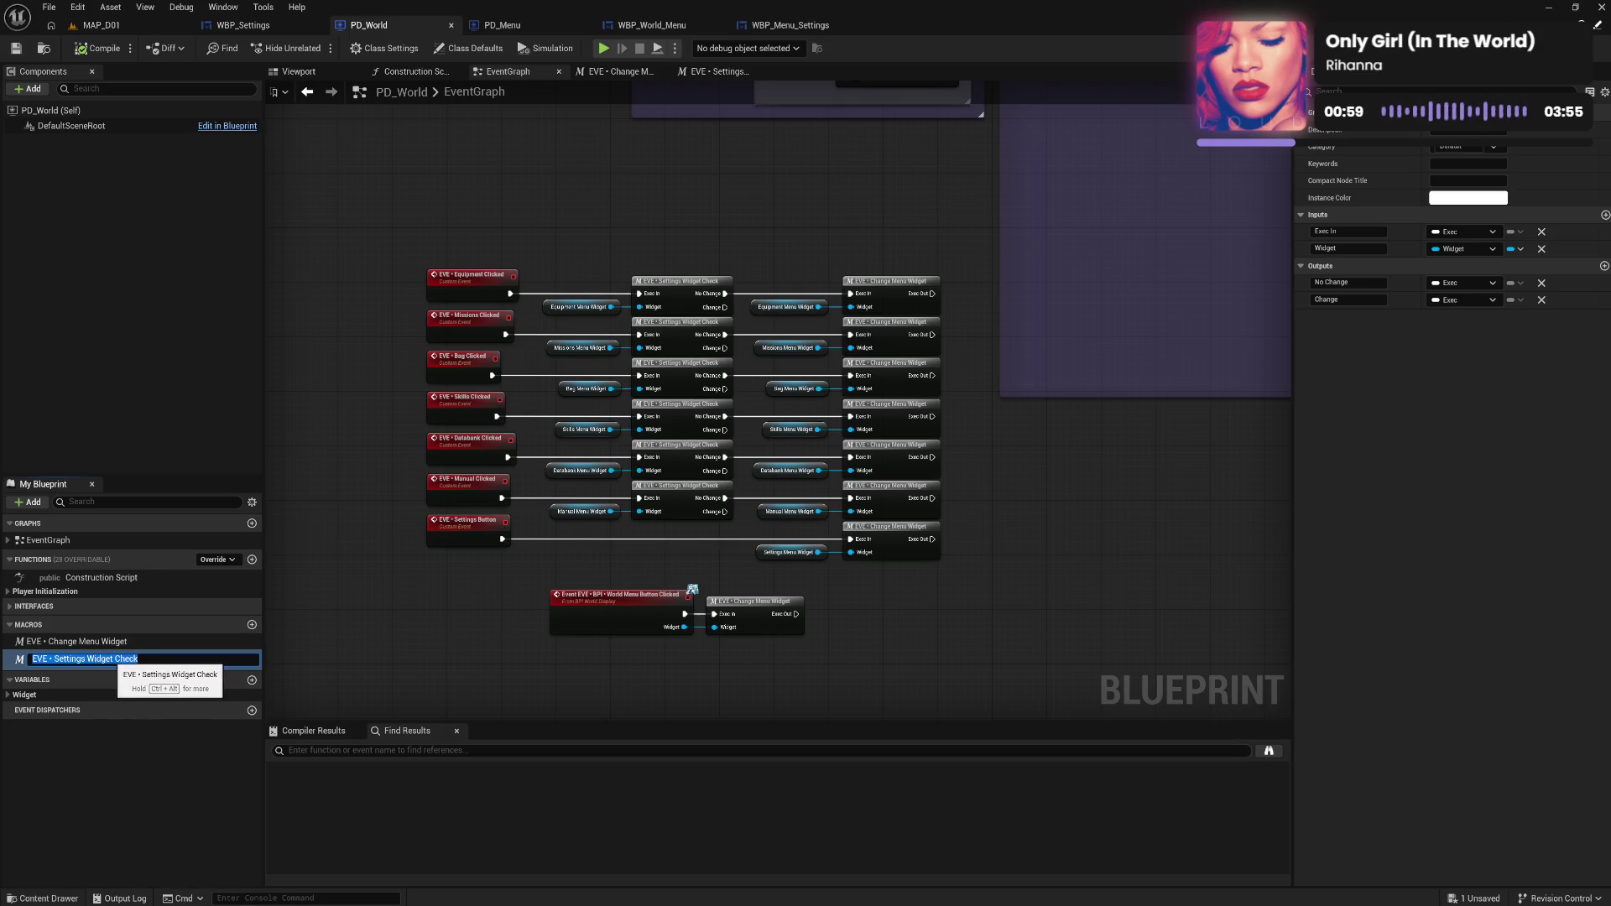
Replace 'Settings Widget' with 'Confirm Settings' in the macro name and recompile PD_World.
drag(114, 658, 54, 658)
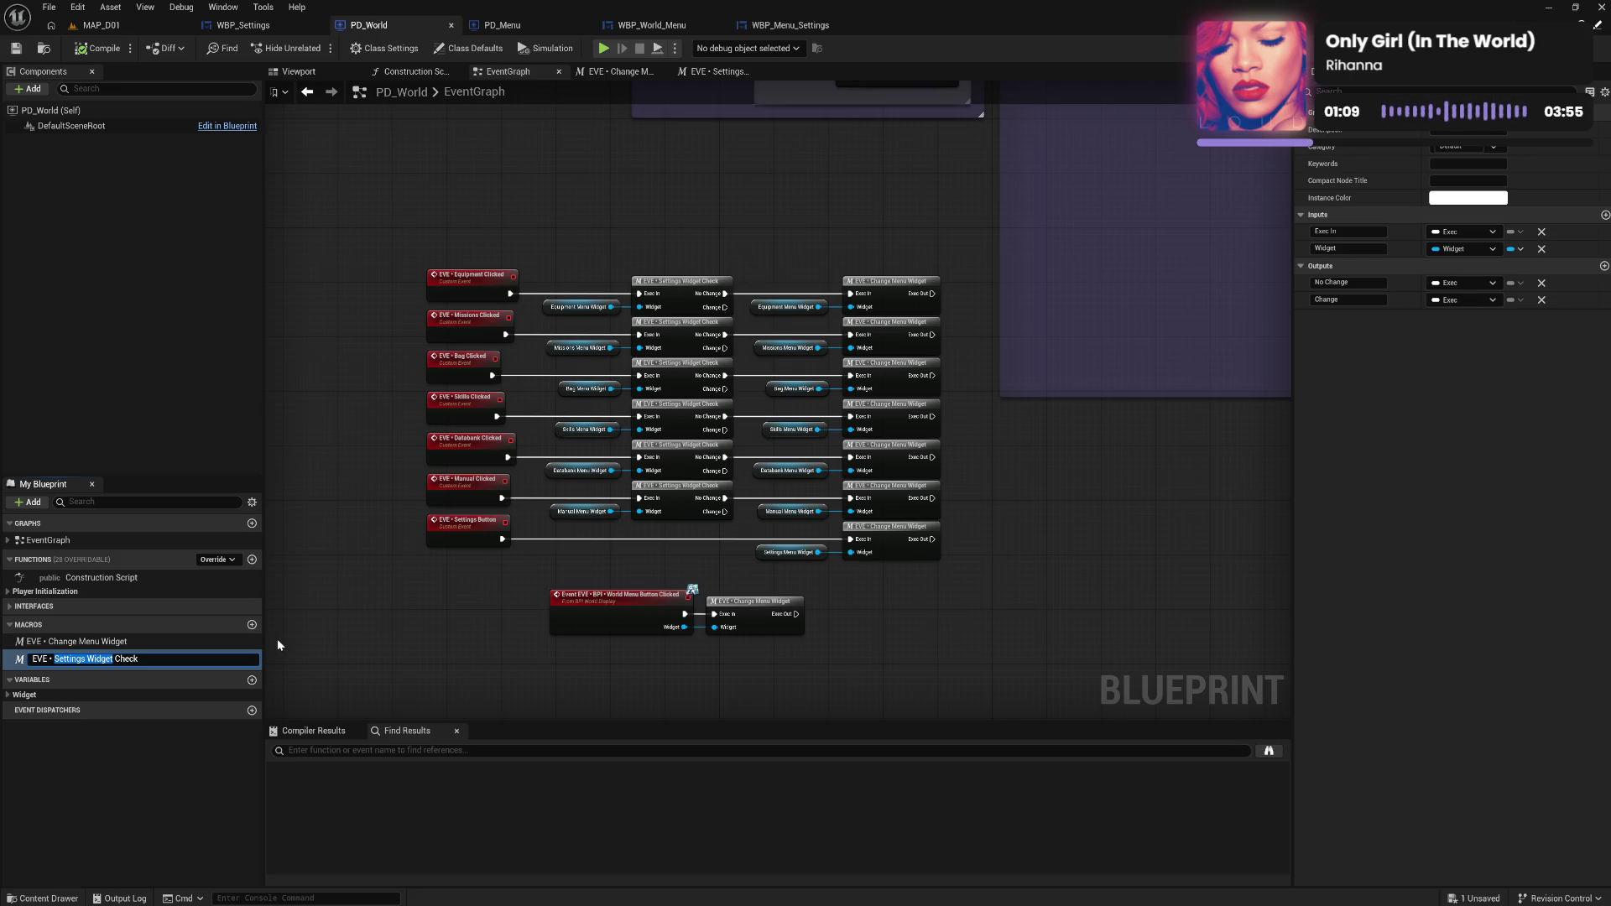
text(Con)
text(firm Settings)
key(Return)
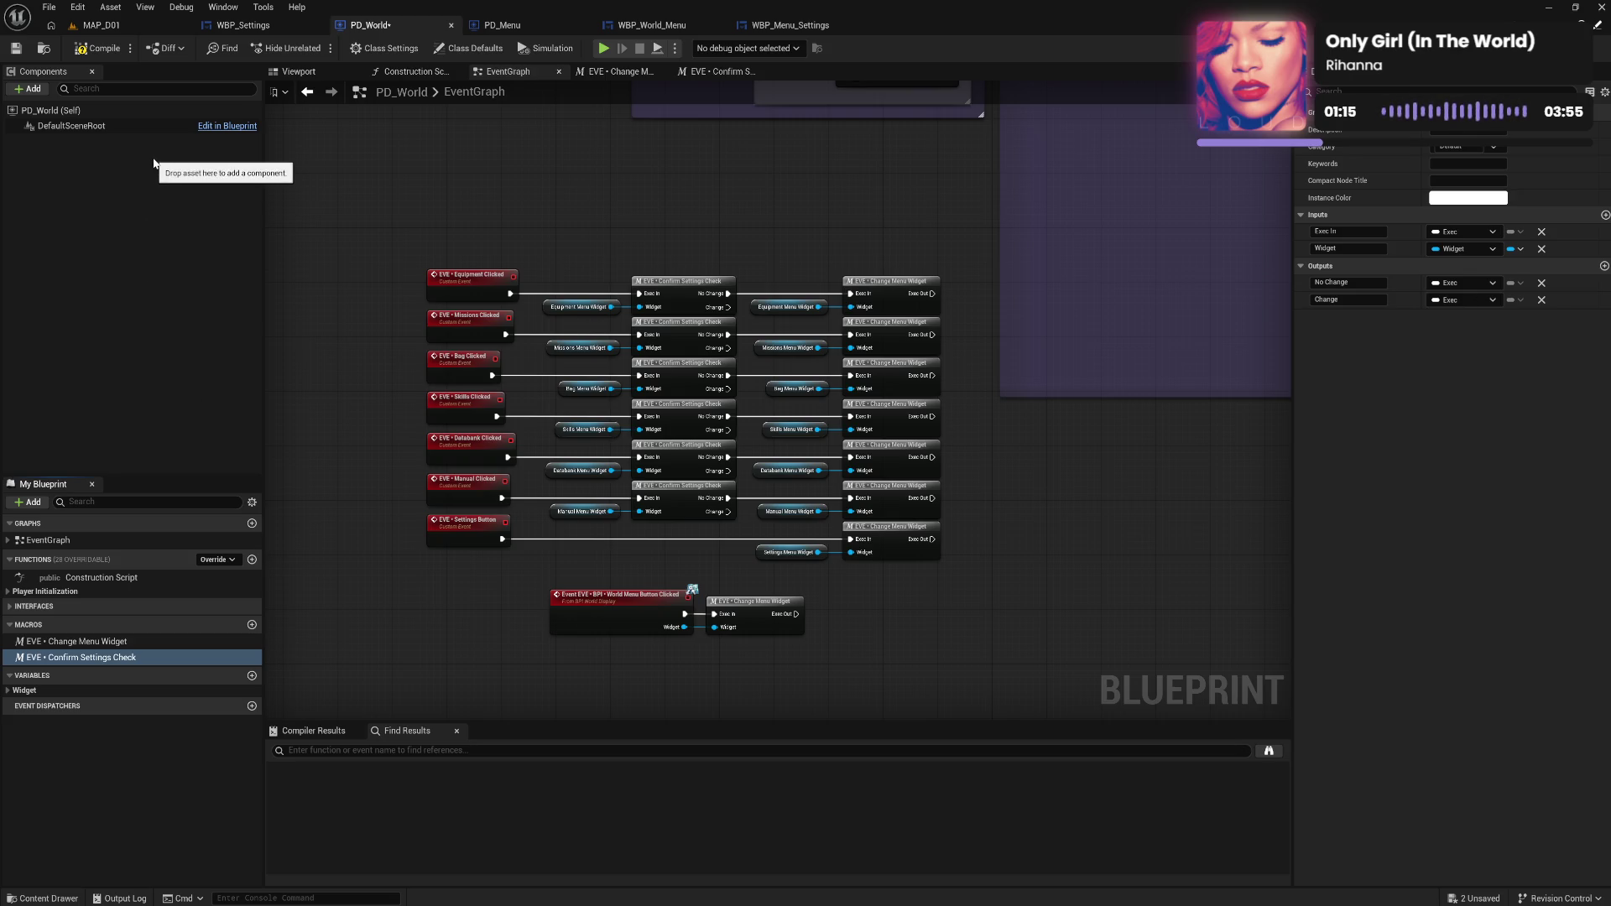
click(99, 48)
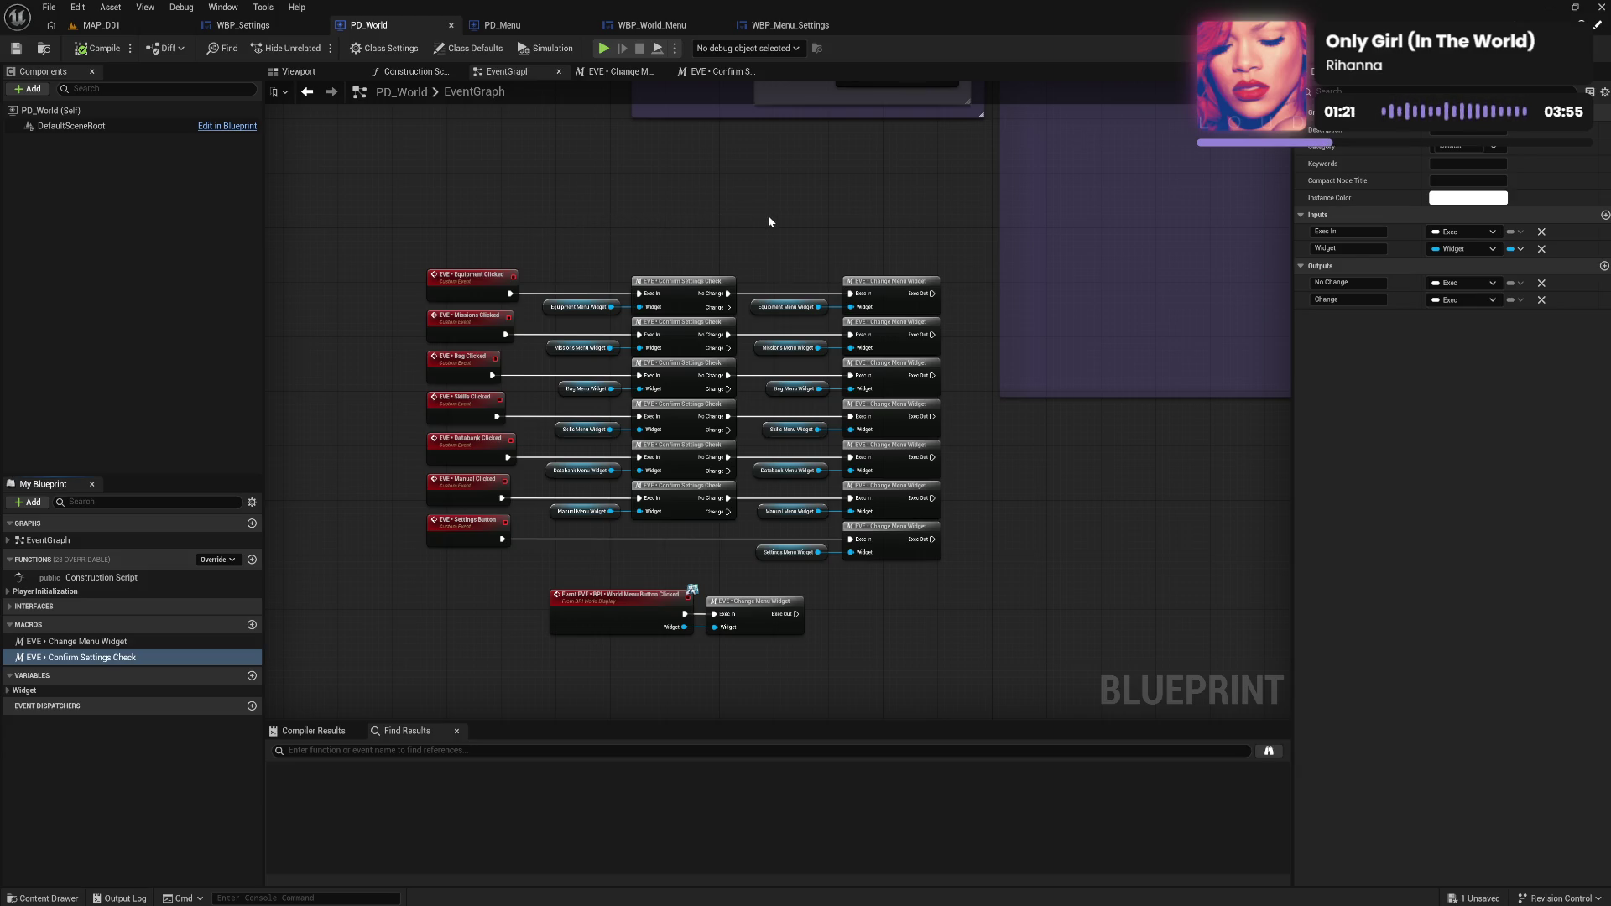
Move the World Menu Button Clicked event and Change Menu Widget nodes up-left, then compile.
click(641, 594)
ctrl+click(742, 625)
drag(760, 615, 745, 599)
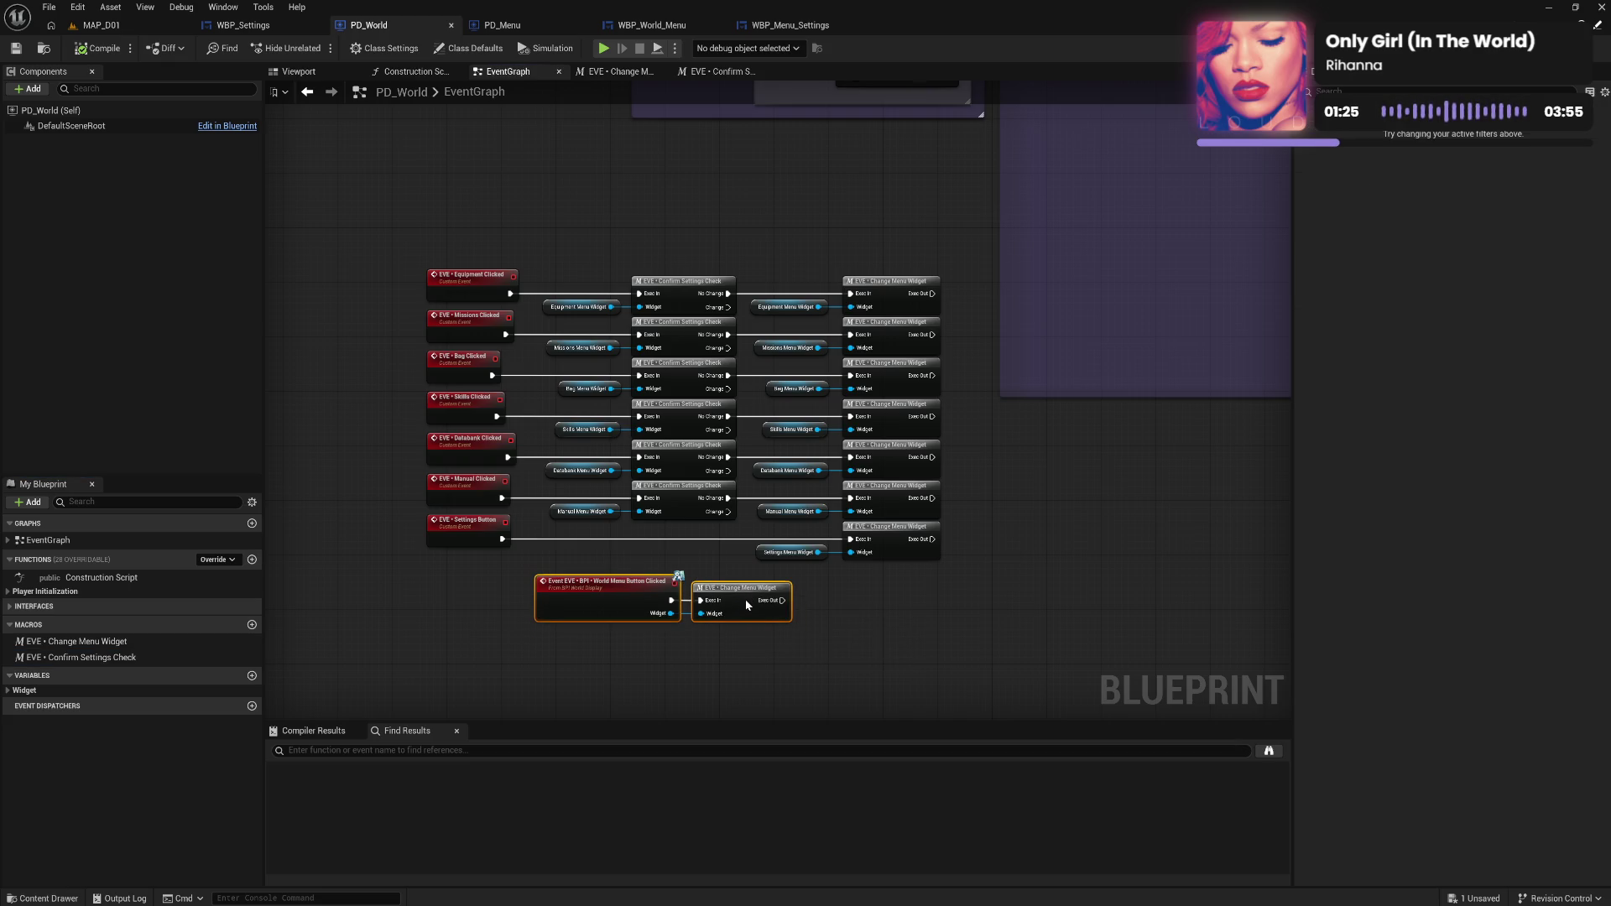
click(843, 631)
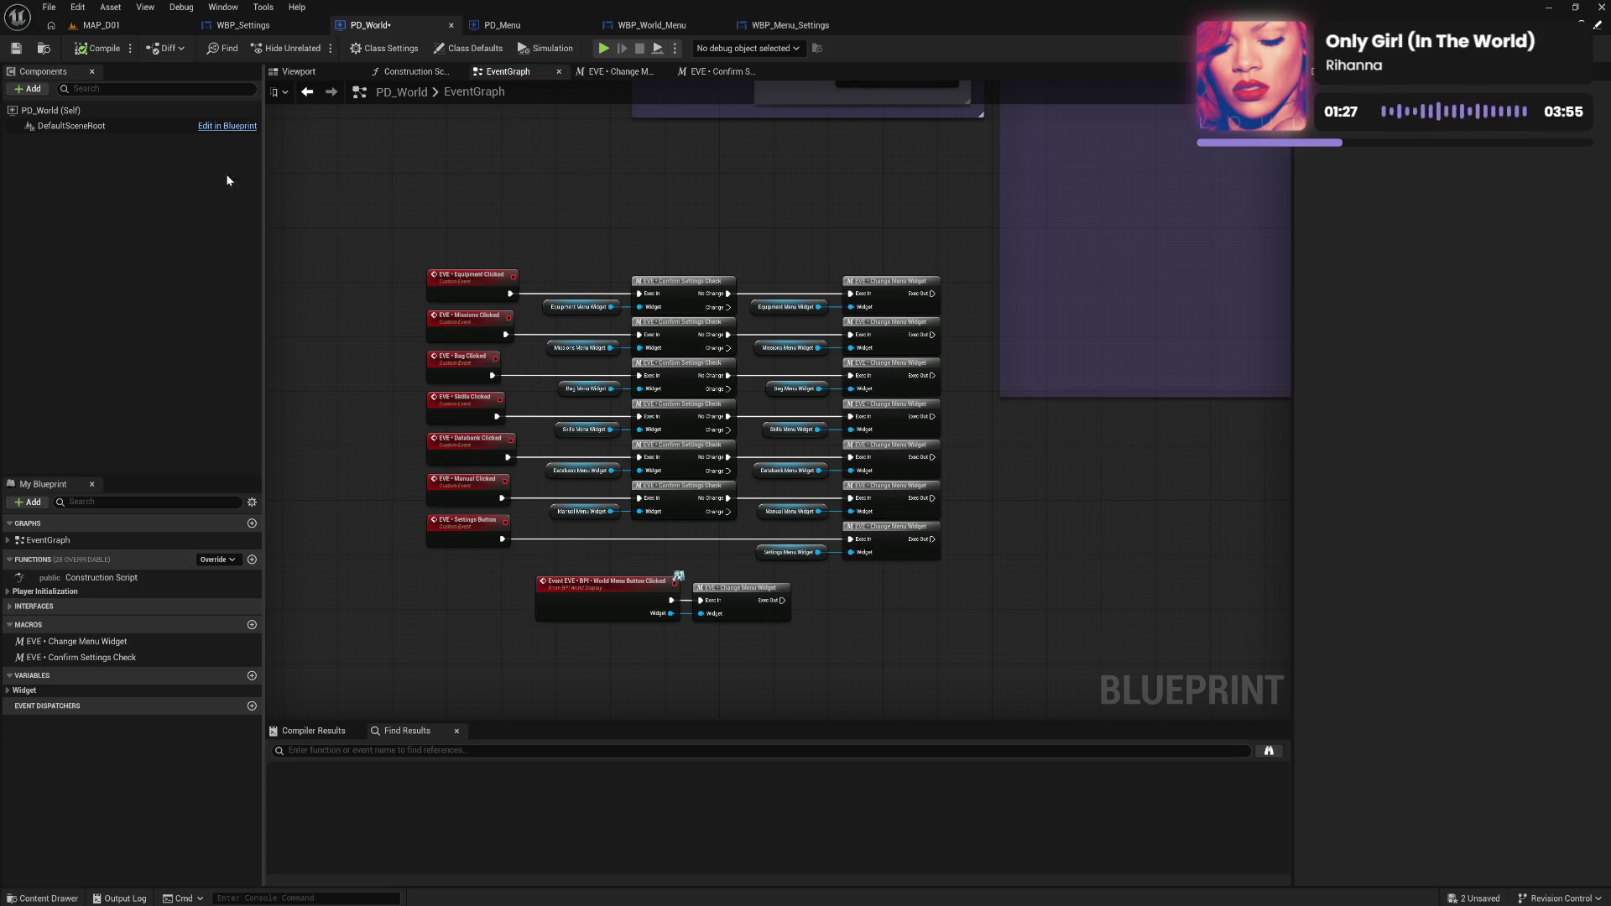
click(90, 49)
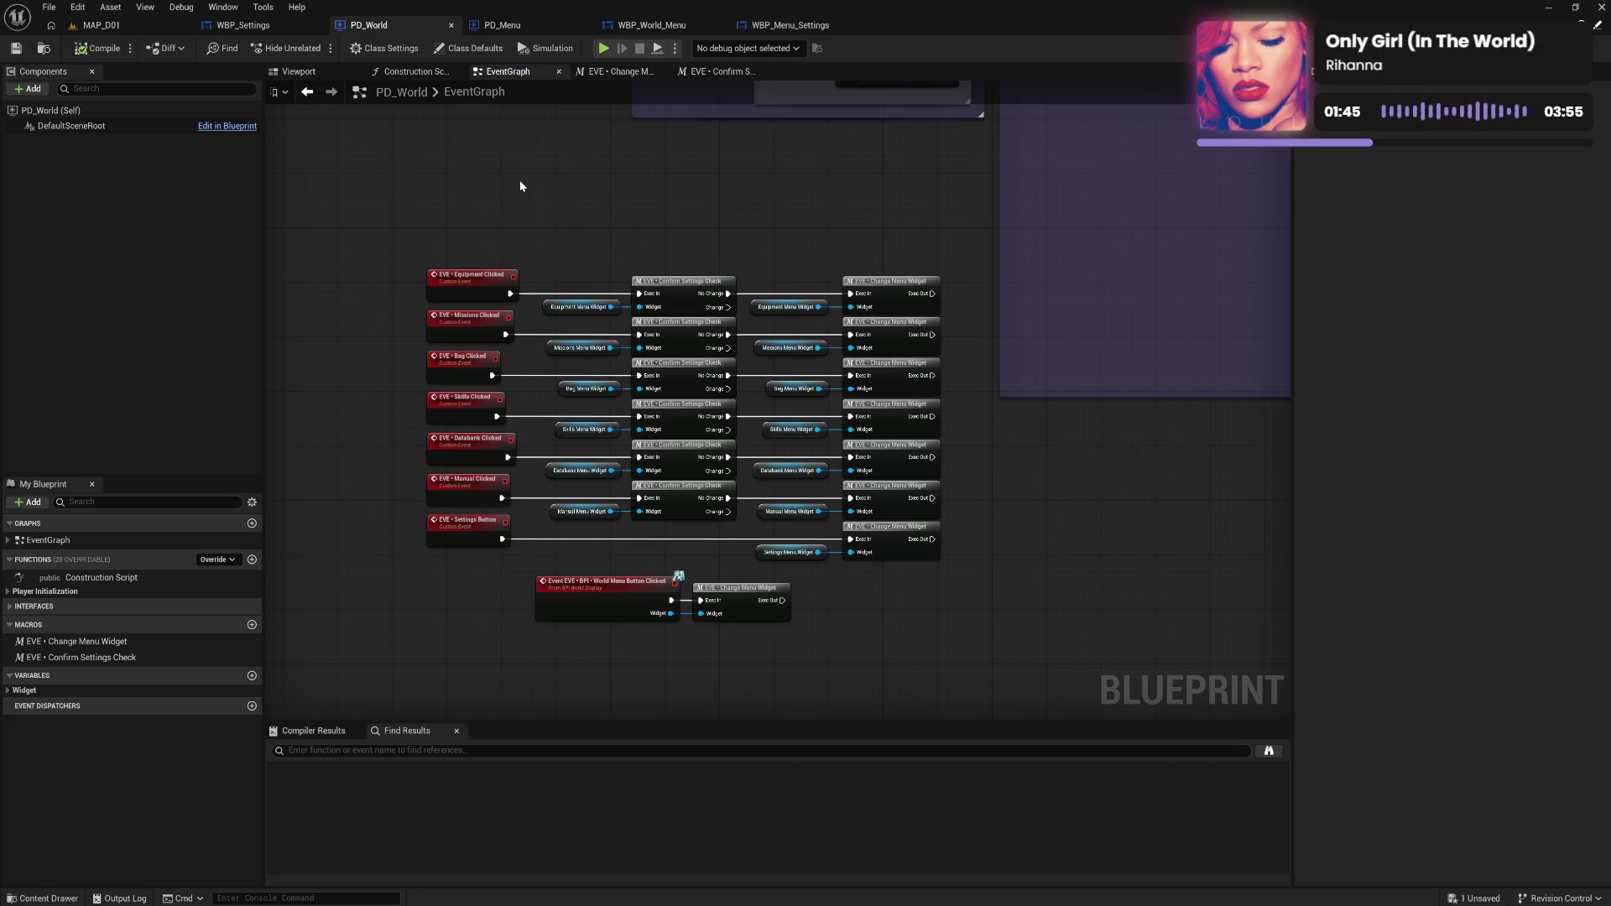
mouse_move(520, 179)
mouse_down()
mouse_move(525, 284)
mouse_move(530, 228)
mouse_move(500, 327)
mouse_move(505, 227)
mouse_up()
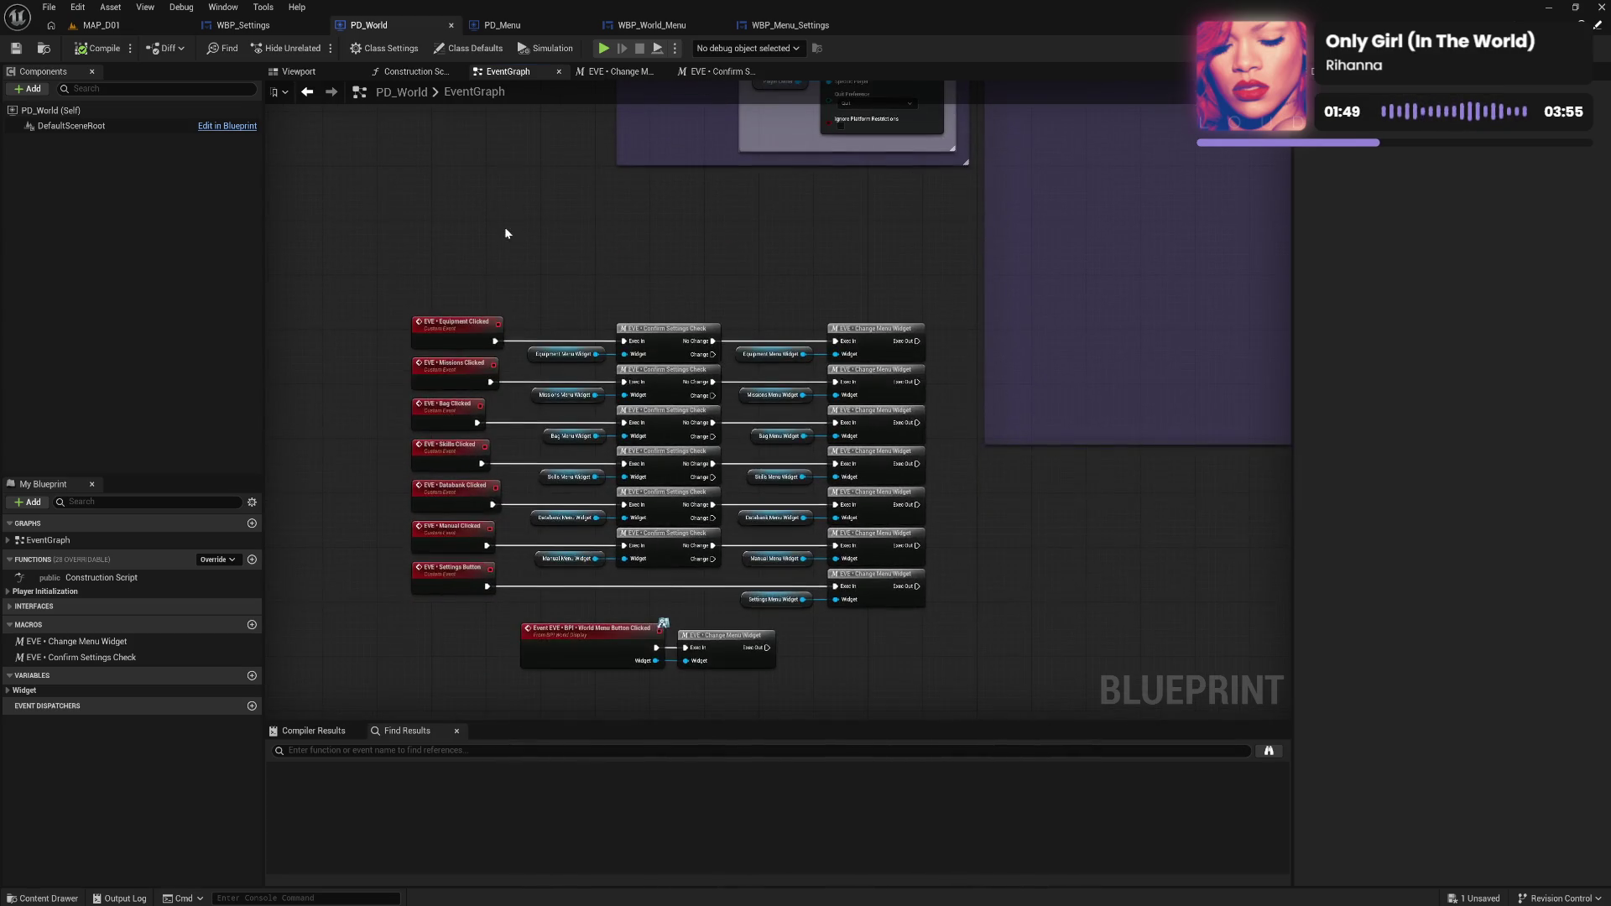
Check the WBP_Menu_Settings, WBP_World_Menu, PD_Menu and WBP_Settings tabs, then open the Confirm Settings Check macro.
click(787, 28)
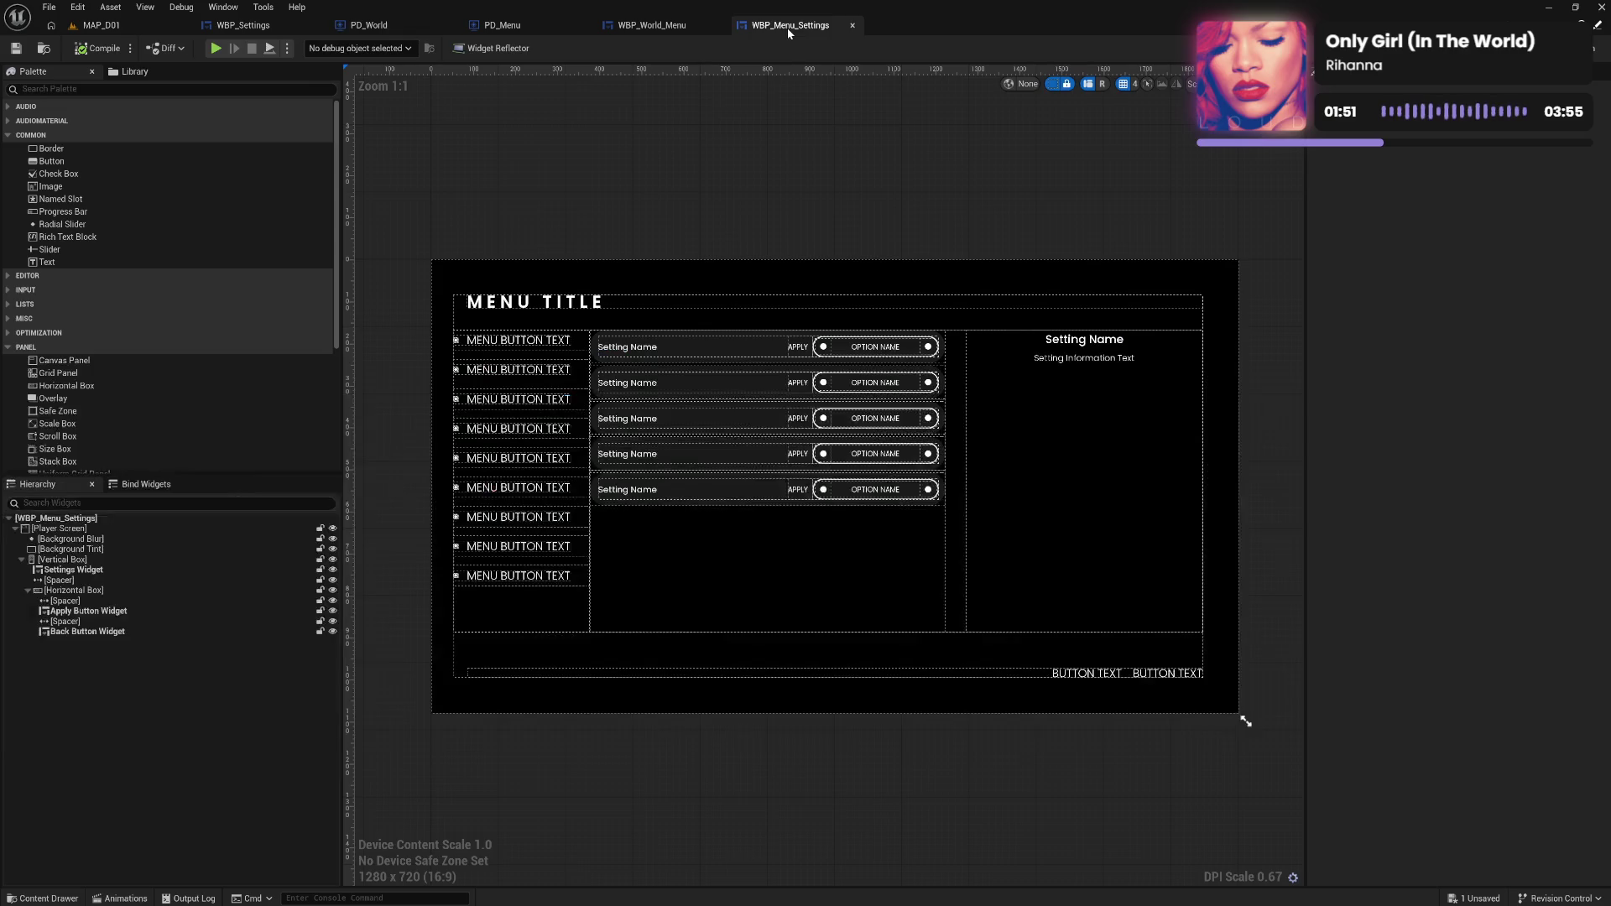
click(675, 31)
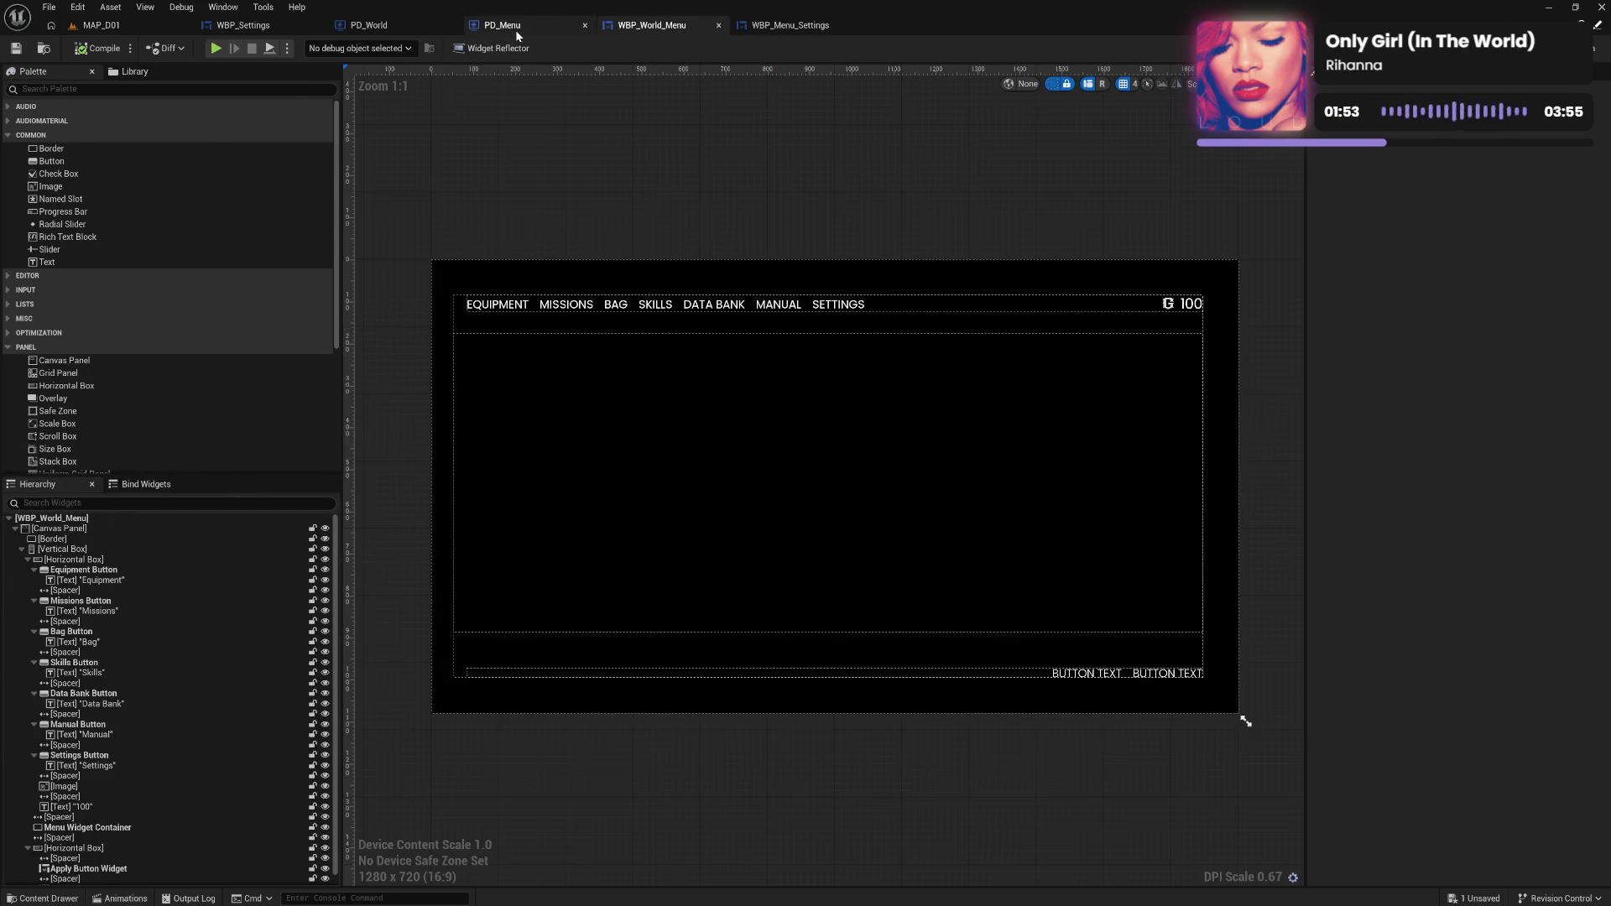
click(515, 29)
click(373, 31)
click(247, 26)
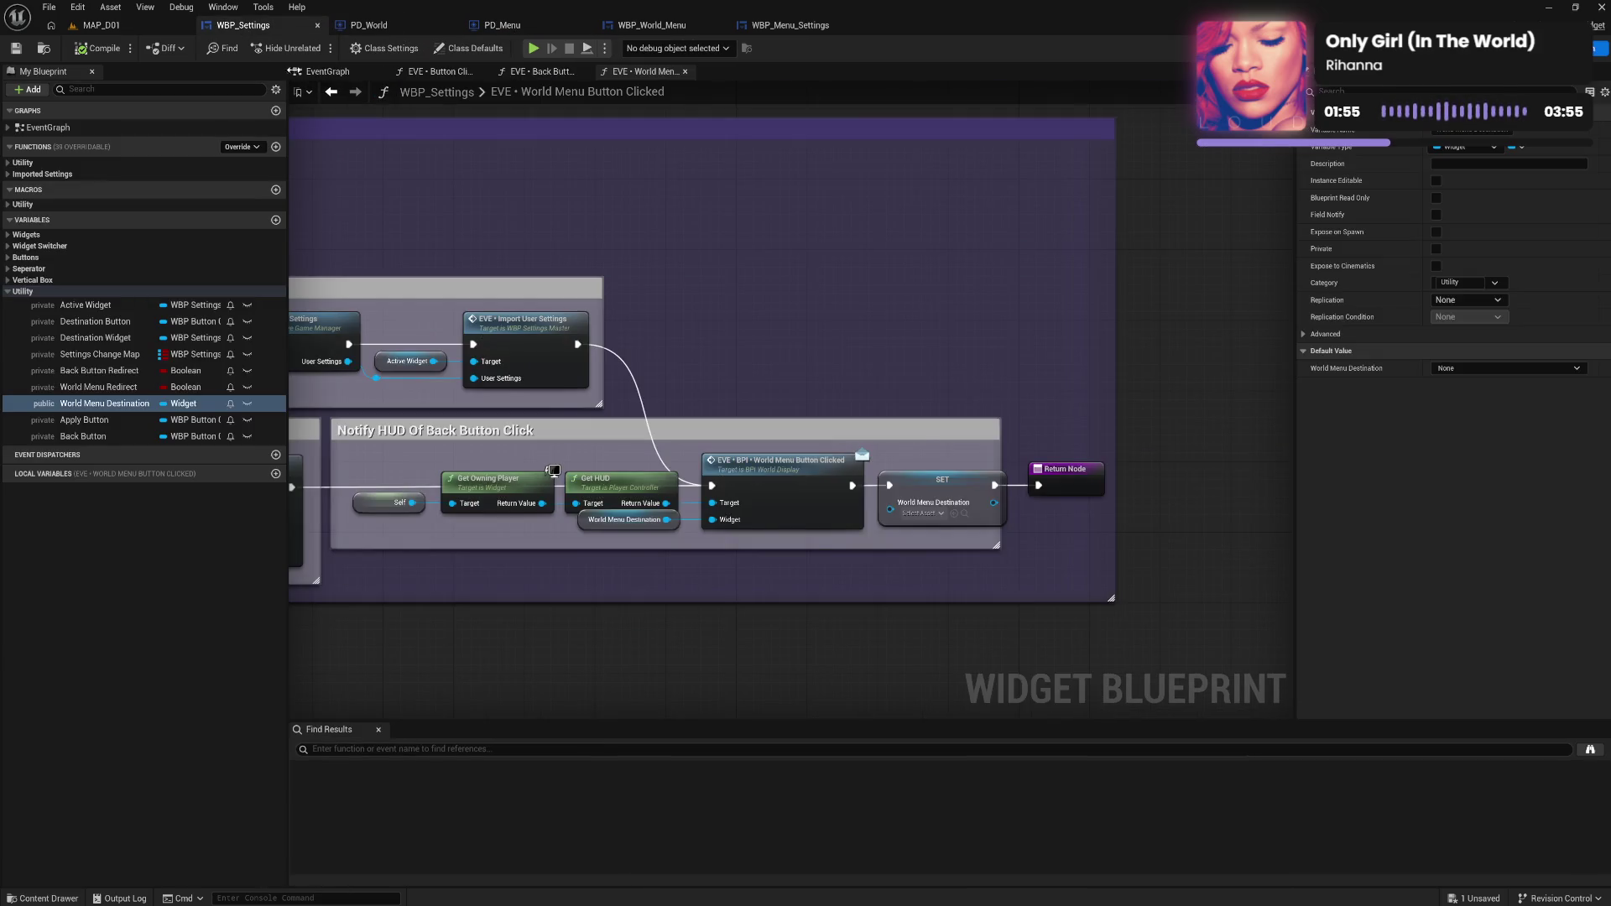
click(369, 26)
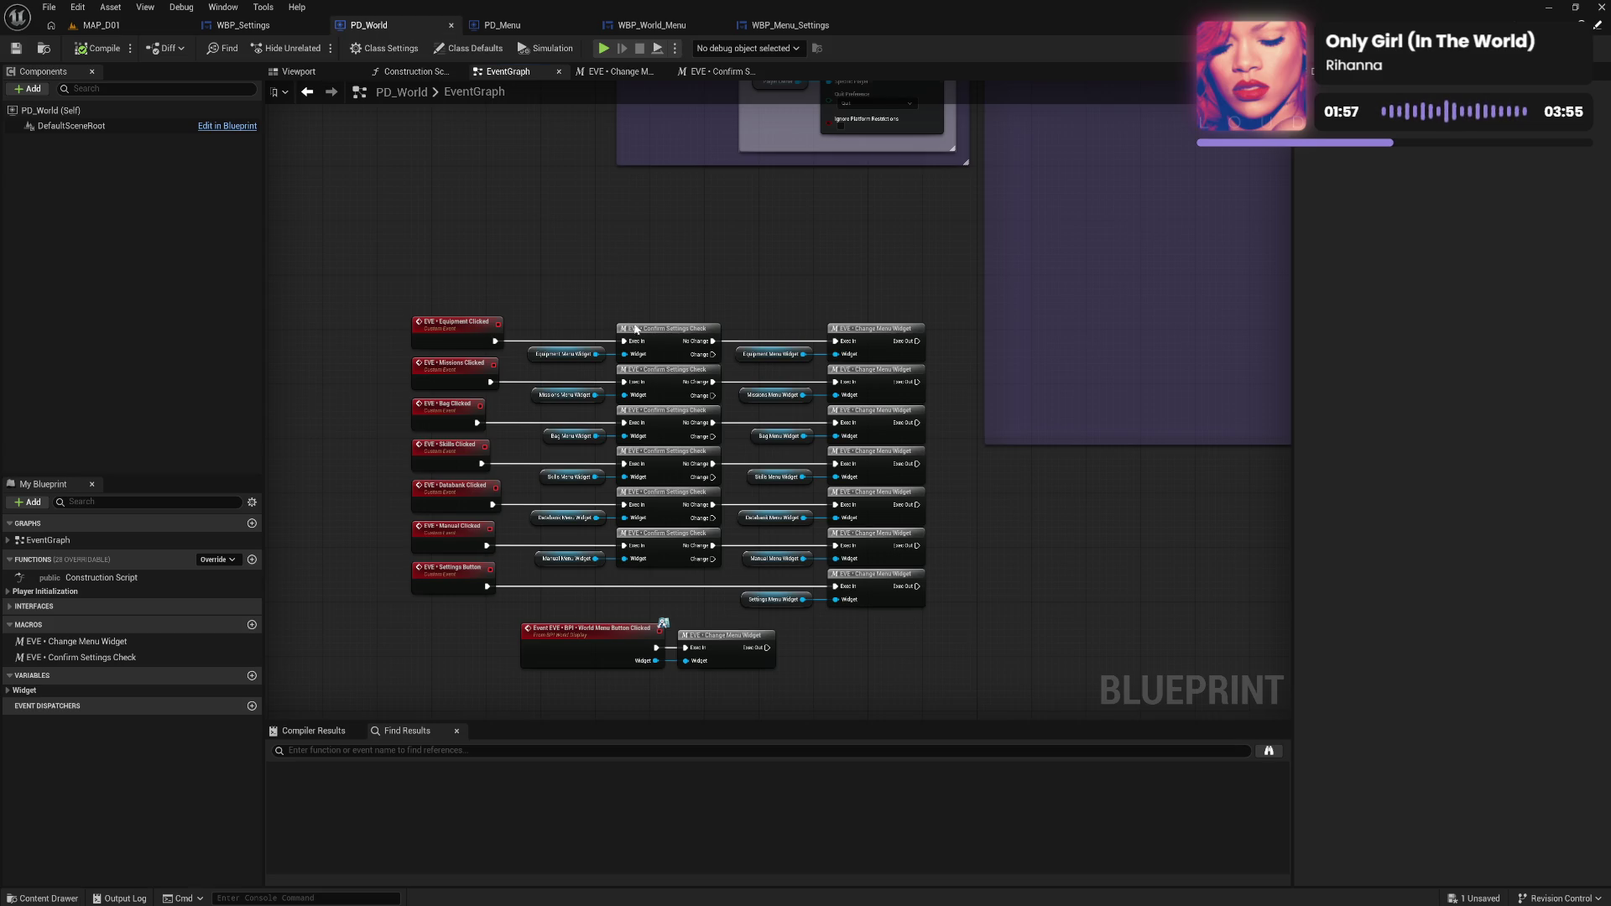
double_click(657, 335)
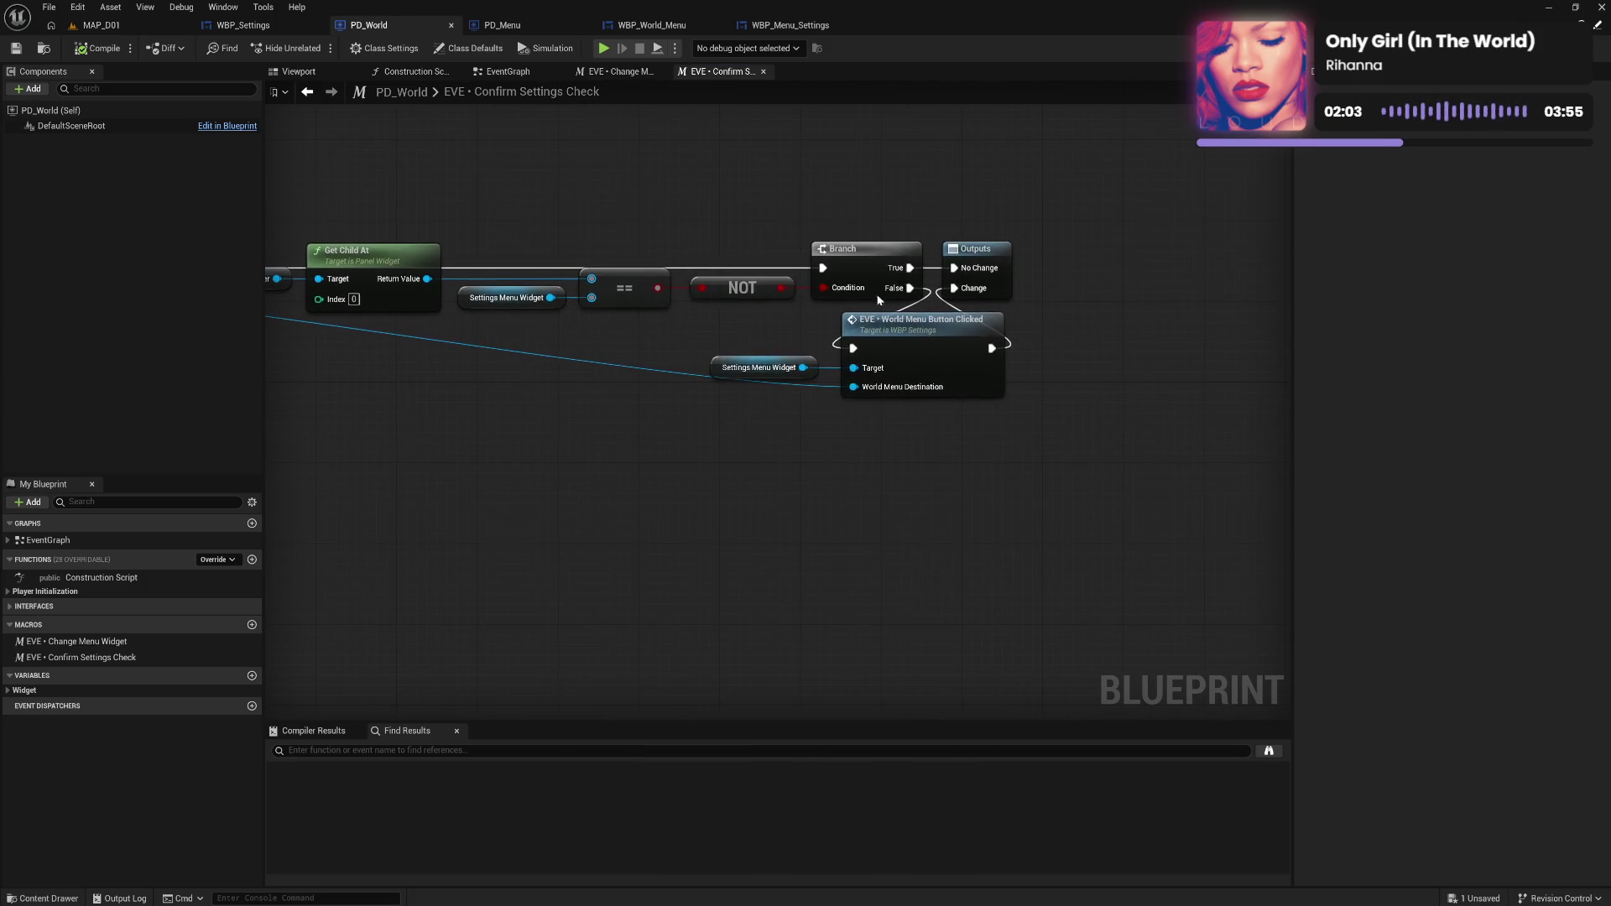
In the Outputs node's Details, rename No Change to Skip and Change to Rerouted.
click(963, 252)
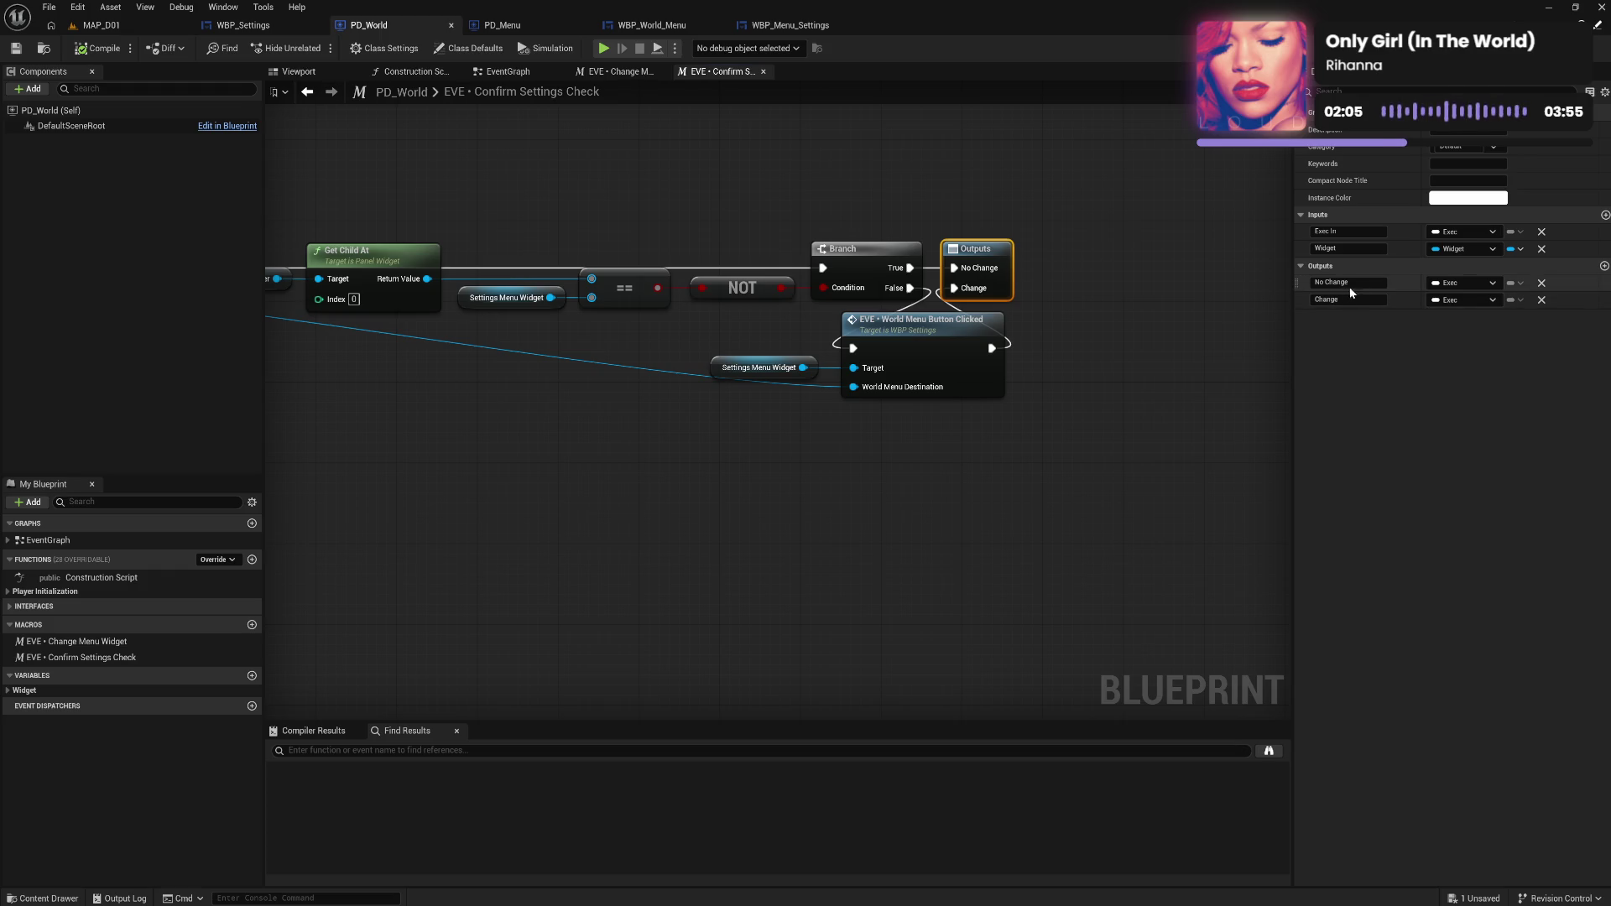
mouse_move(555, 445)
mouse_down()
mouse_move(989, 449)
mouse_move(590, 456)
mouse_up()
drag(1348, 282, 1315, 287)
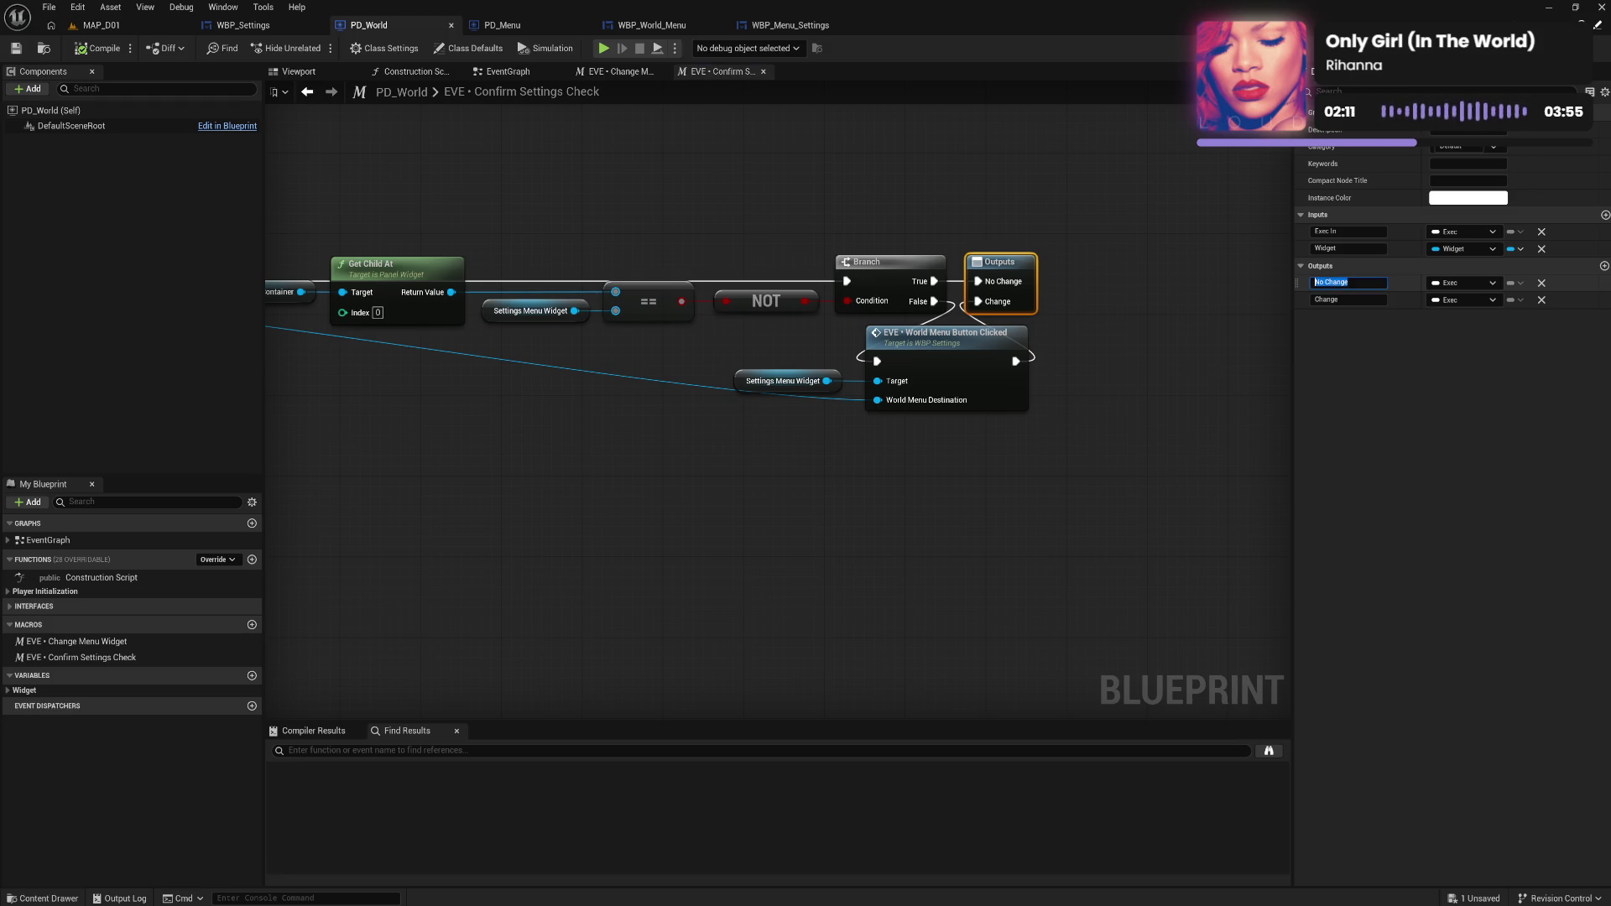
text(Skip)
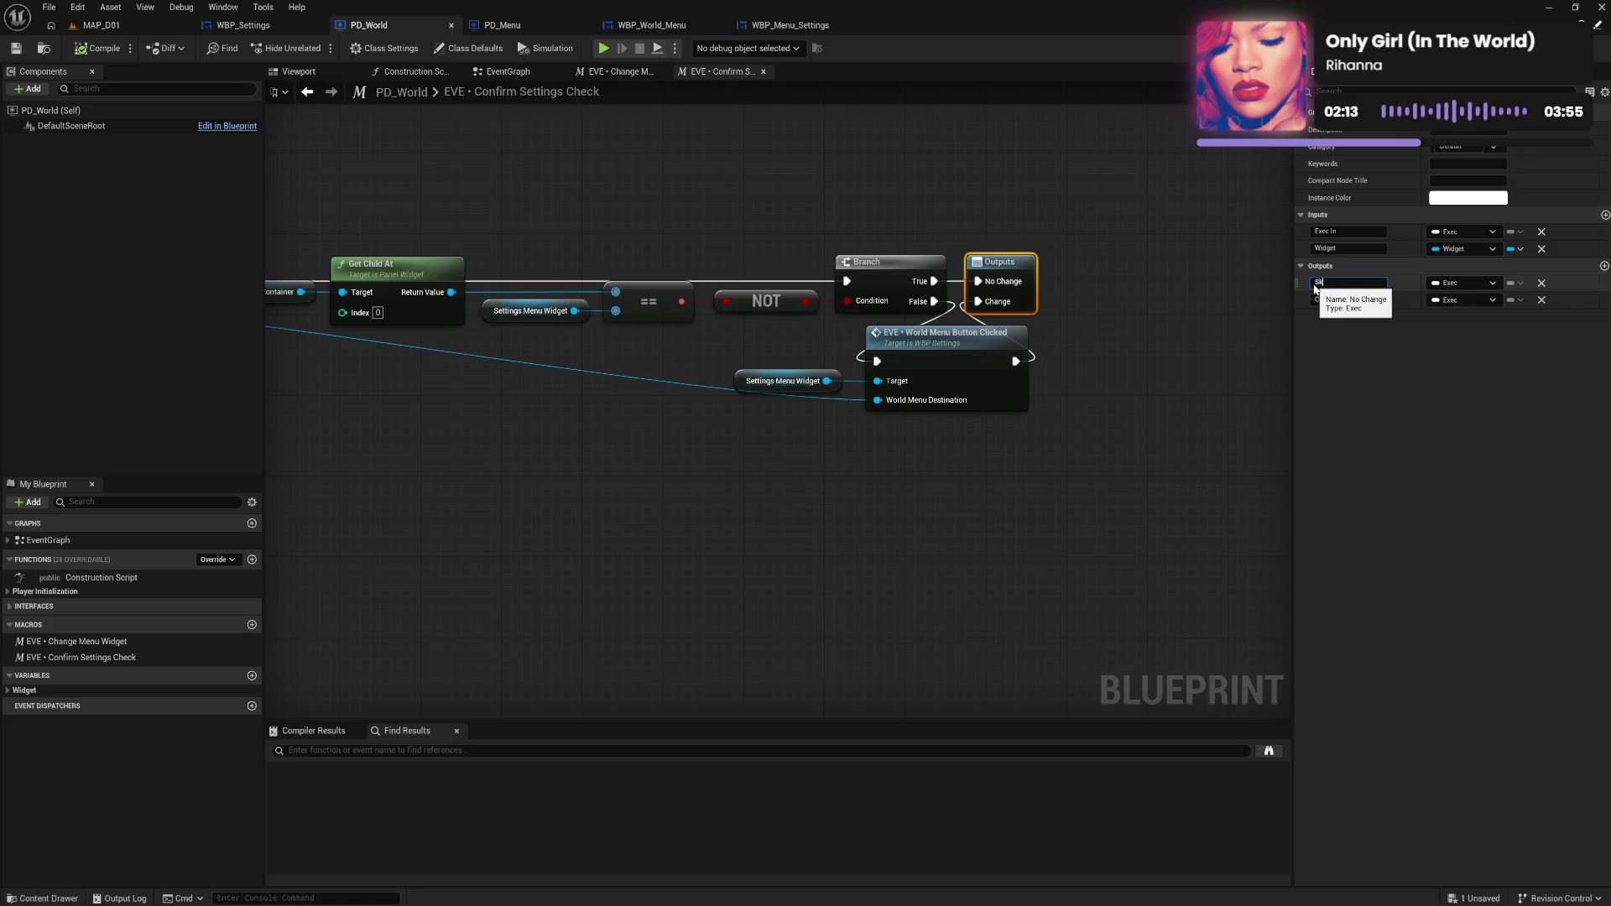
key(Return)
drag(1336, 299, 1306, 305)
text(erout)
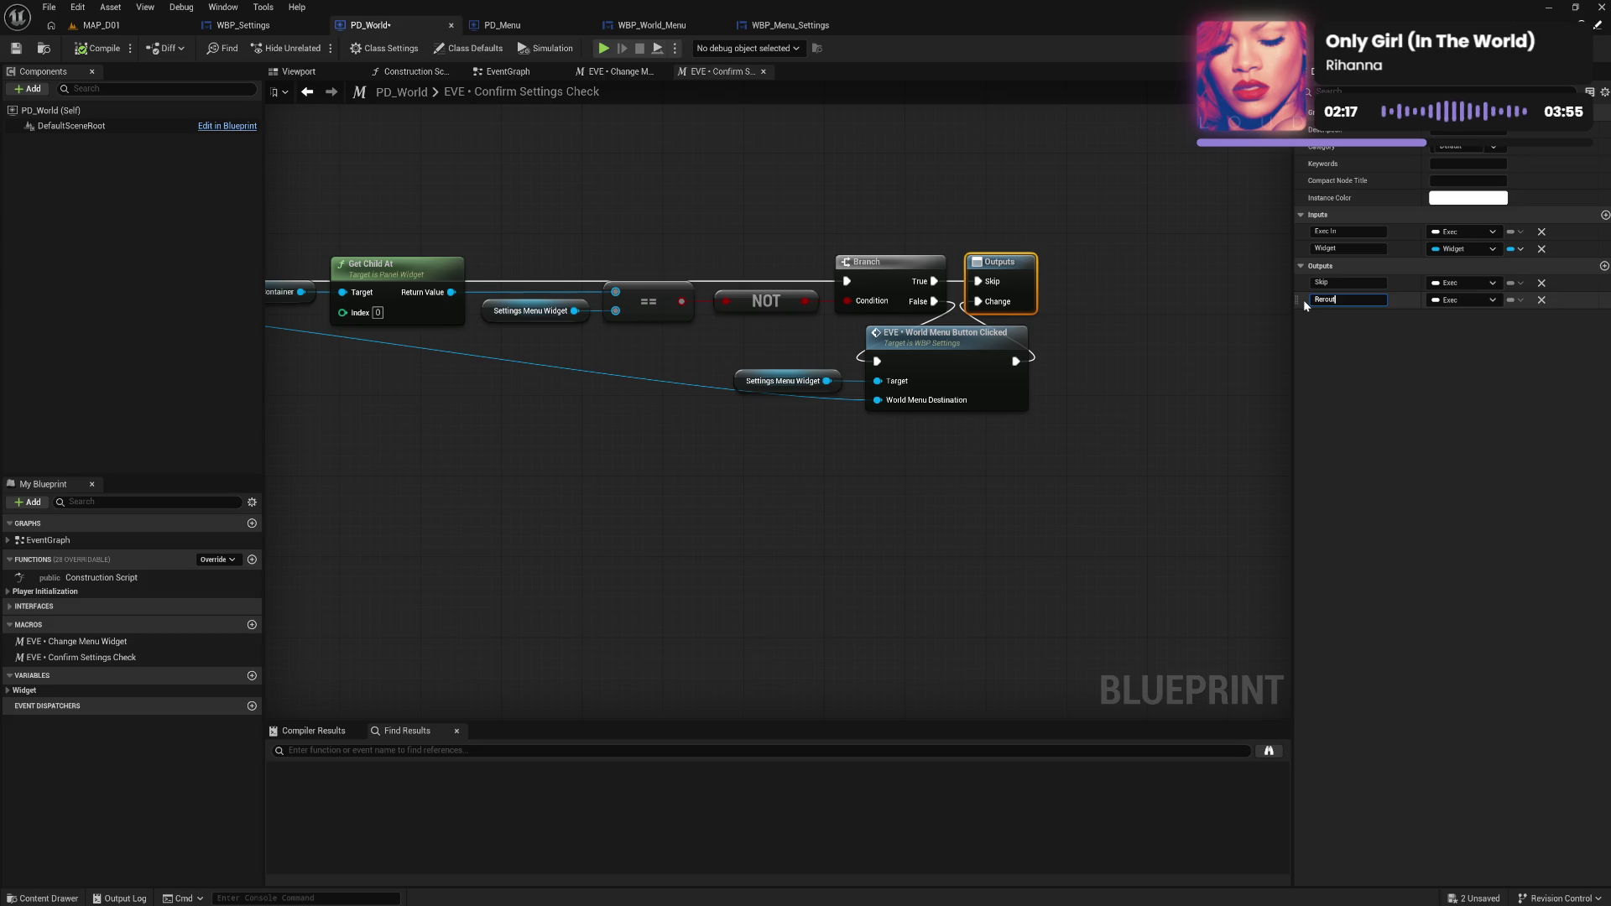
text(e)
text(d)
key(Return)
click(512, 73)
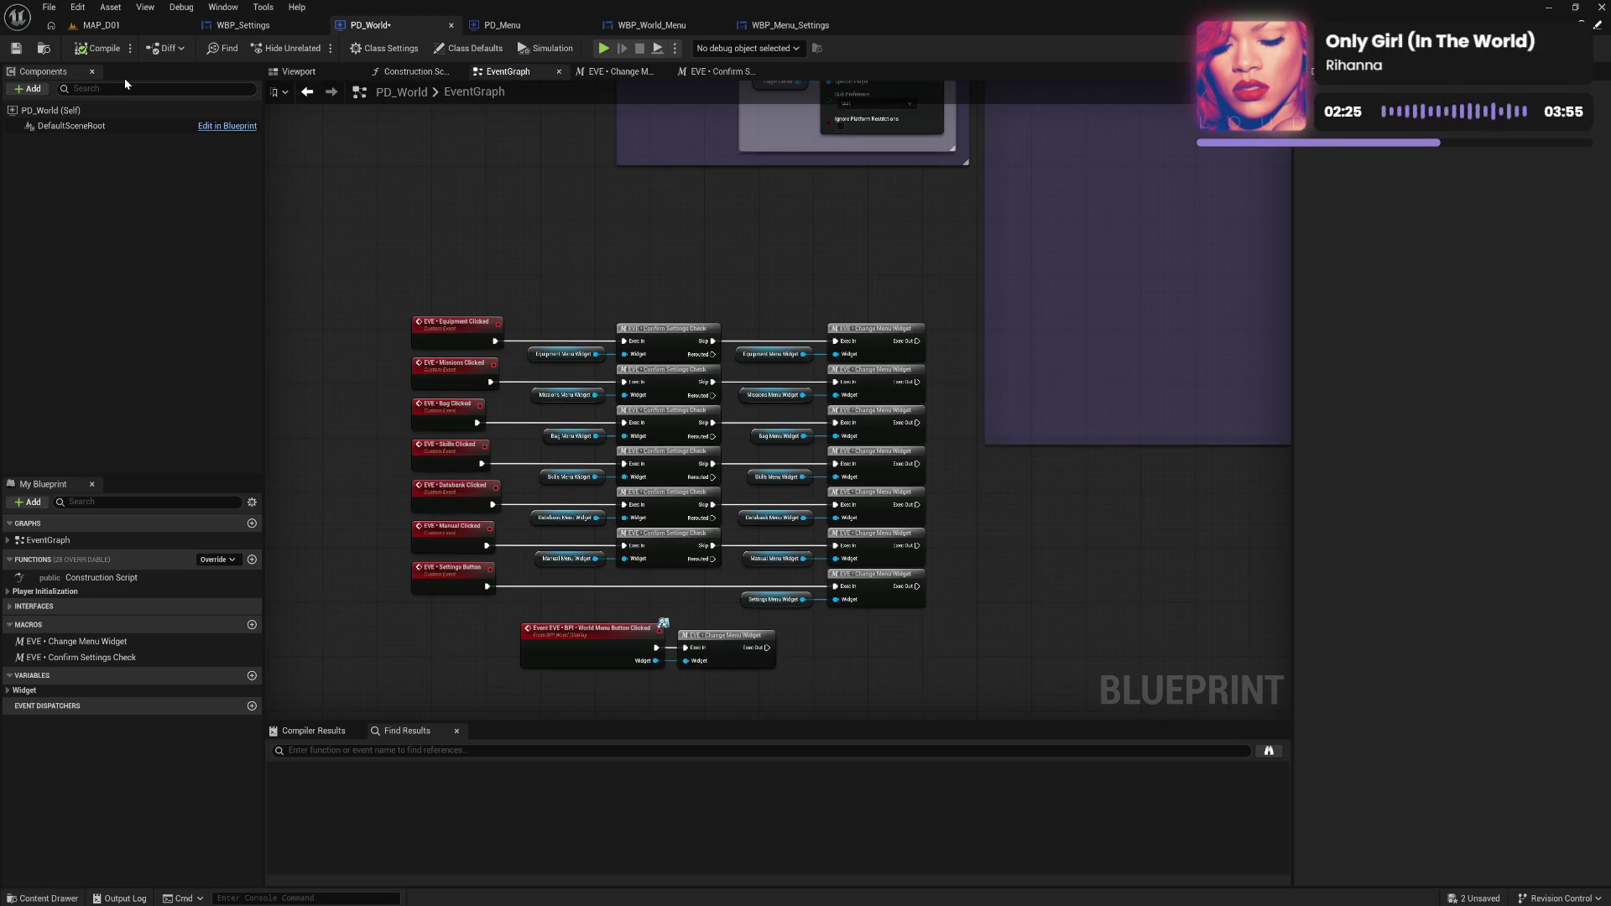
Delete the Rerouted output so Skip is the macro's only output, compiling before and after.
click(109, 53)
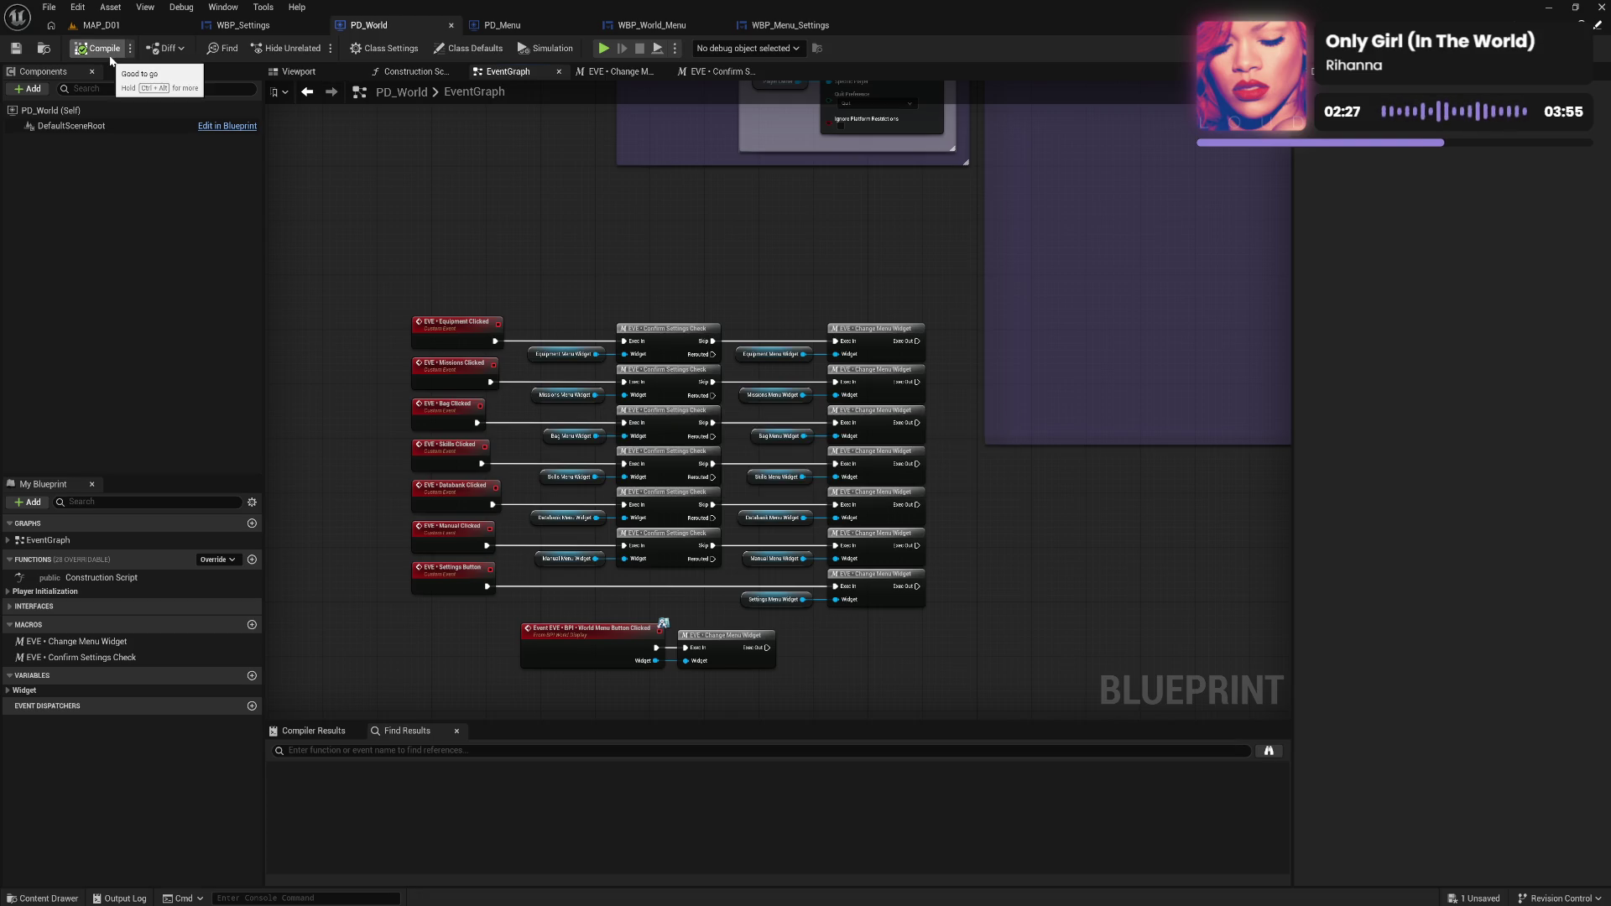
drag(627, 261, 597, 161)
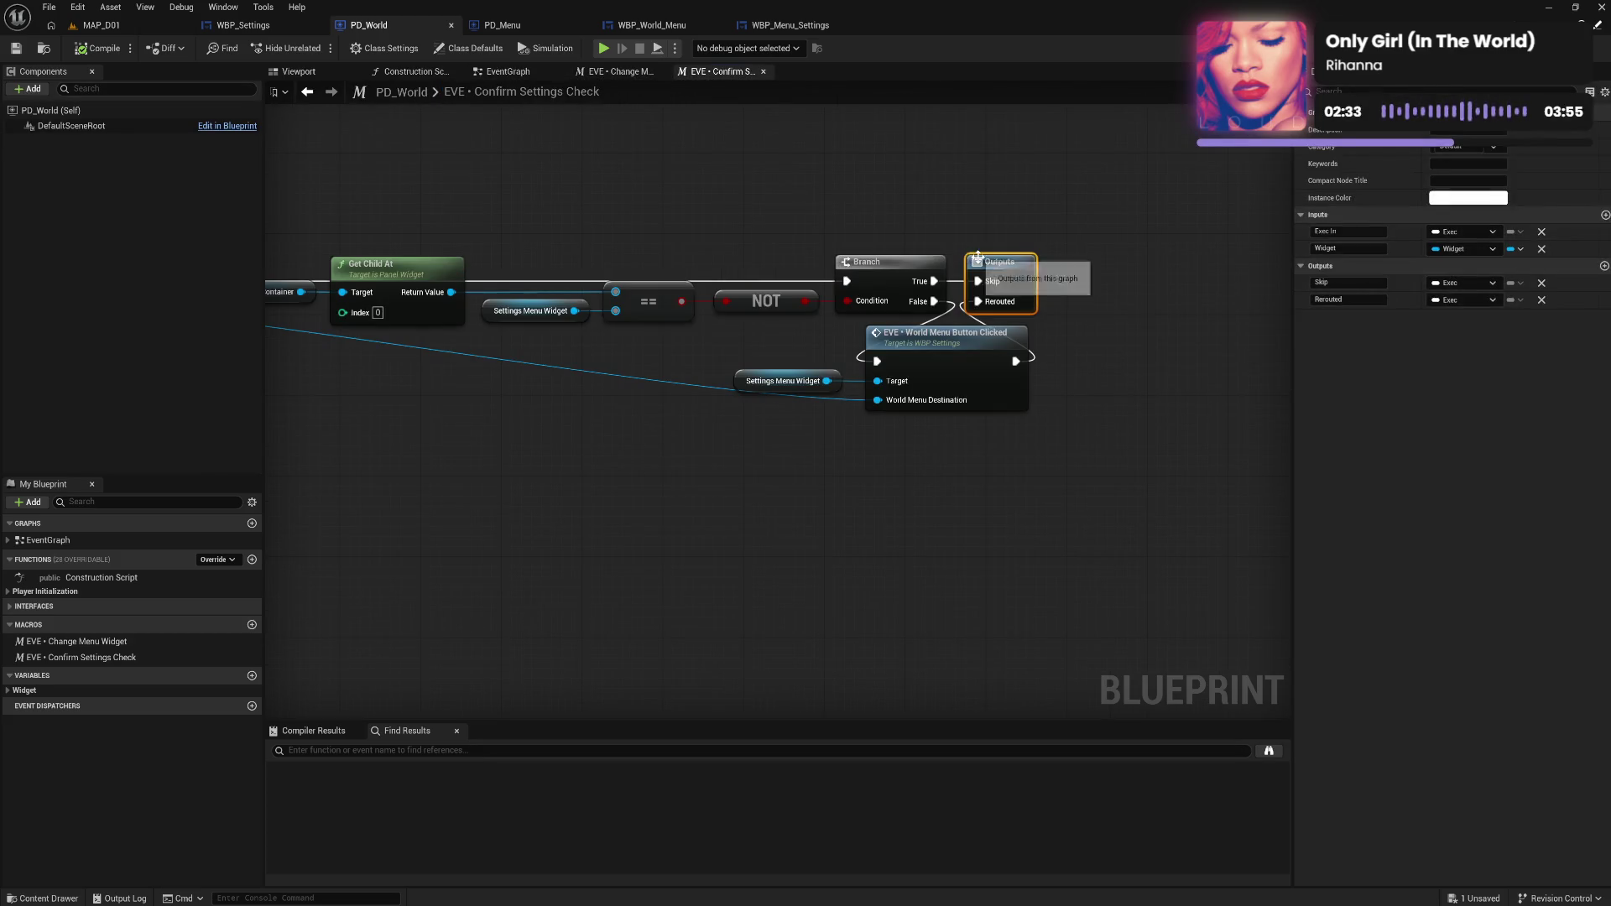
click(1541, 301)
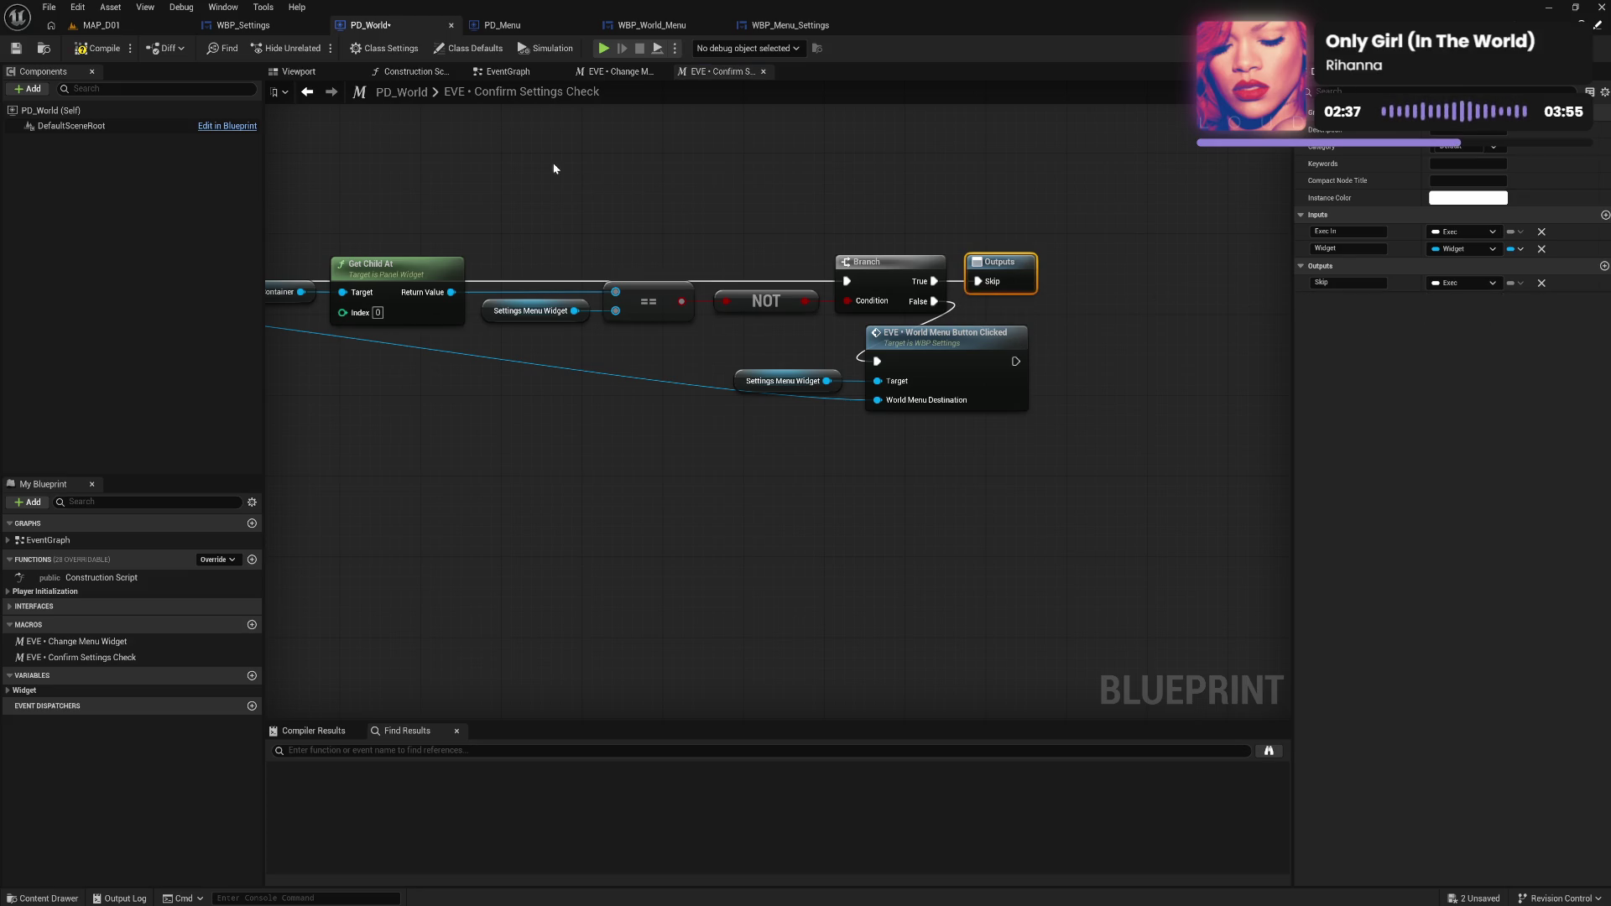
click(99, 48)
In a Play preview, set Settings Display Mode to FULLSCREEN, leave for MANUAL, and discard the change.
click(603, 48)
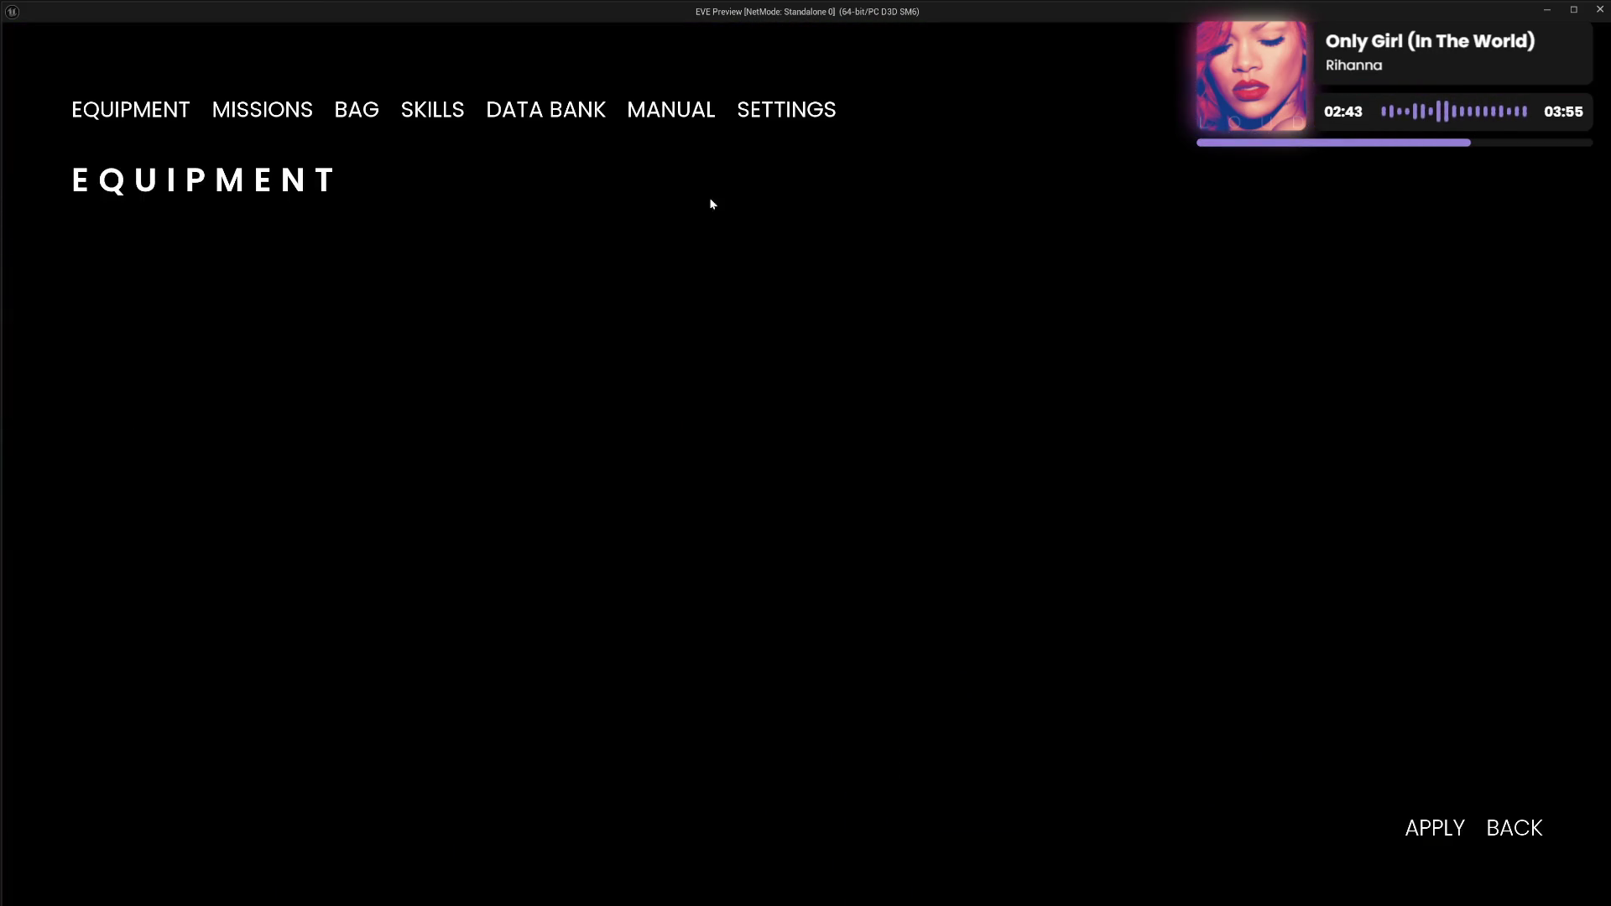
click(769, 115)
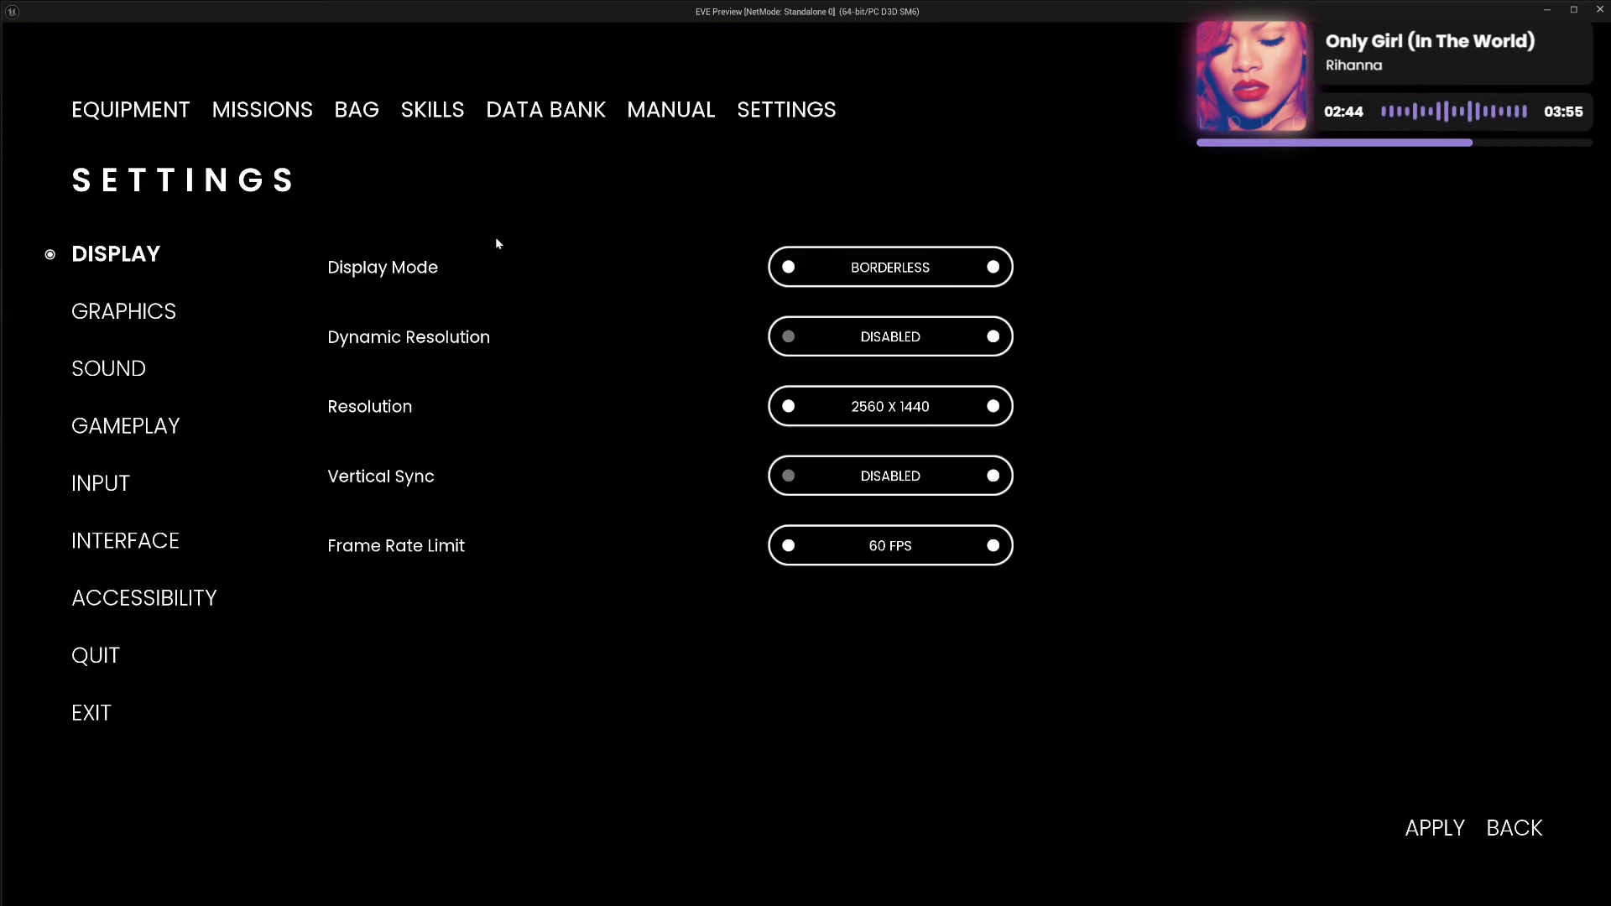
click(787, 267)
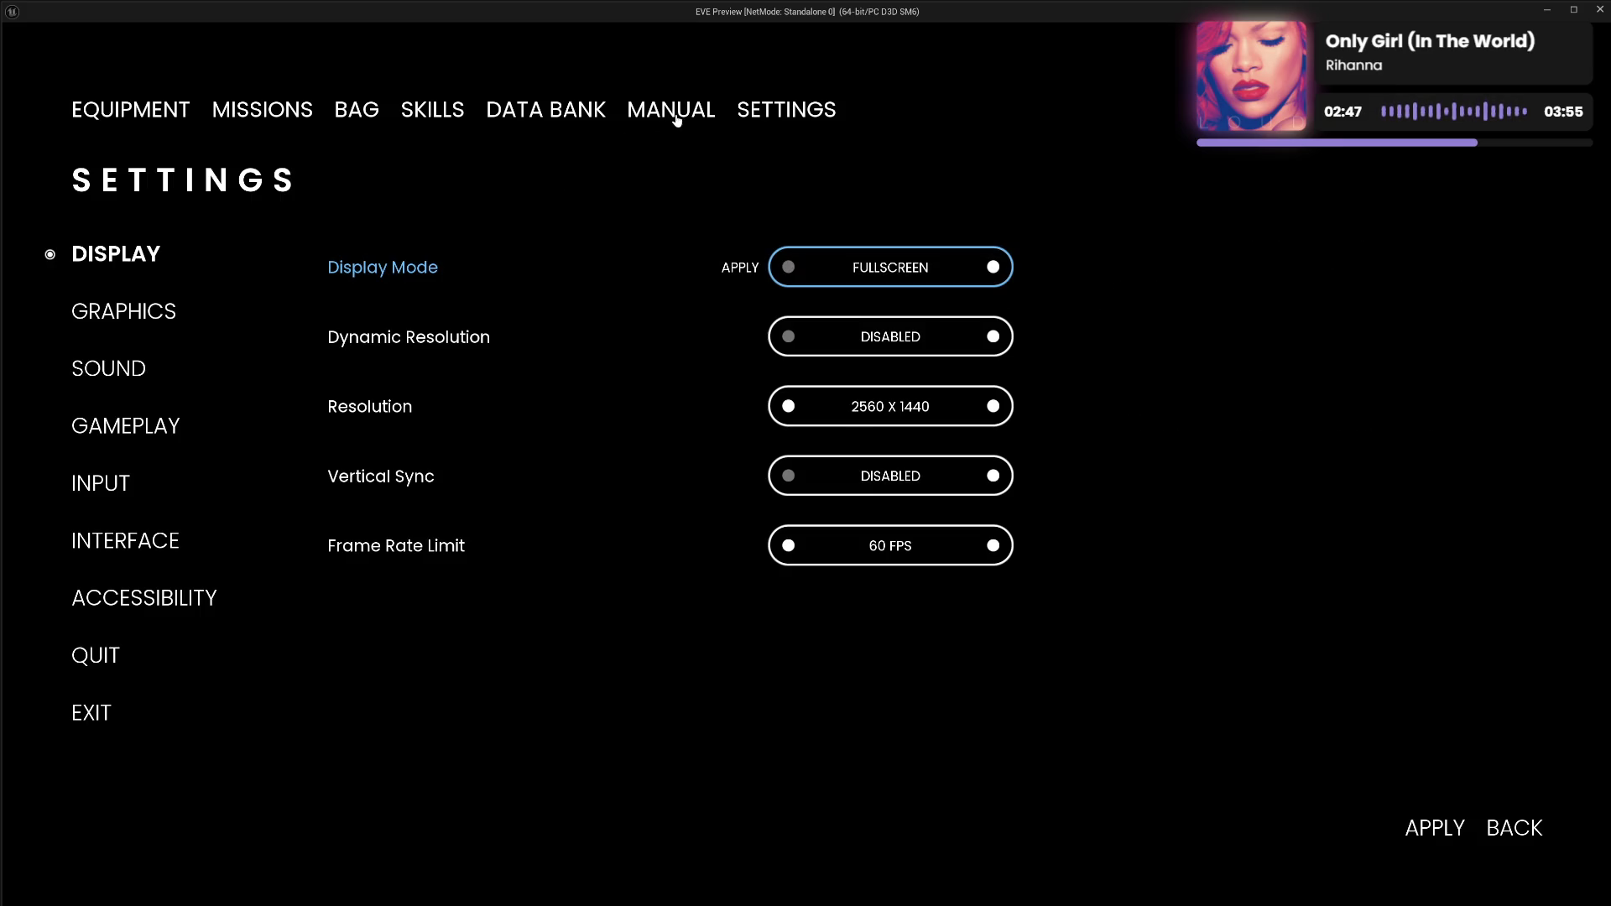
click(676, 115)
click(805, 519)
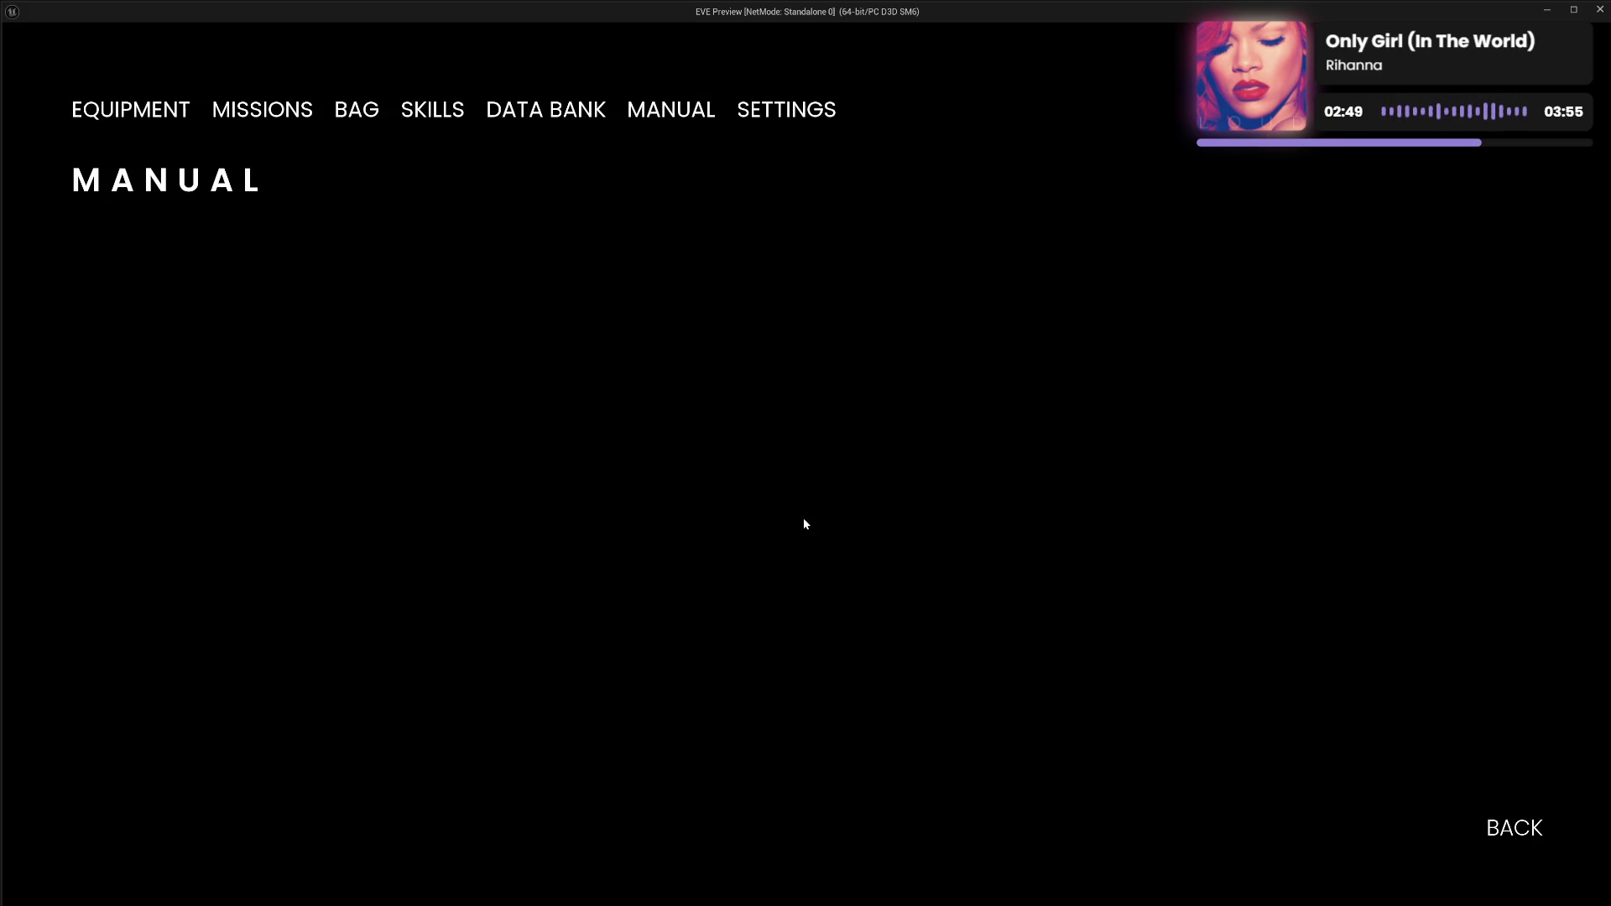
Repeat the FULLSCREEN change and discard it, then close the menu and end the preview with Esc.
click(772, 116)
click(788, 267)
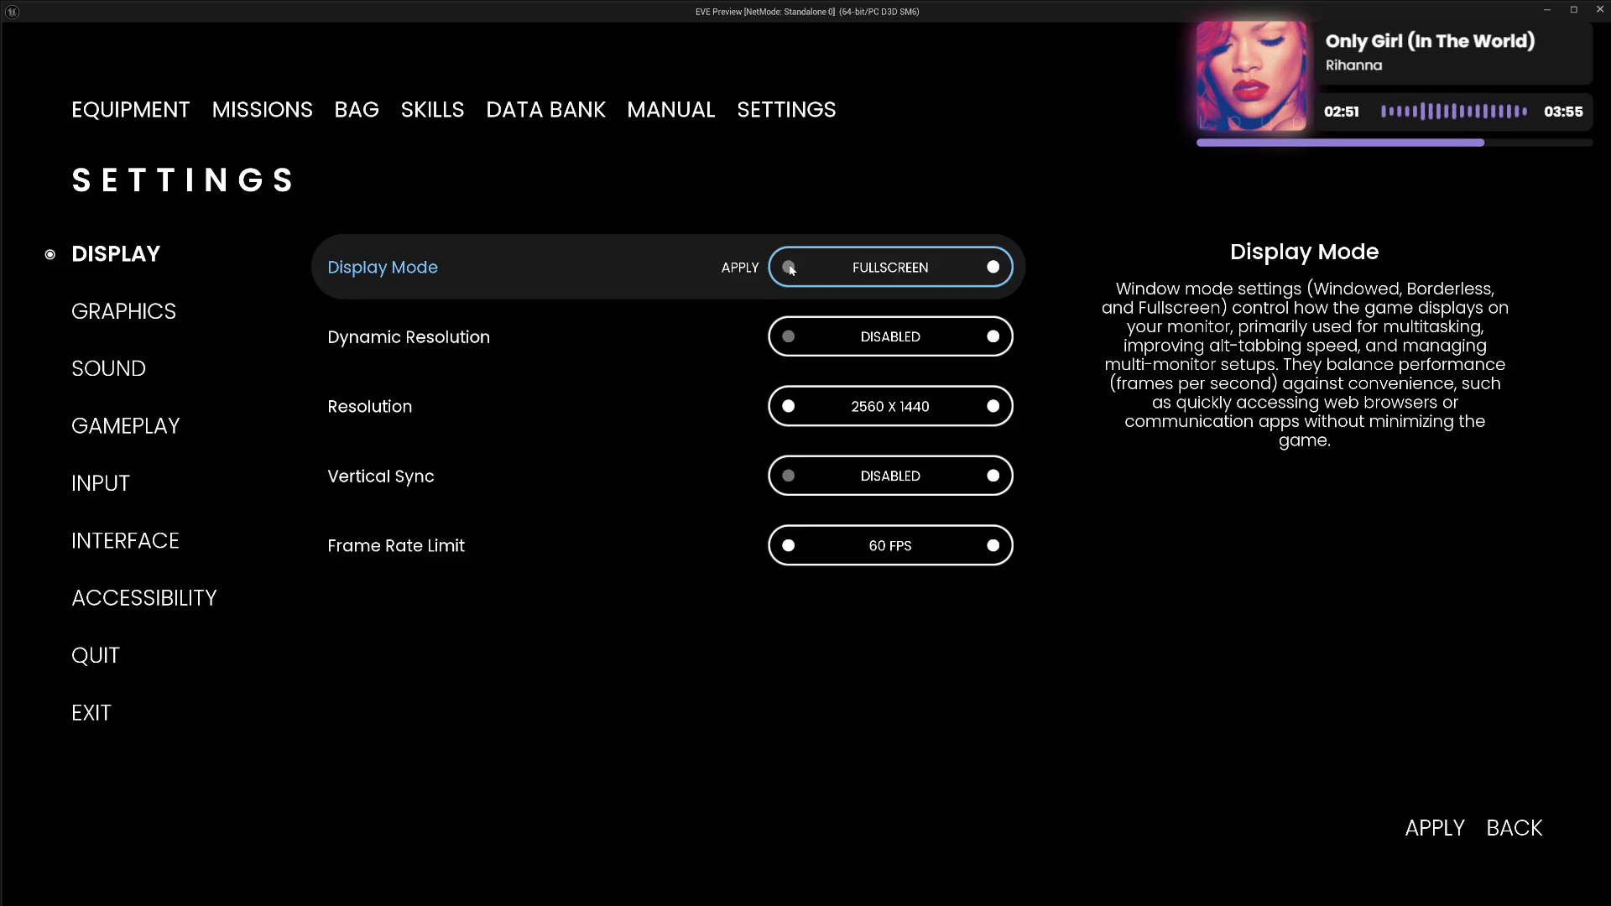
click(692, 120)
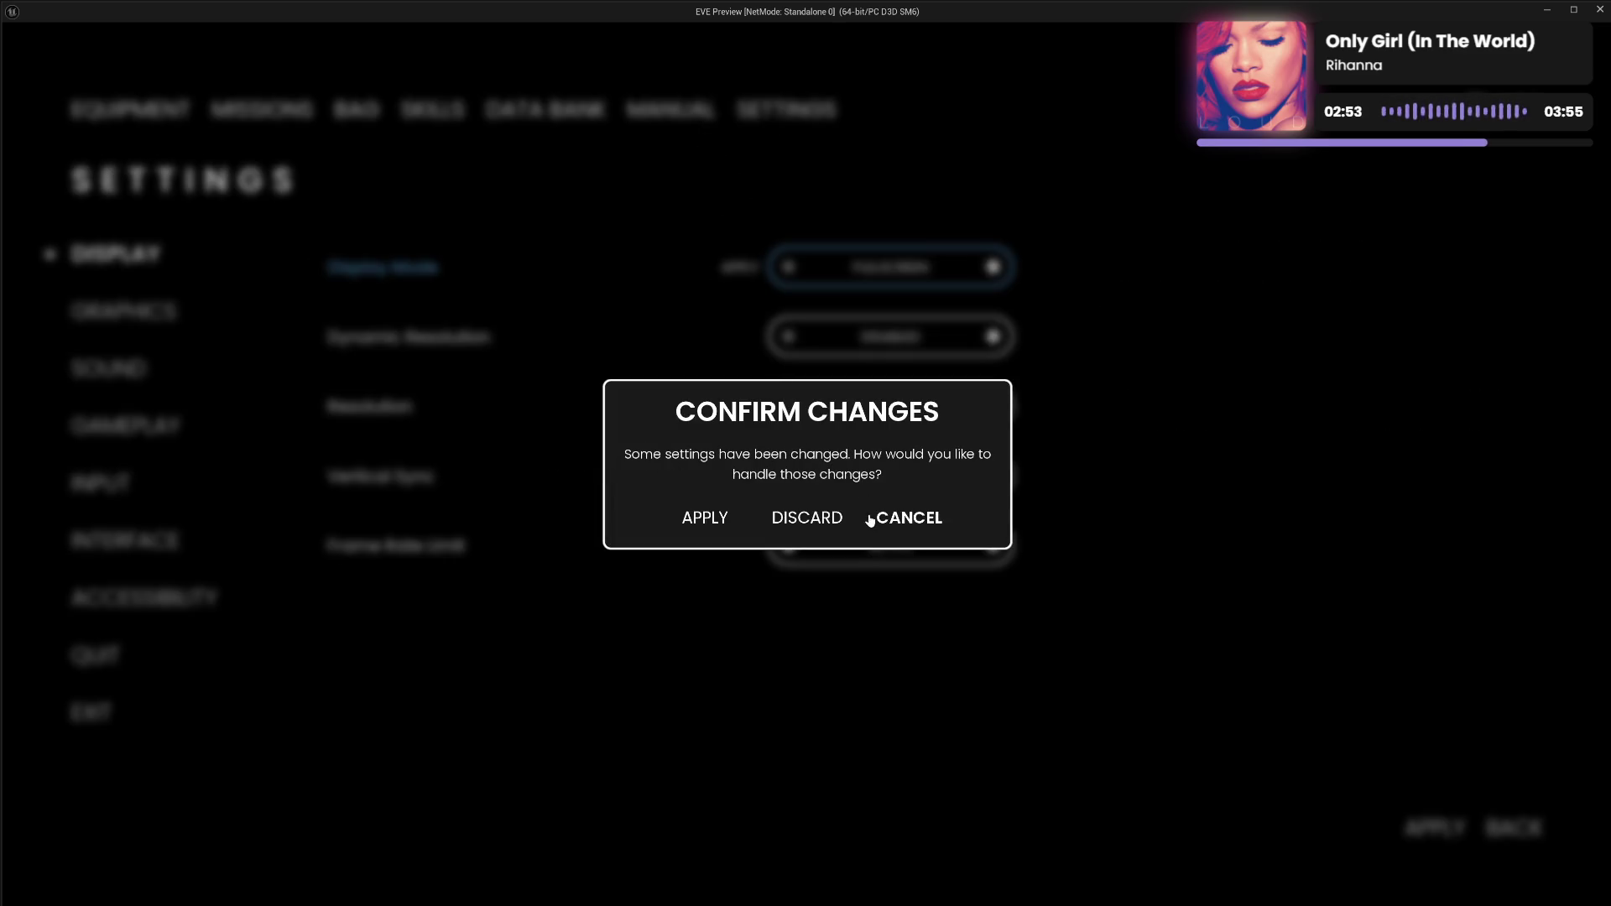
click(823, 518)
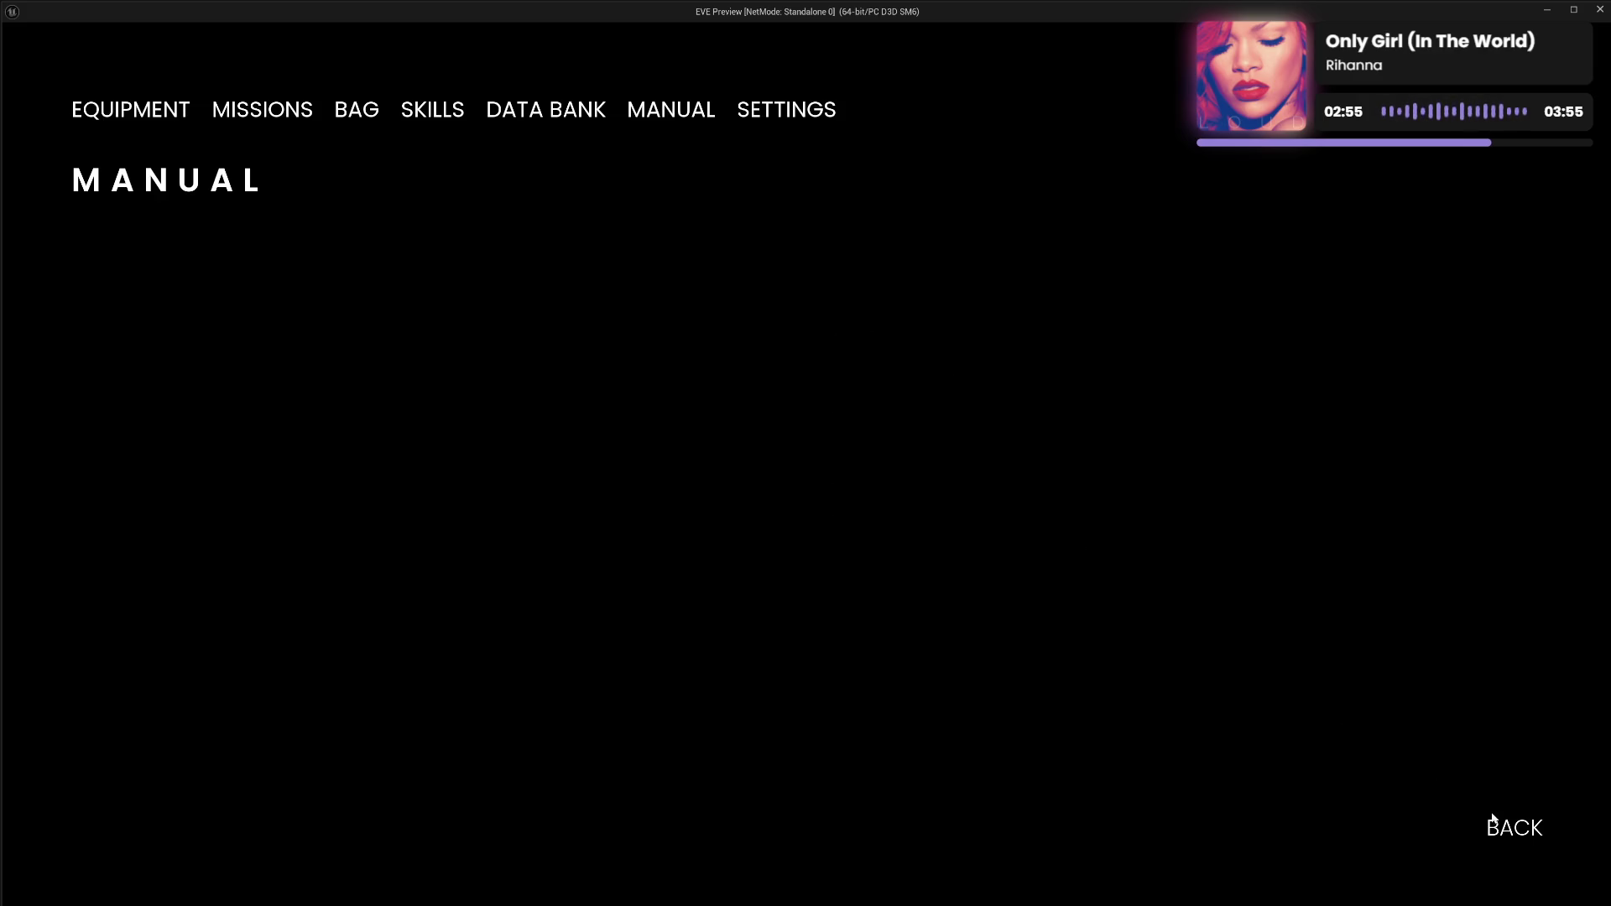
click(1492, 819)
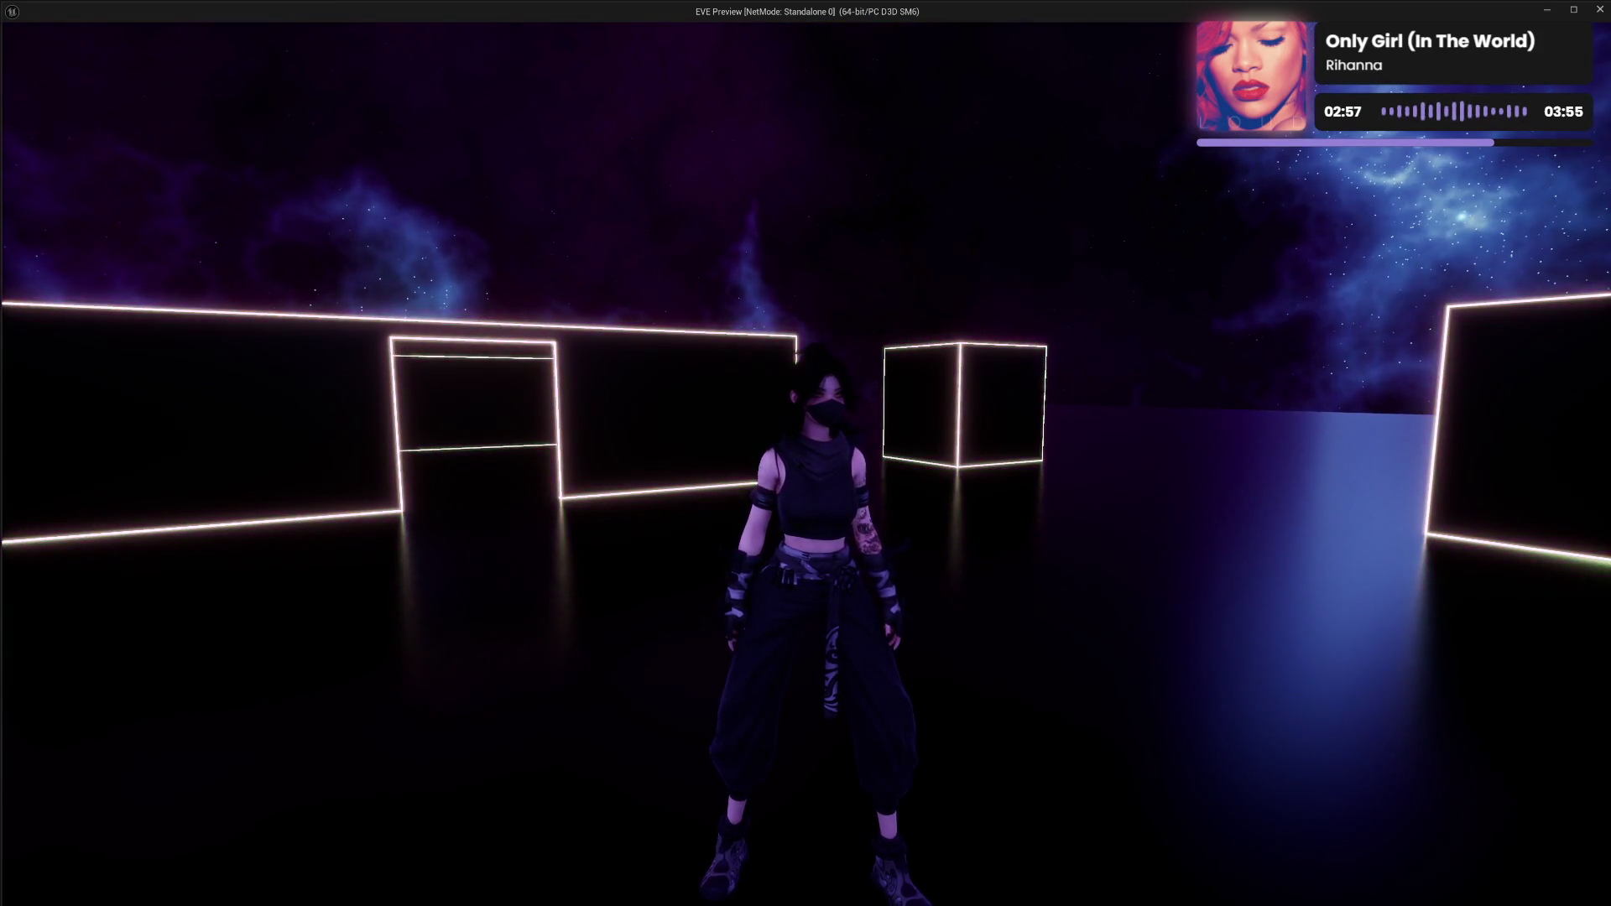
key(Escape)
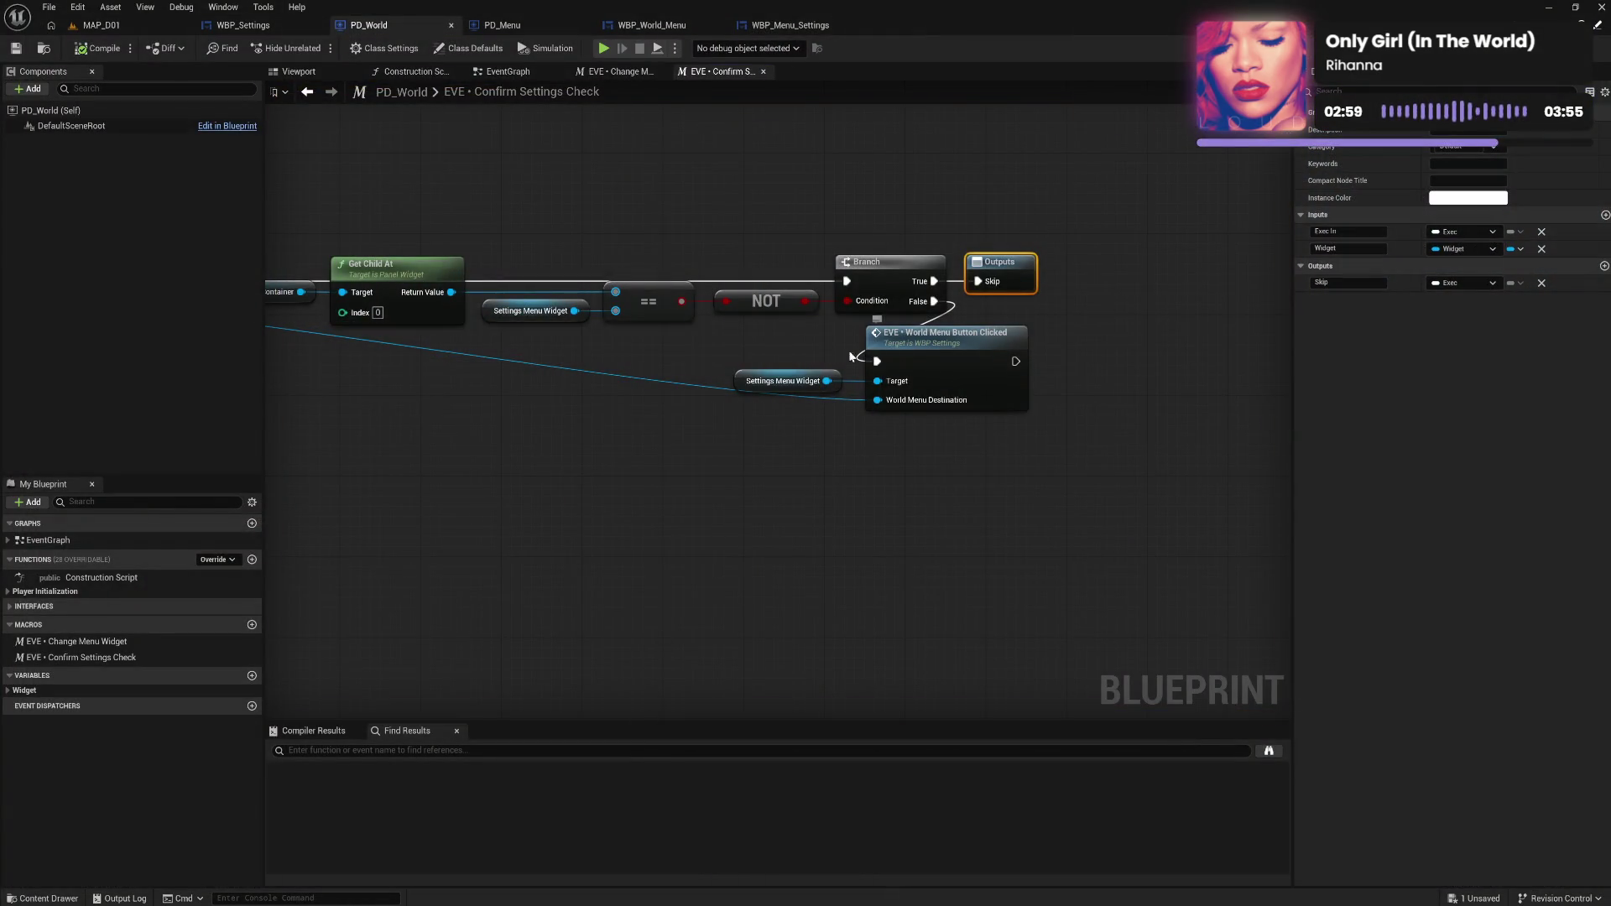
Shift the Settings Menu Widget and World Menu Button Clicked nodes slightly left in the macro graph.
click(782, 381)
ctrl+click(942, 344)
drag(942, 344, 916, 350)
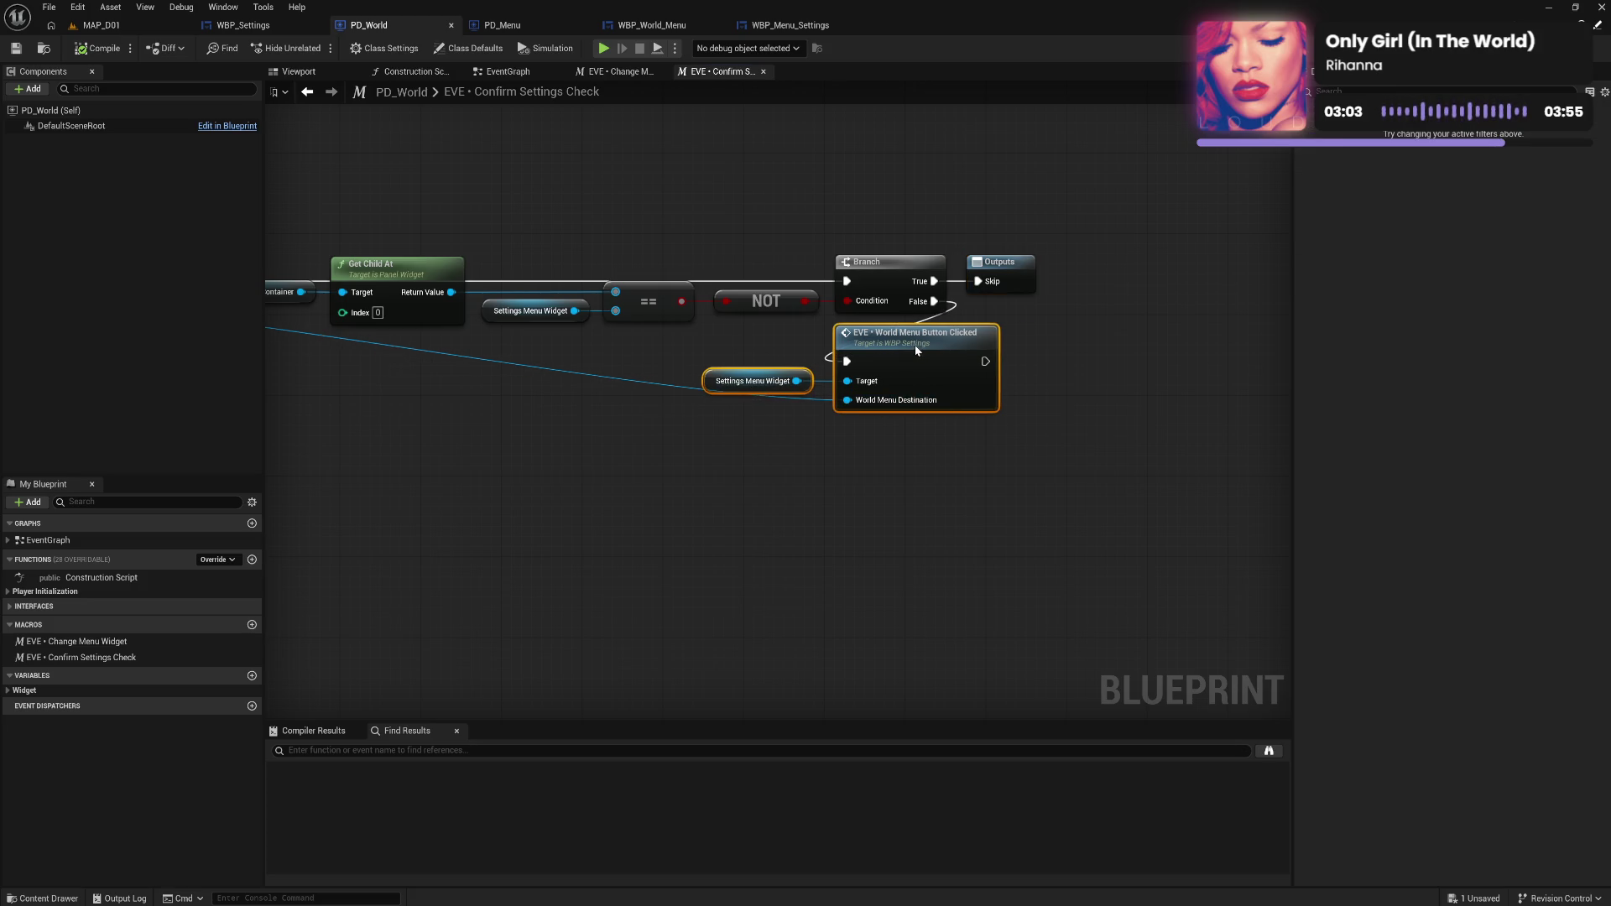
click(676, 478)
drag(677, 479, 753, 266)
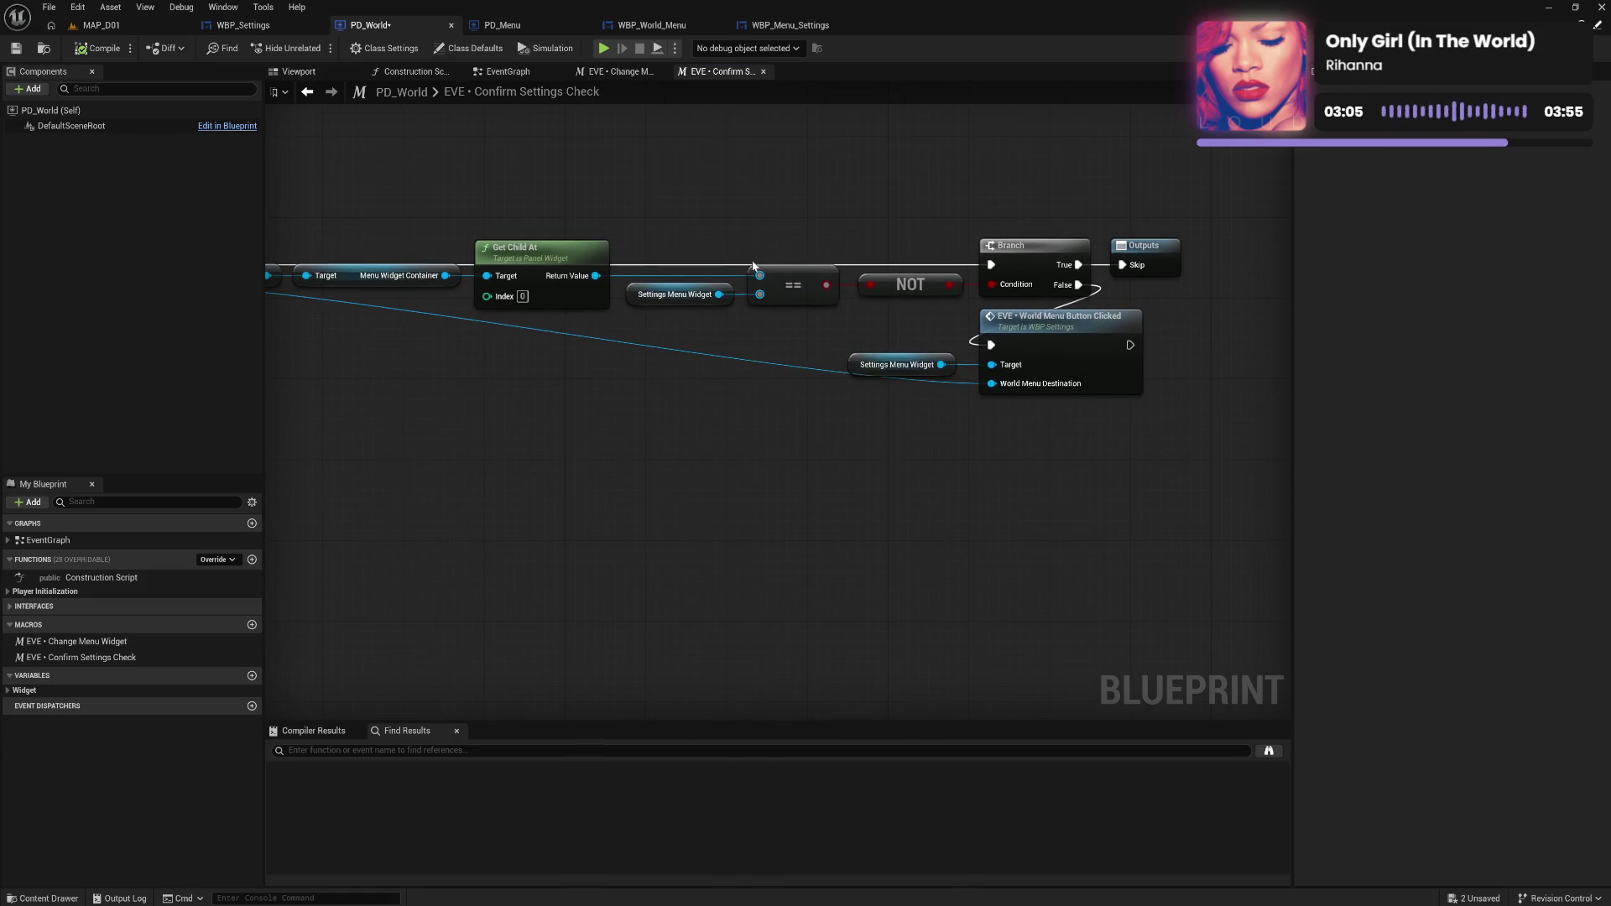
click(503, 72)
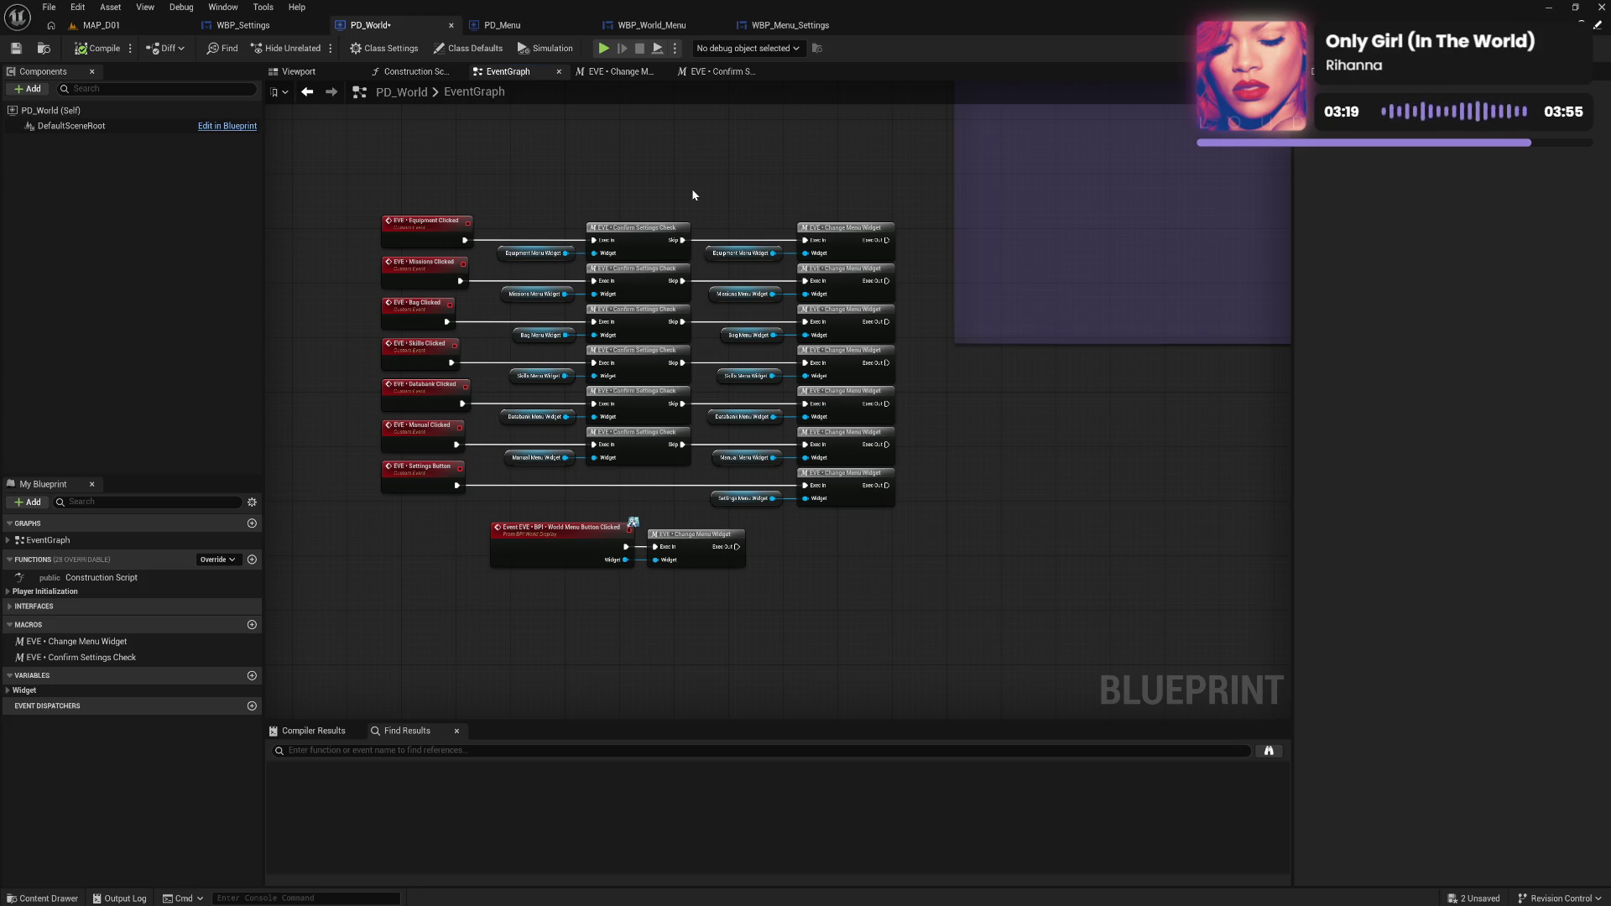
Rename the macro's Skip output to Exec Out and save PD_World with Ctrl+S.
click(643, 249)
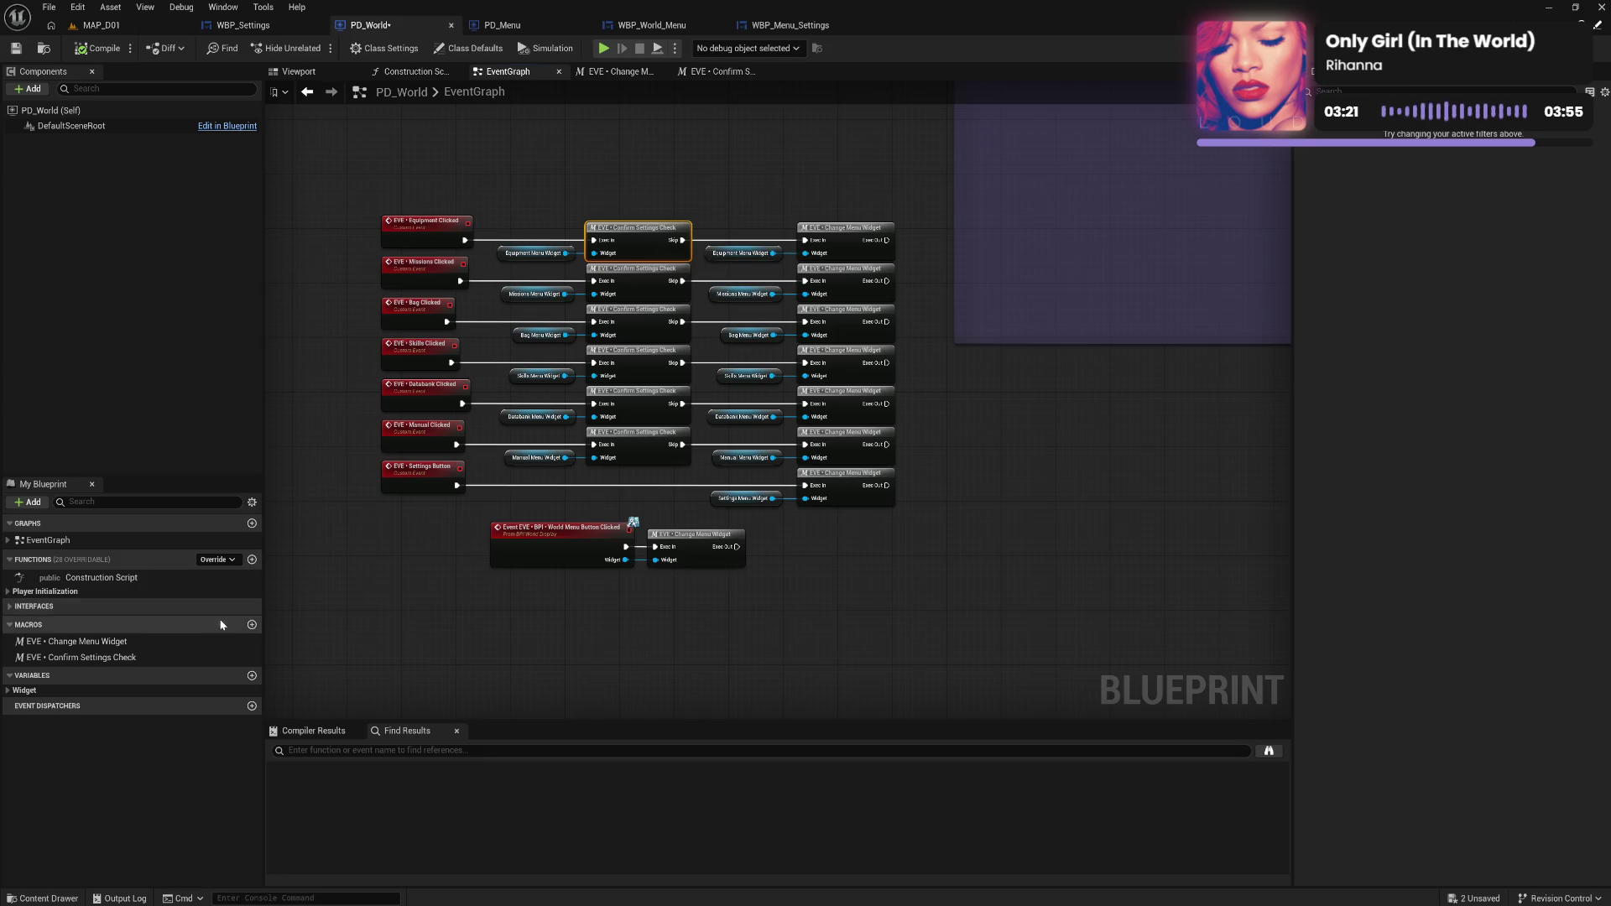
click(134, 657)
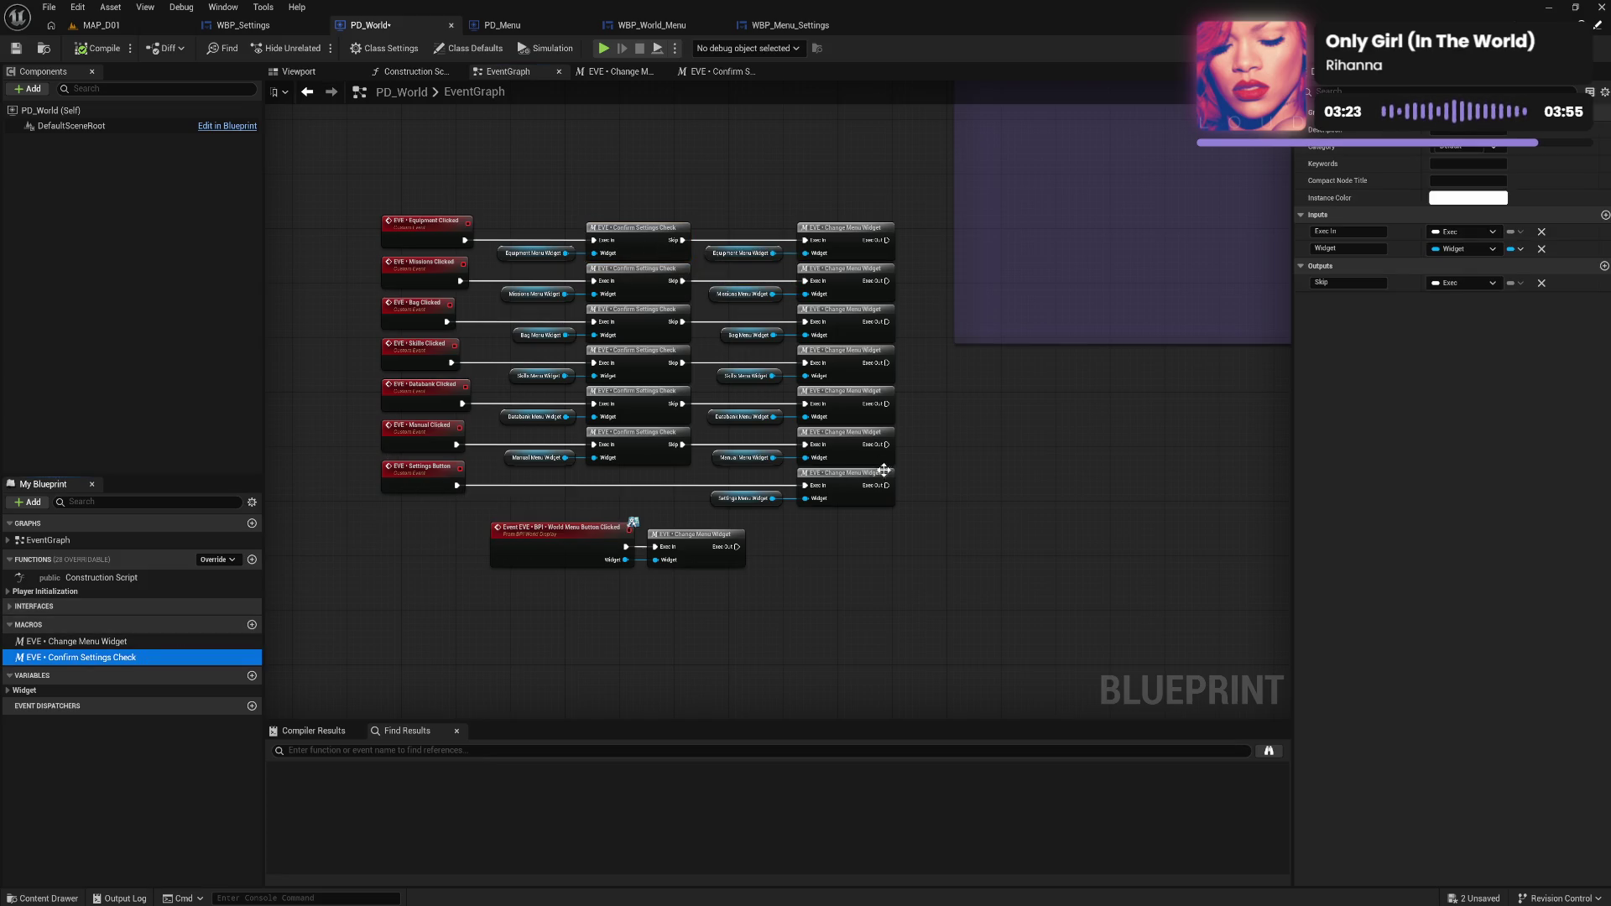
click(1302, 285)
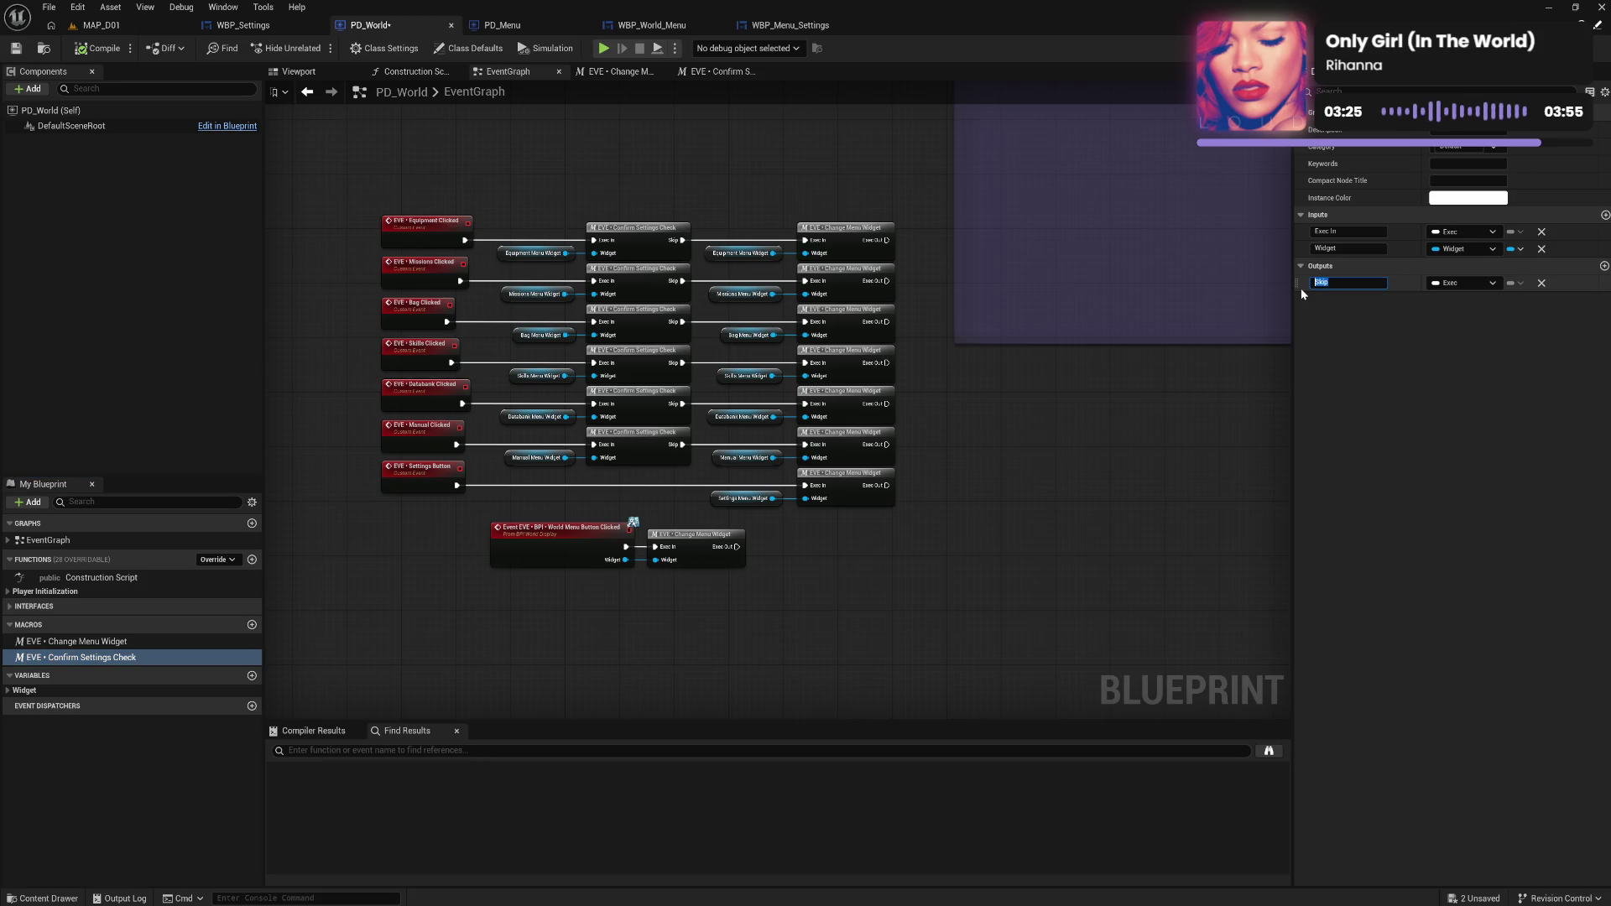
text(Exec)
text( Out)
key(Return)
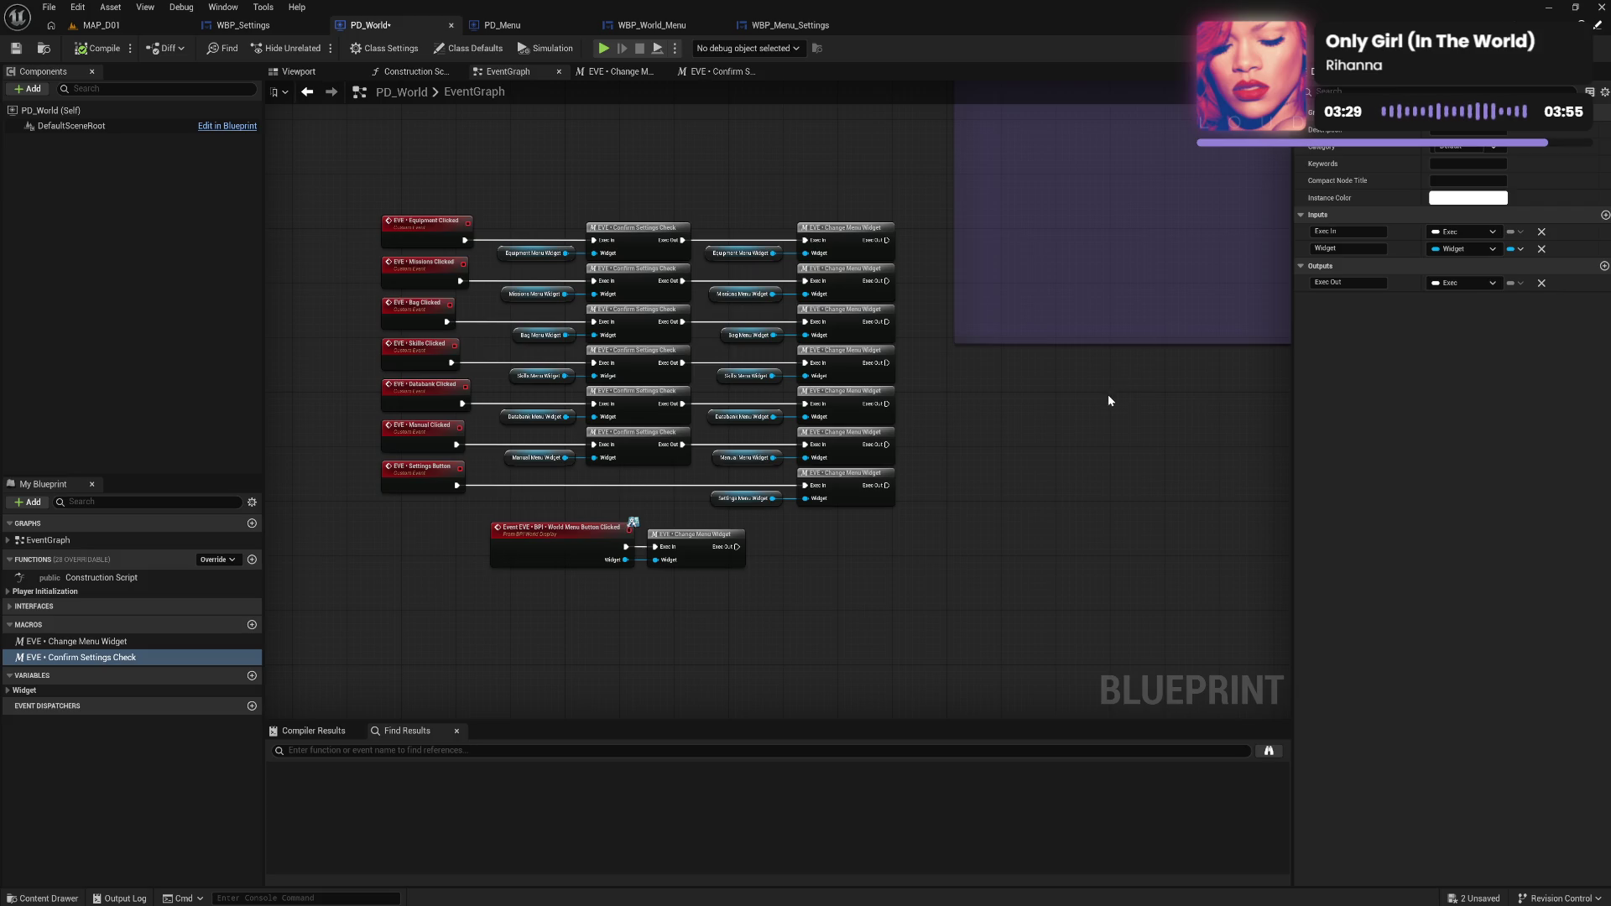
key(ctrl+s)
Open the Confirm Settings Check macro graph from its top node in the EventGraph.
click(625, 244)
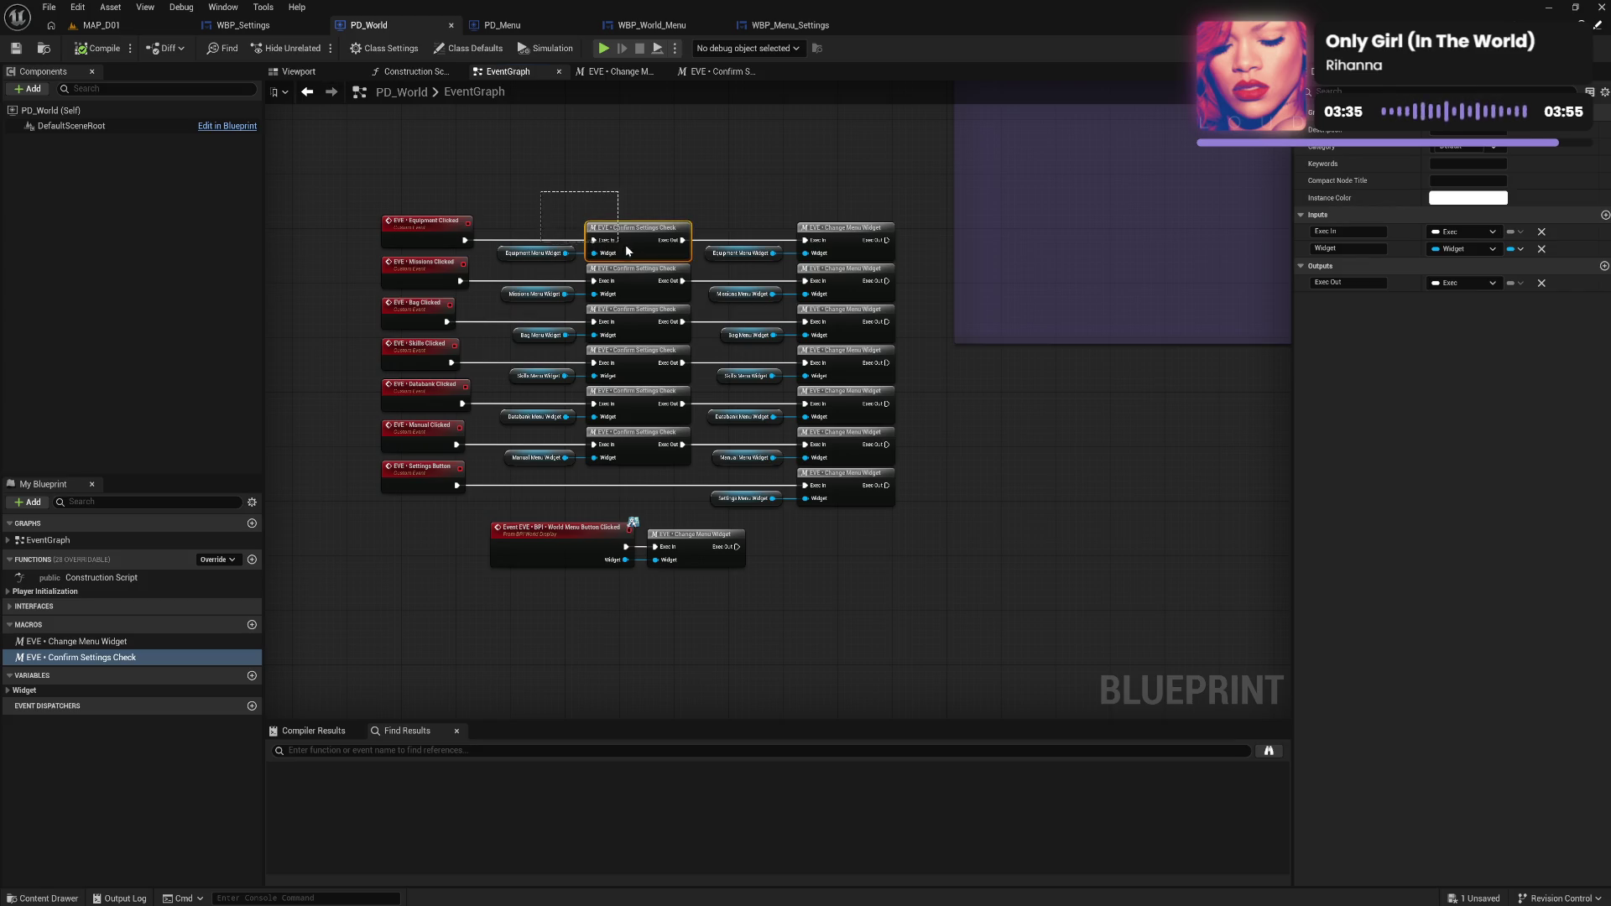
click(624, 199)
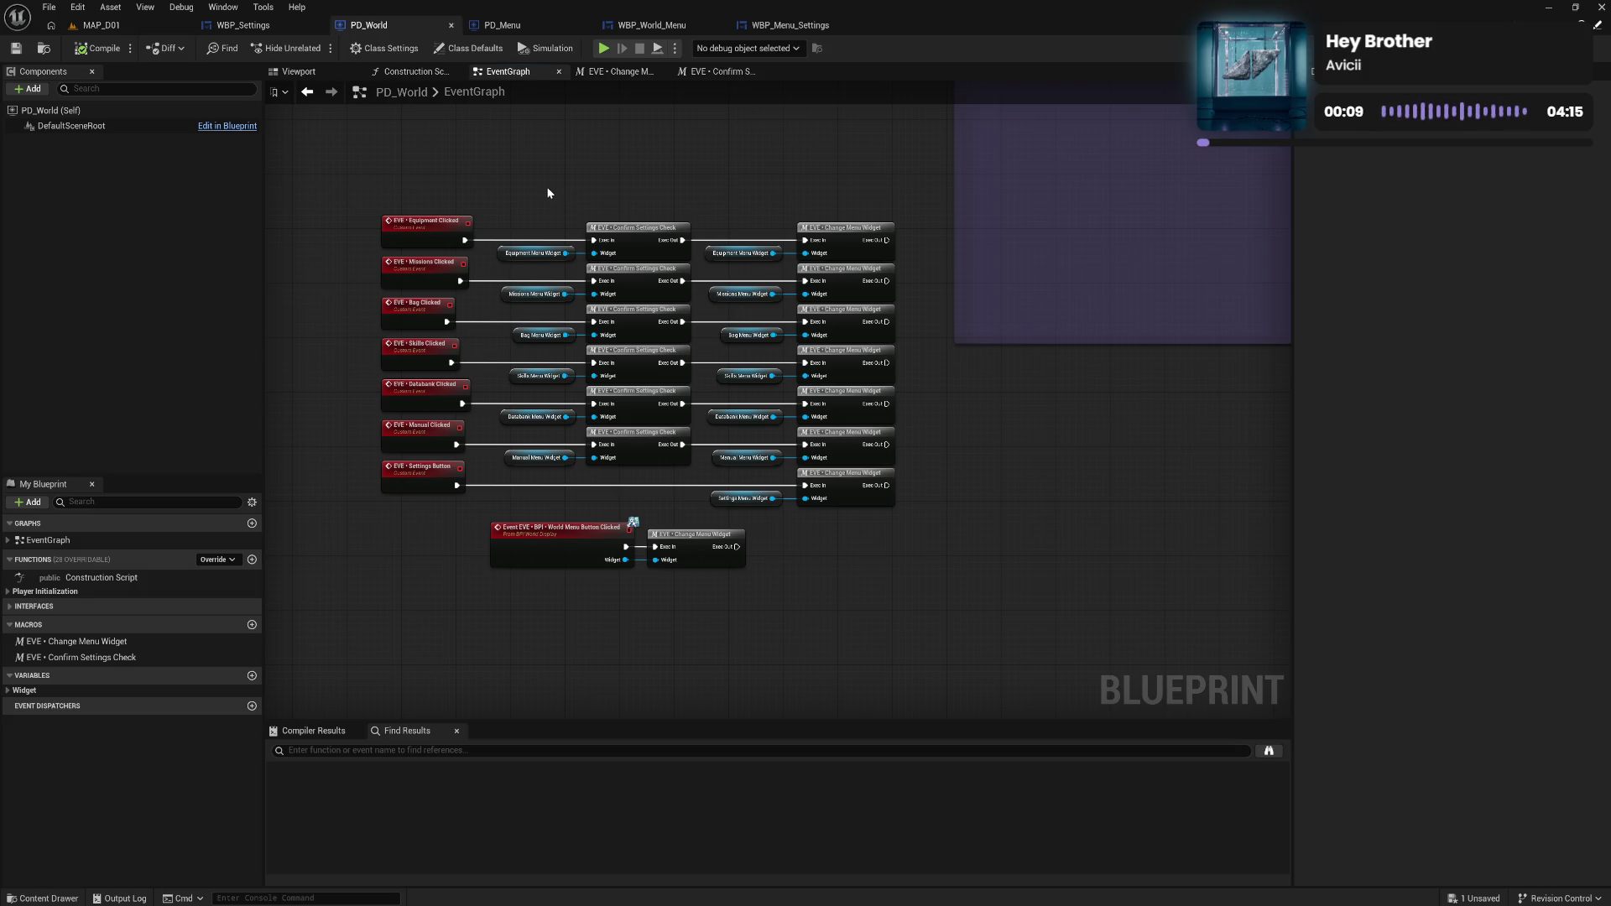
drag(531, 199, 618, 250)
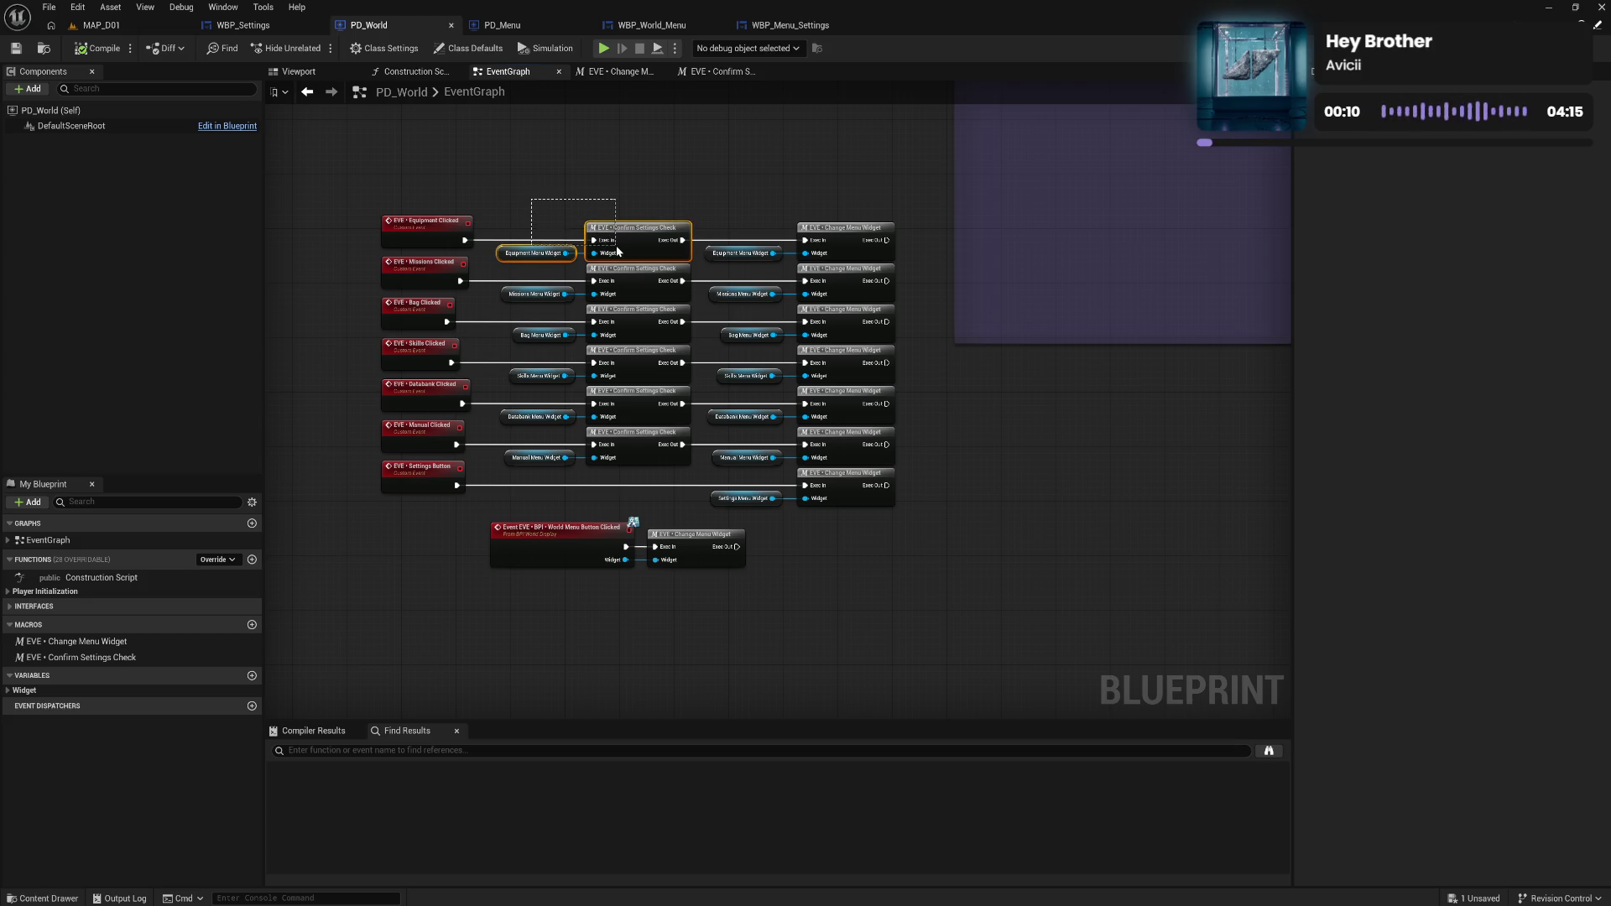
click(630, 177)
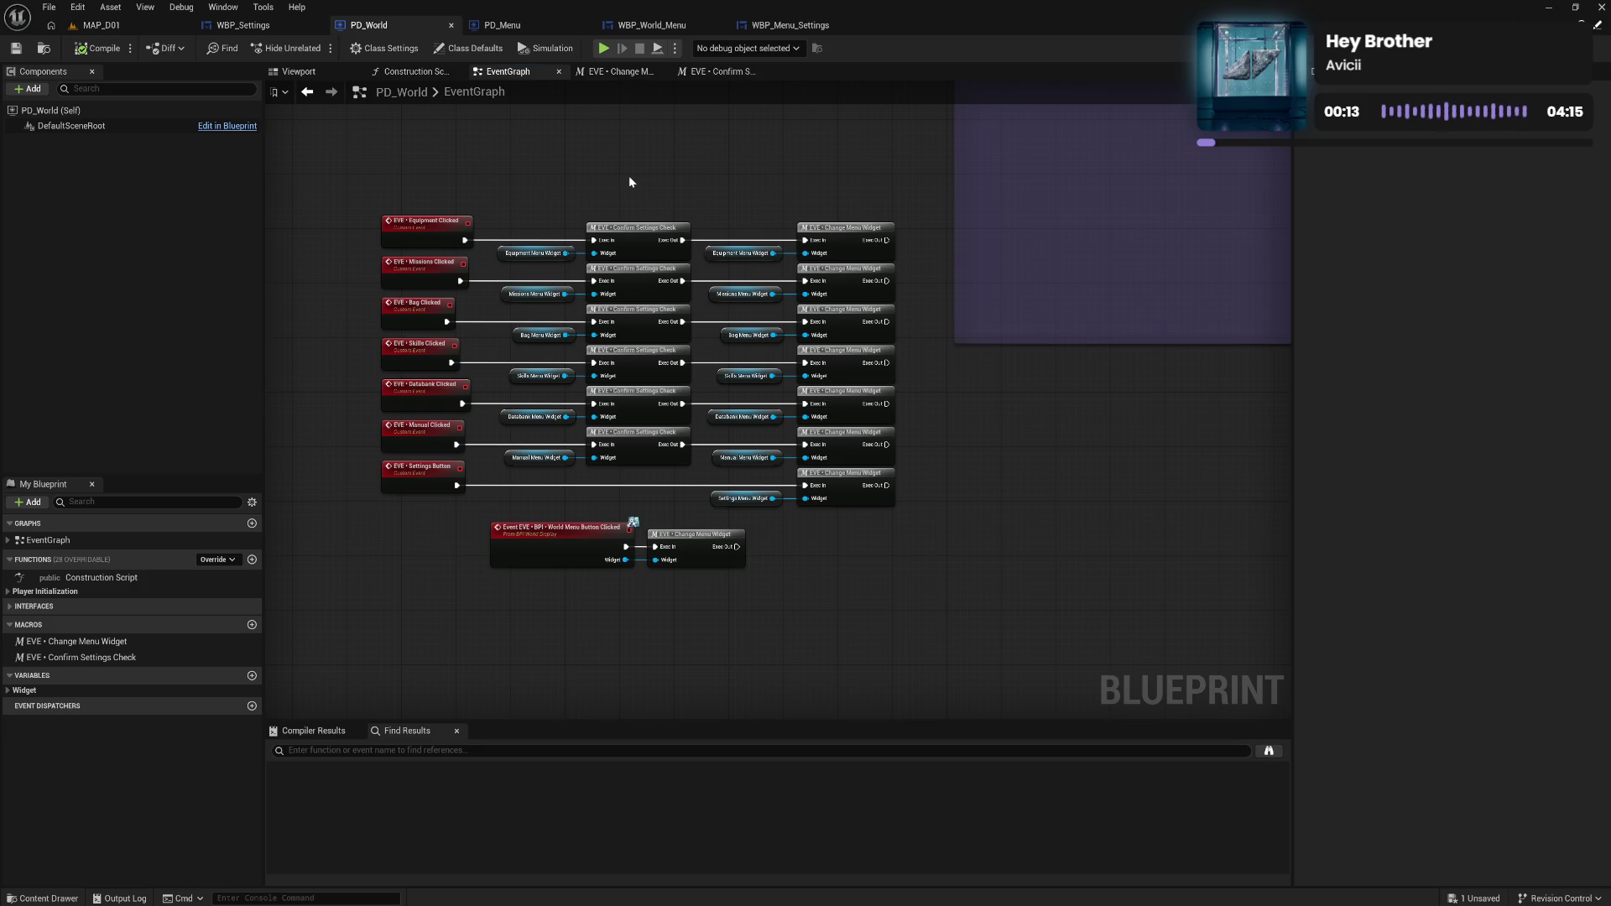
double_click(632, 238)
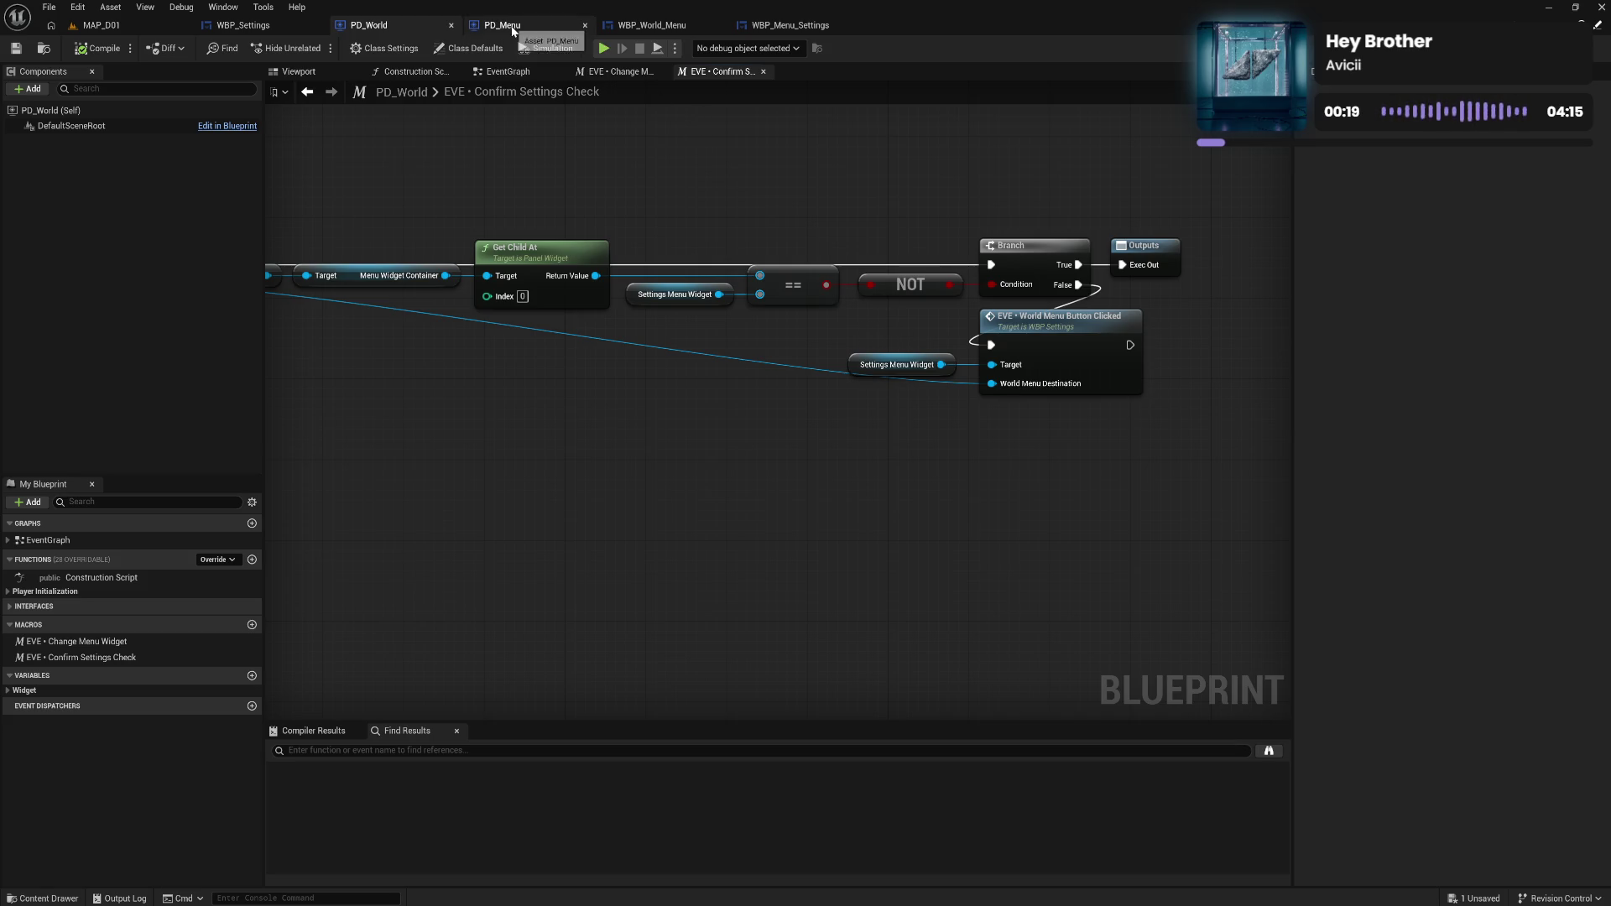
Widen the Notify HUD Of Back Button Click comment and move the World Menu event, getter and setter nodes up-left.
click(242, 25)
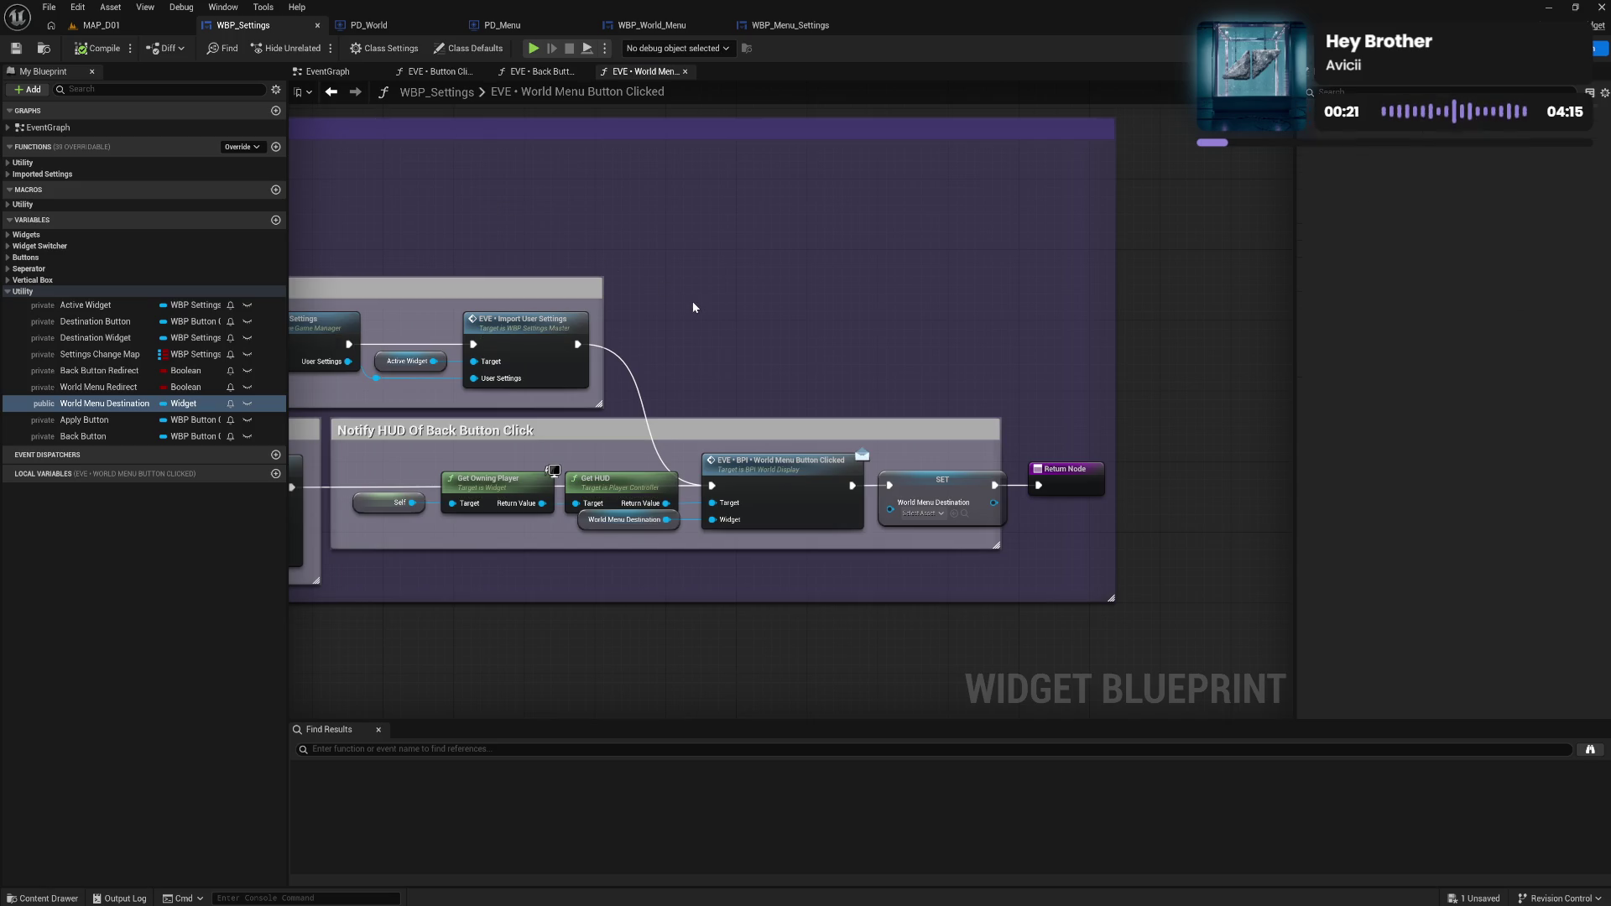
drag(692, 301, 802, 304)
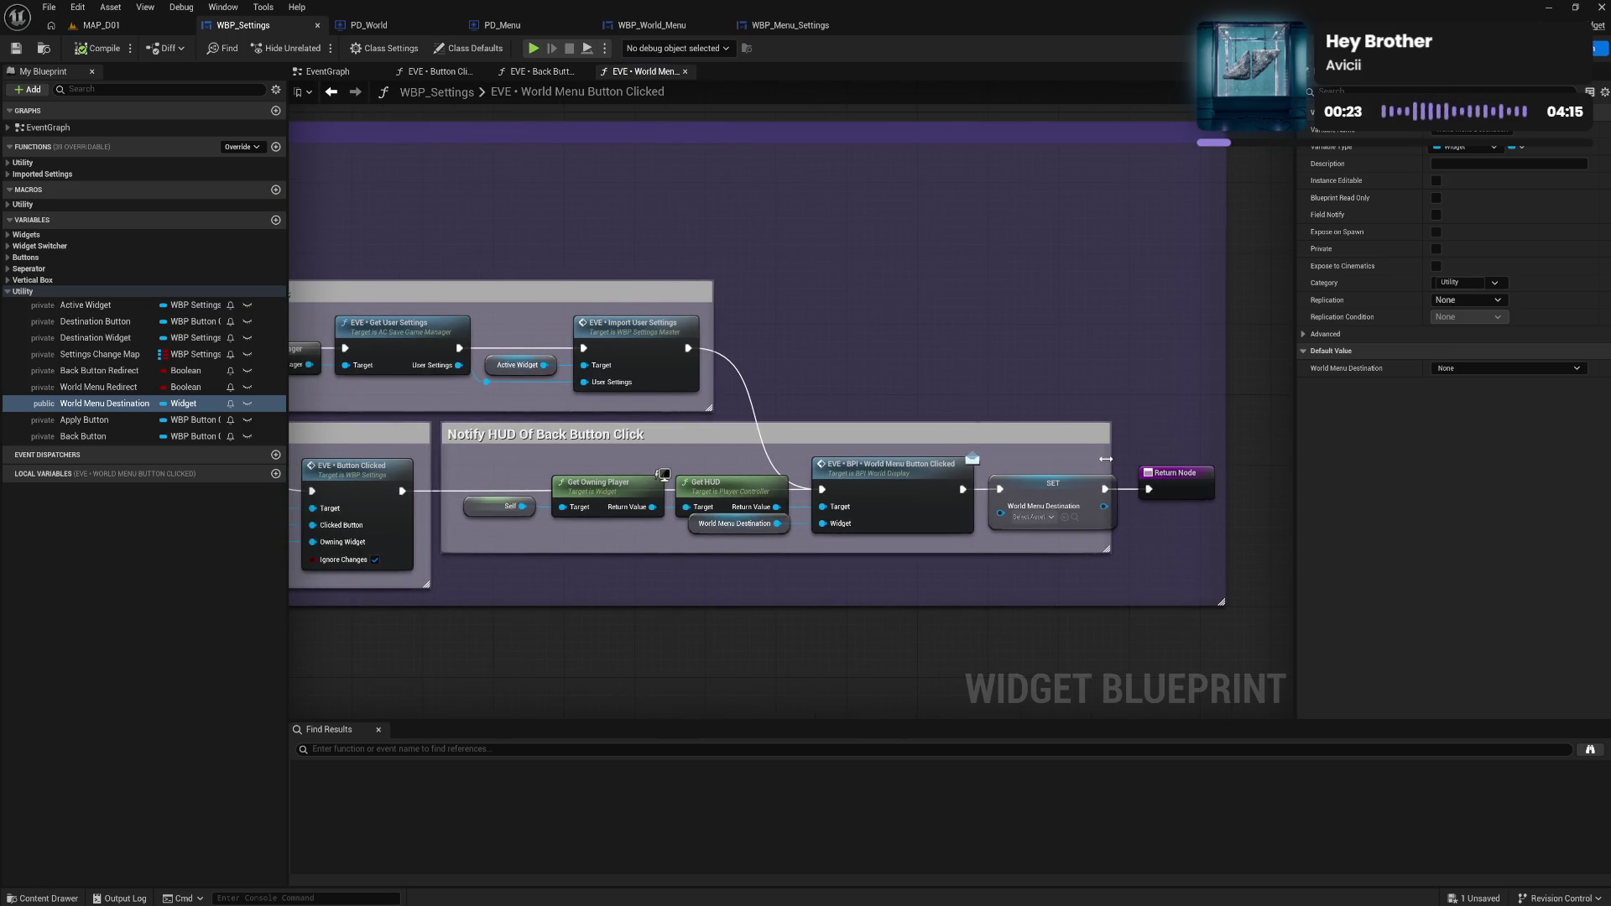
mouse_move(1106, 459)
mouse_down()
mouse_move(1208, 491)
mouse_move(1250, 447)
mouse_up()
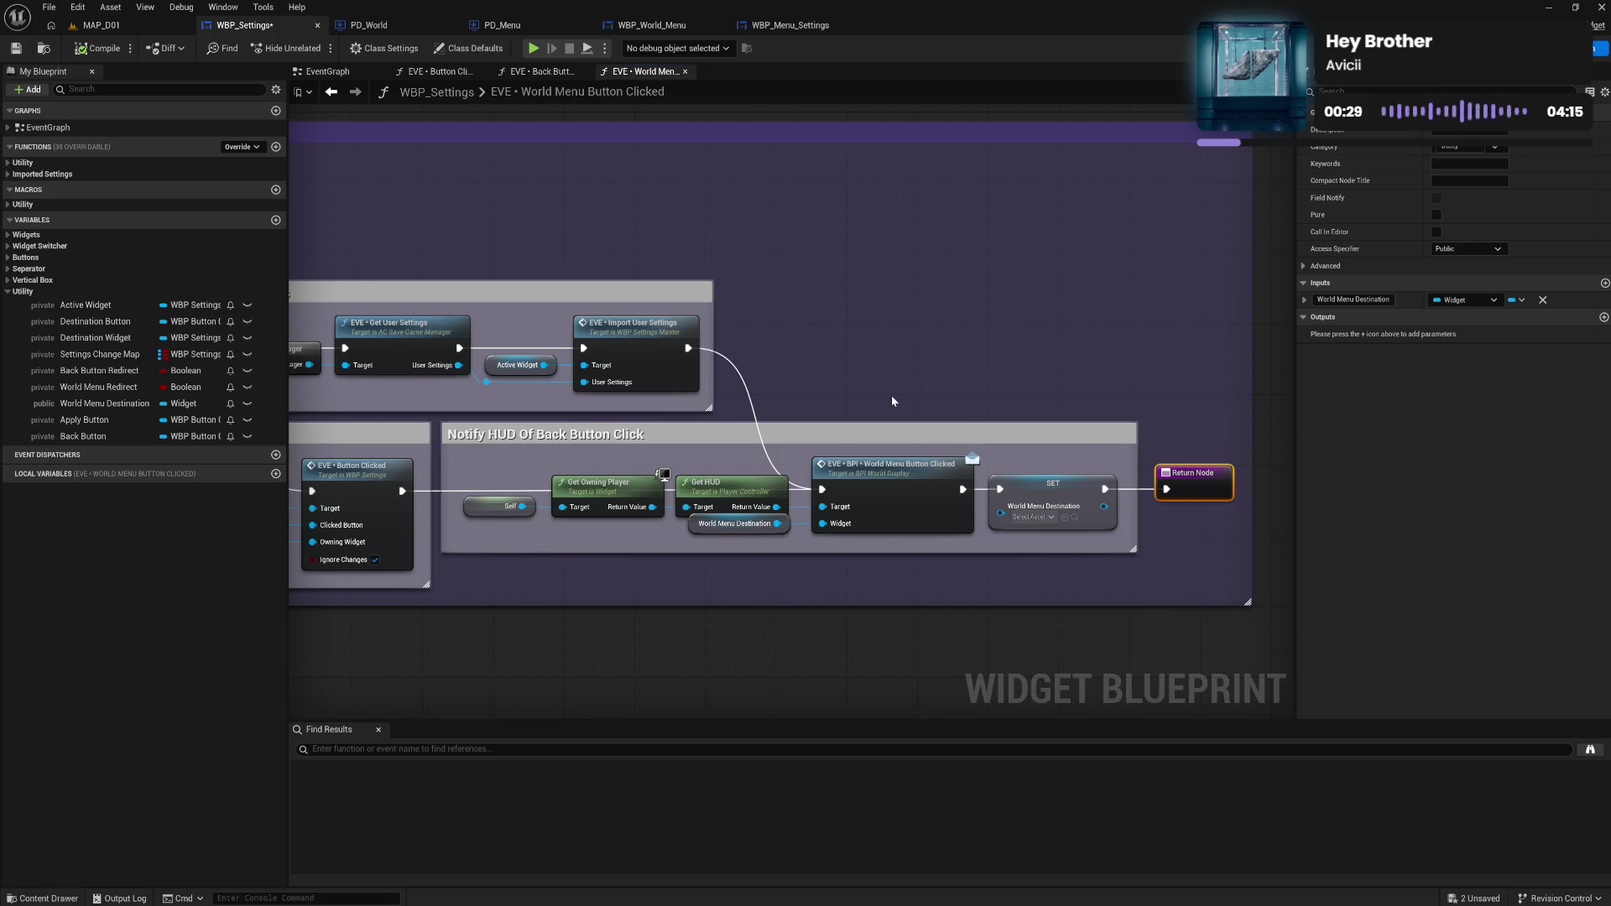
scroll(1054, 460, down, 2)
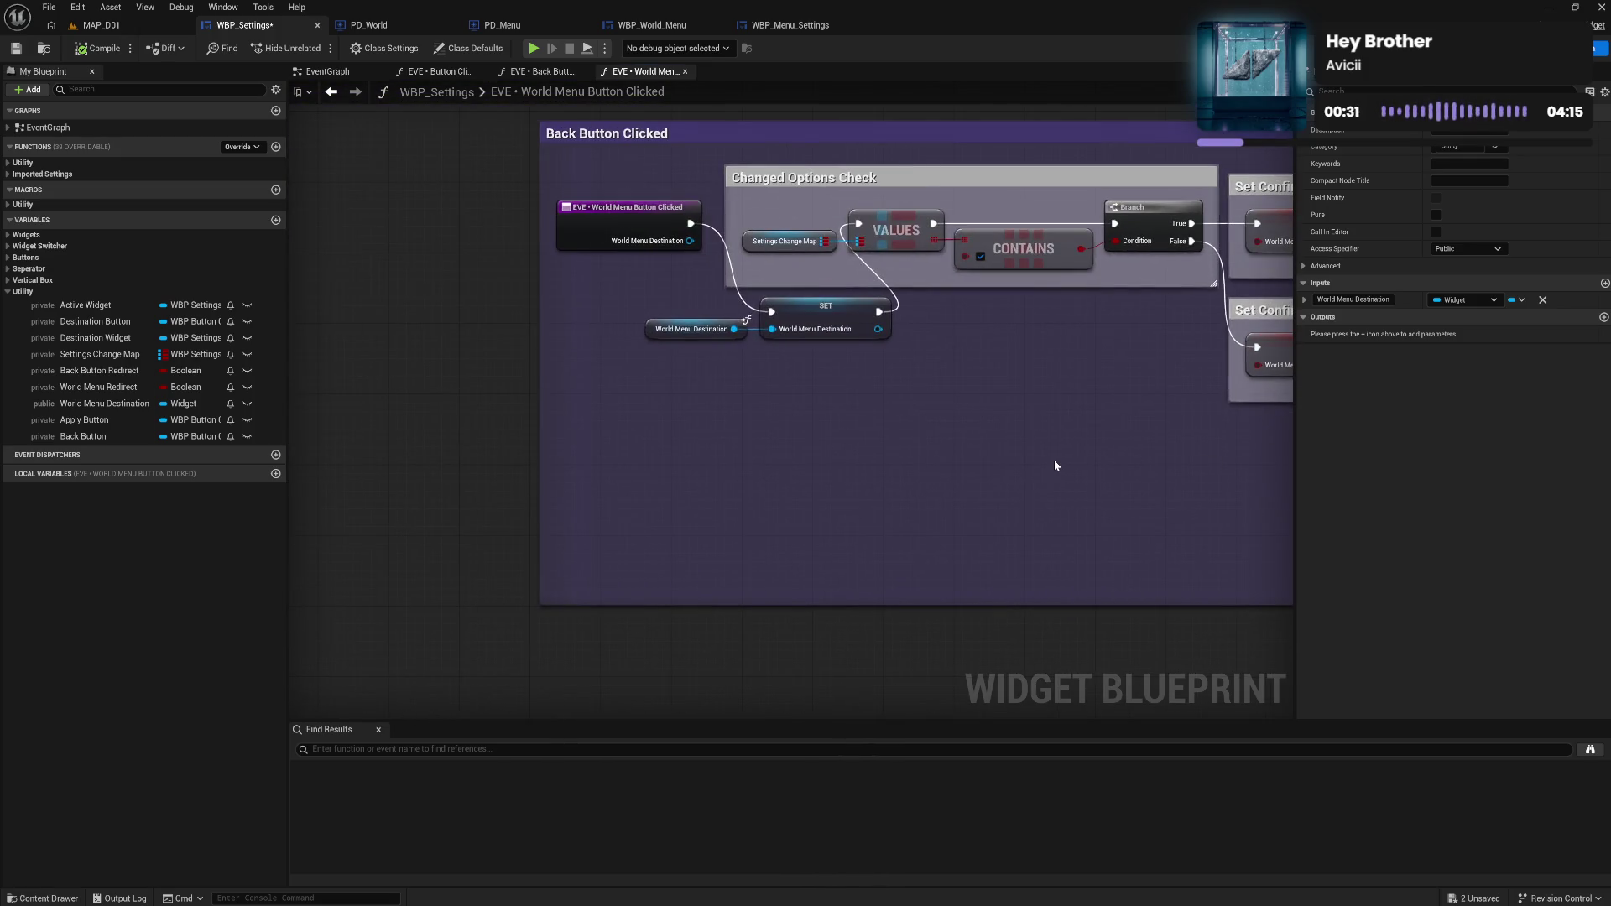
scroll(956, 464, up, 2)
drag(848, 461, 1007, 534)
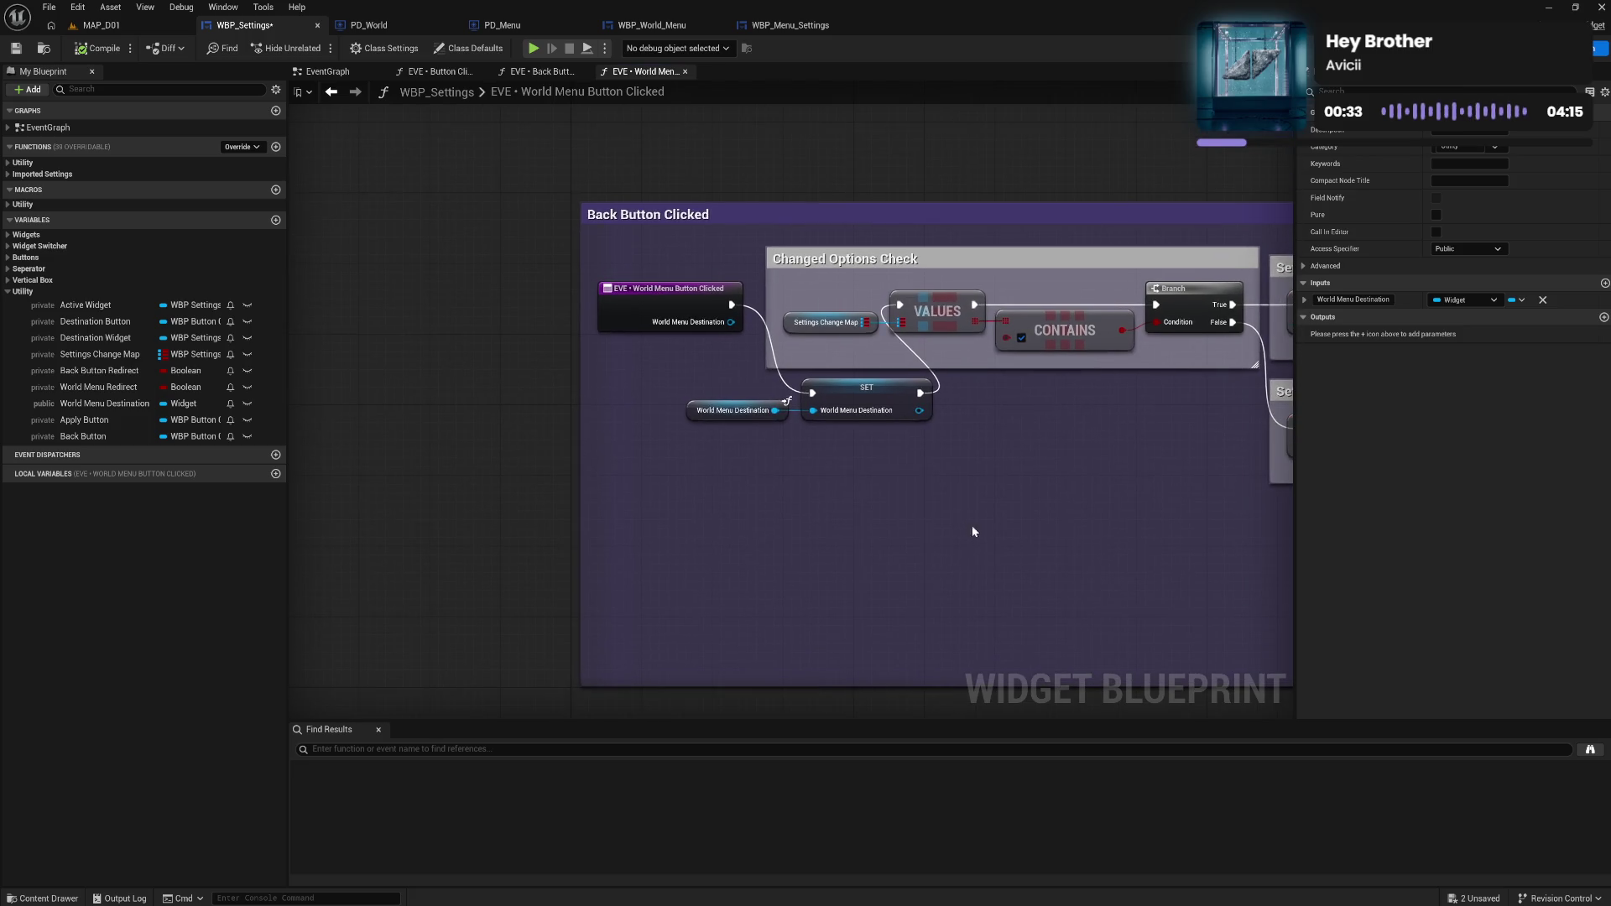
mouse_move(675, 310)
mouse_down()
mouse_move(585, 398)
mouse_move(602, 398)
mouse_up()
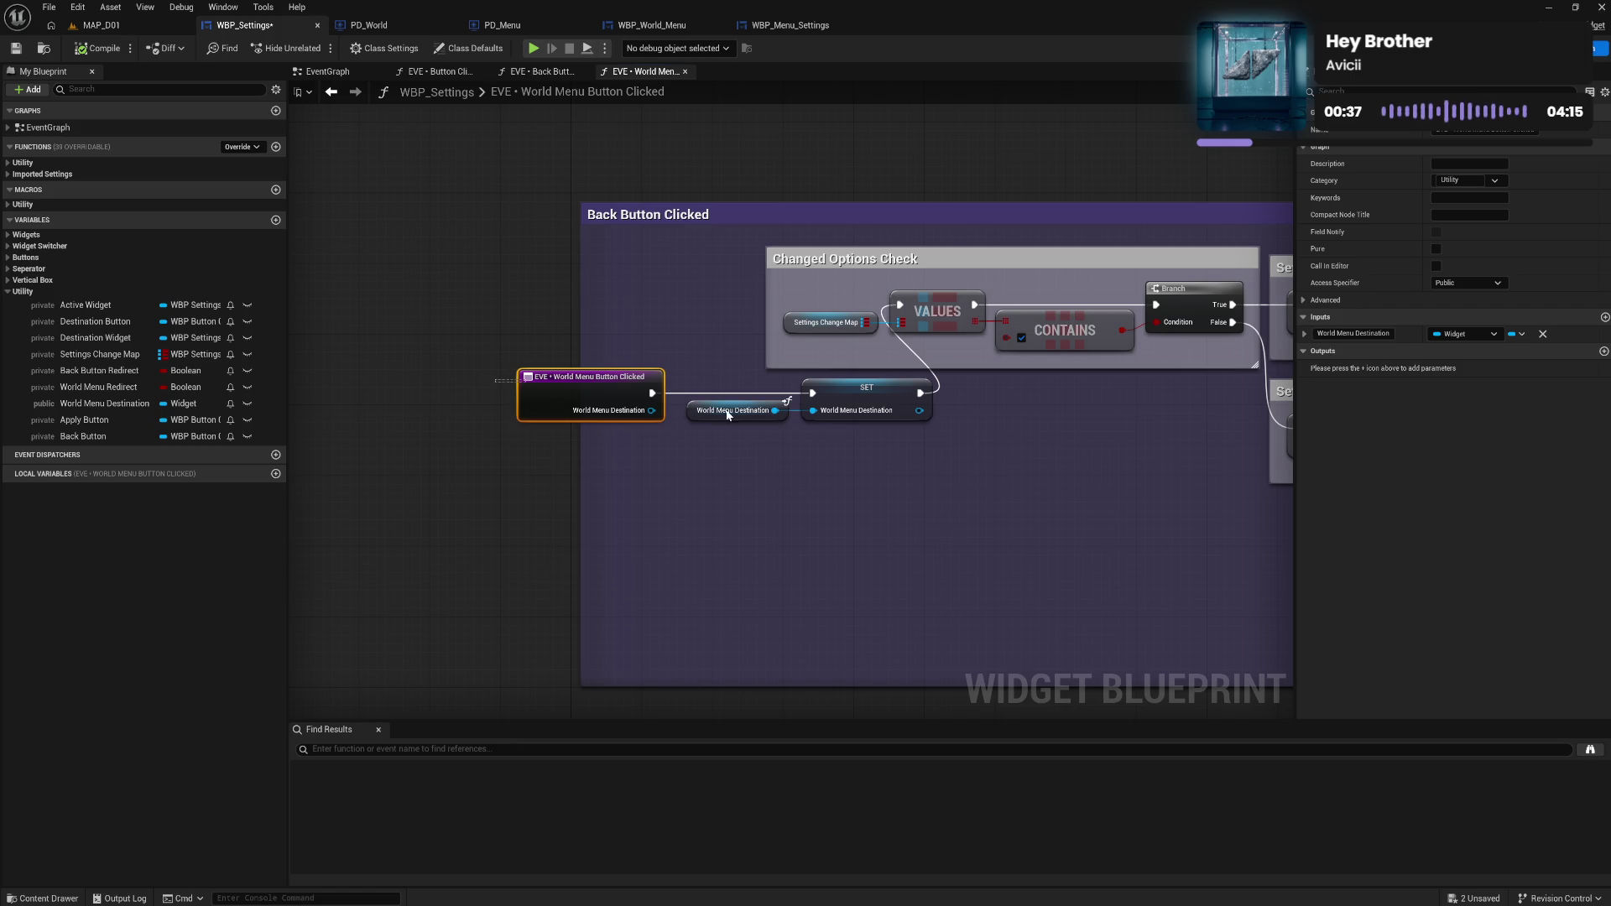
mouse_move(507, 356)
mouse_down()
mouse_move(939, 428)
mouse_move(723, 335)
mouse_move(695, 301)
mouse_up()
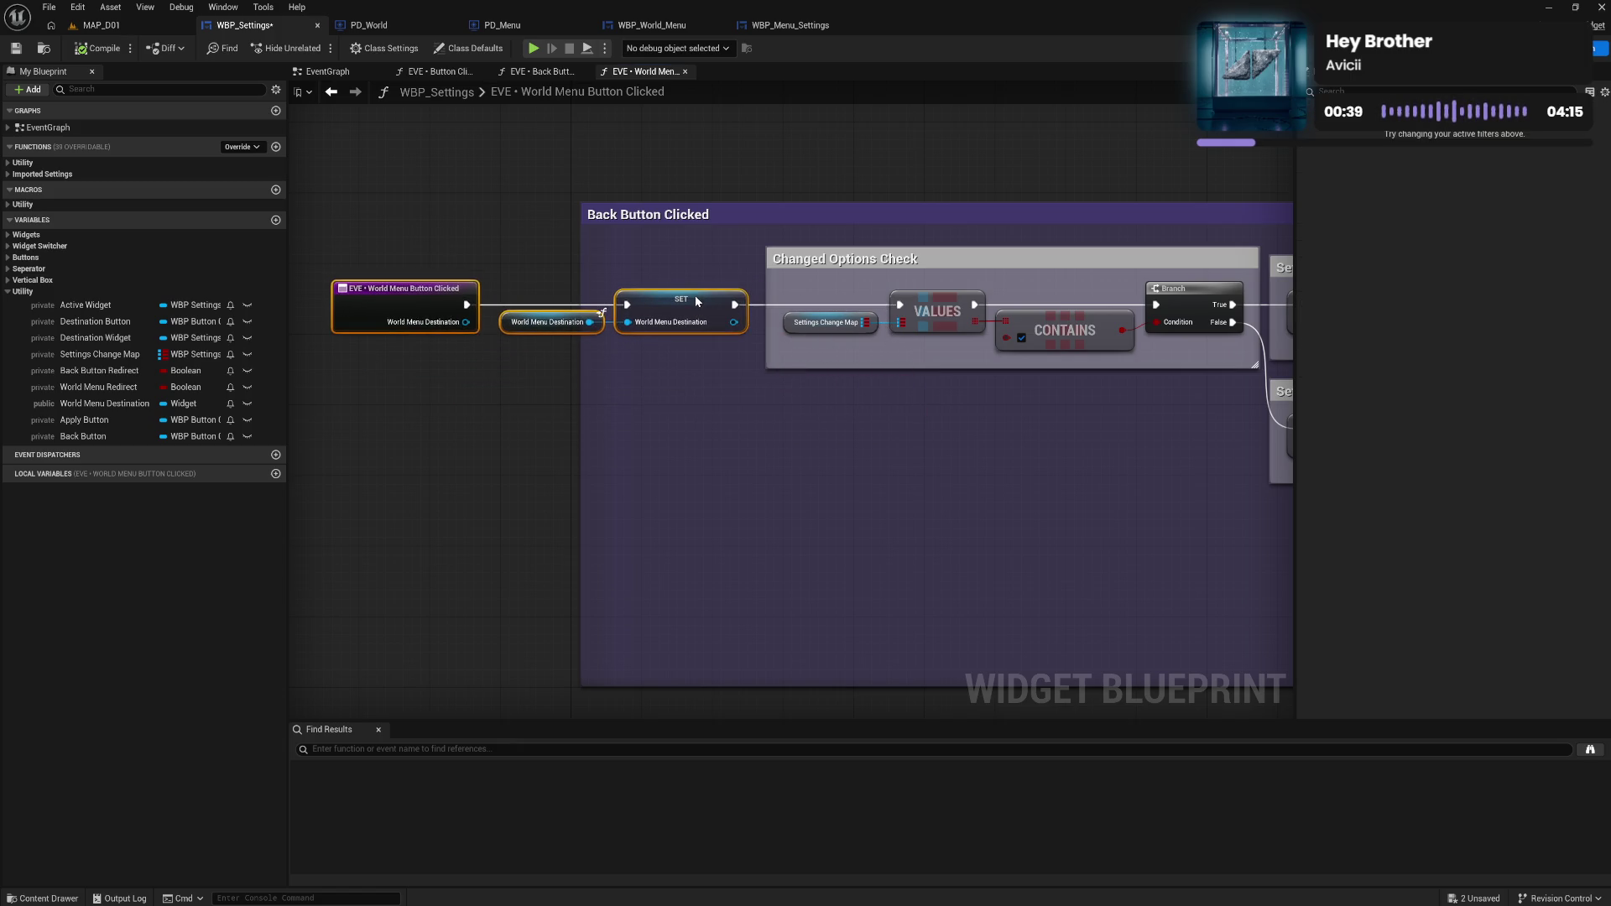
click(683, 401)
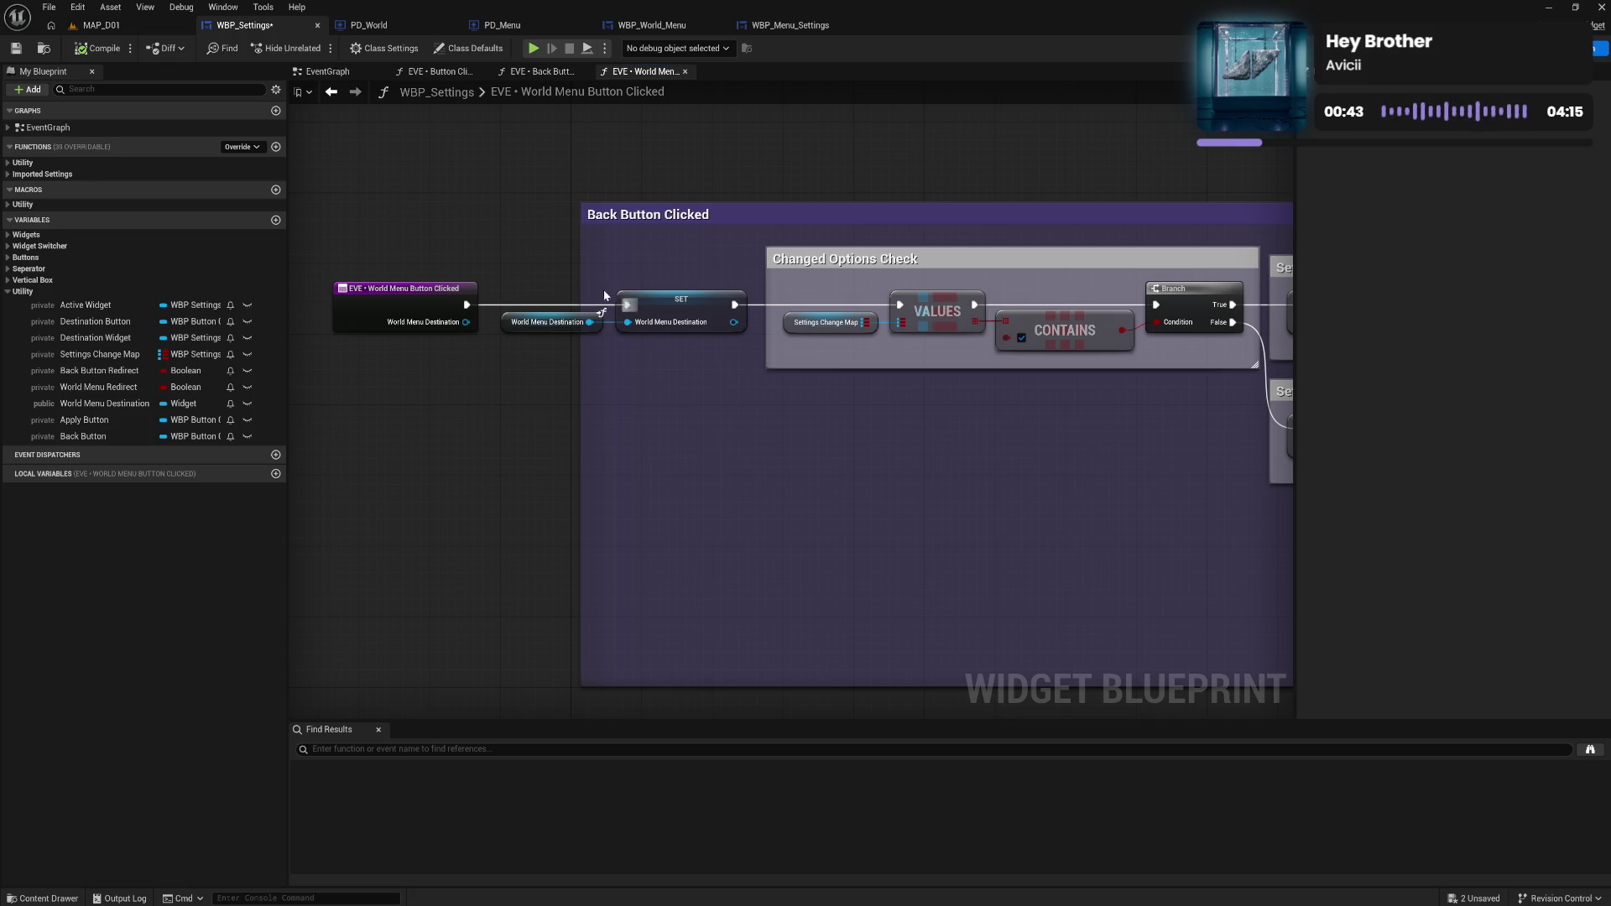
Box the World Menu Destination getter and SET in a 'Set World Menu Destination' comment beside the event.
mouse_move(556, 286)
mouse_down()
mouse_move(660, 351)
mouse_move(654, 440)
mouse_up()
text(cSet World)
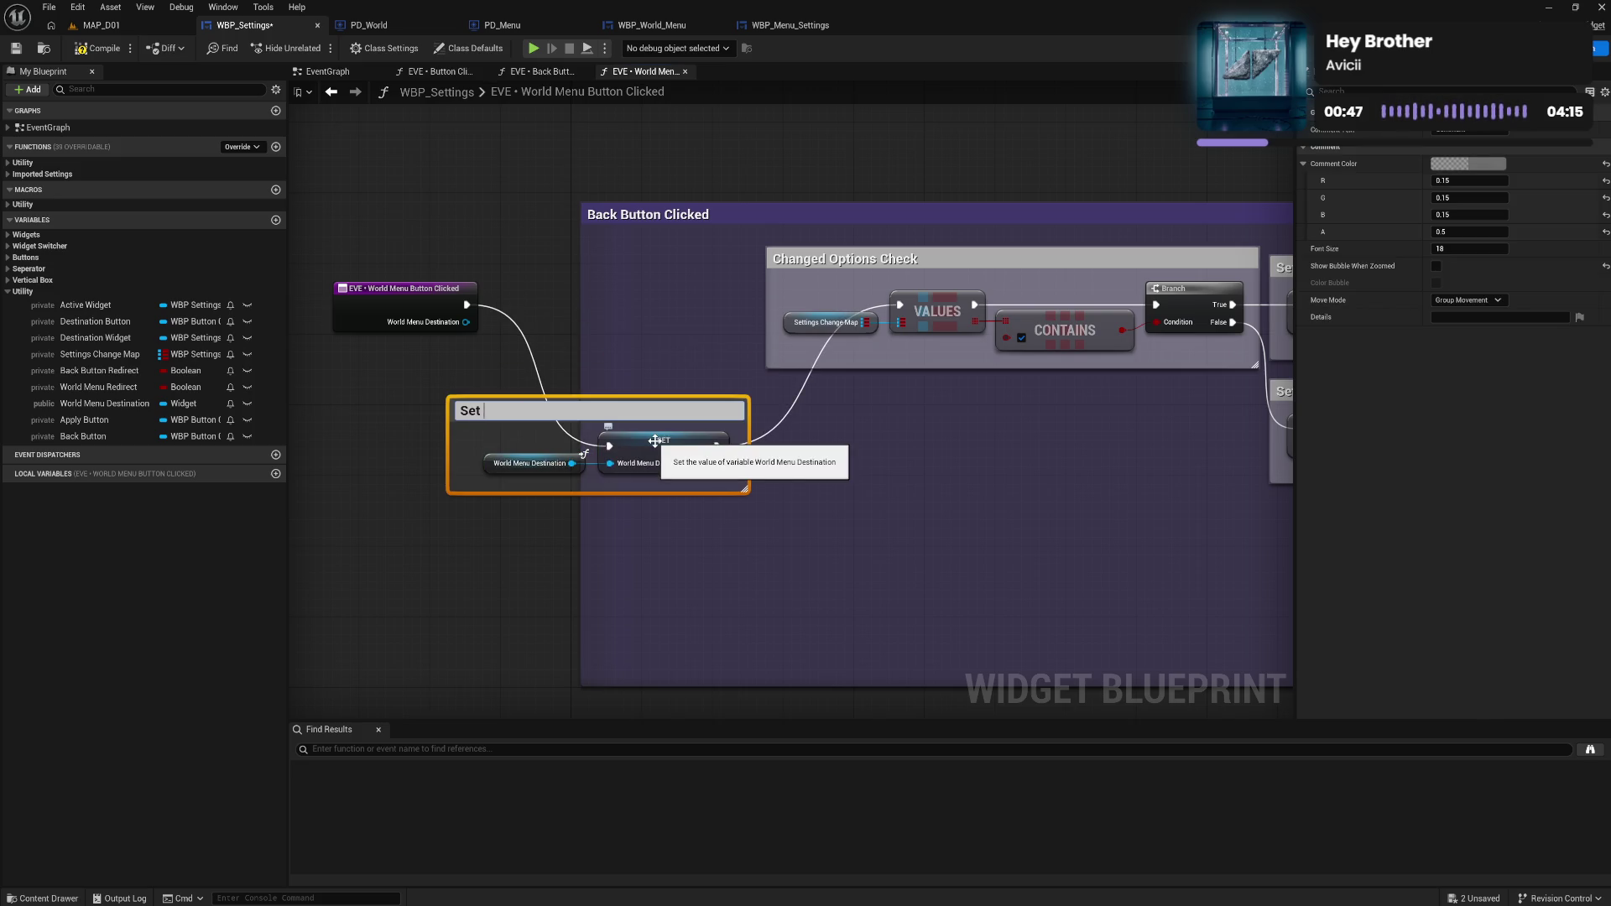
text( Menu Dest)
text(ination)
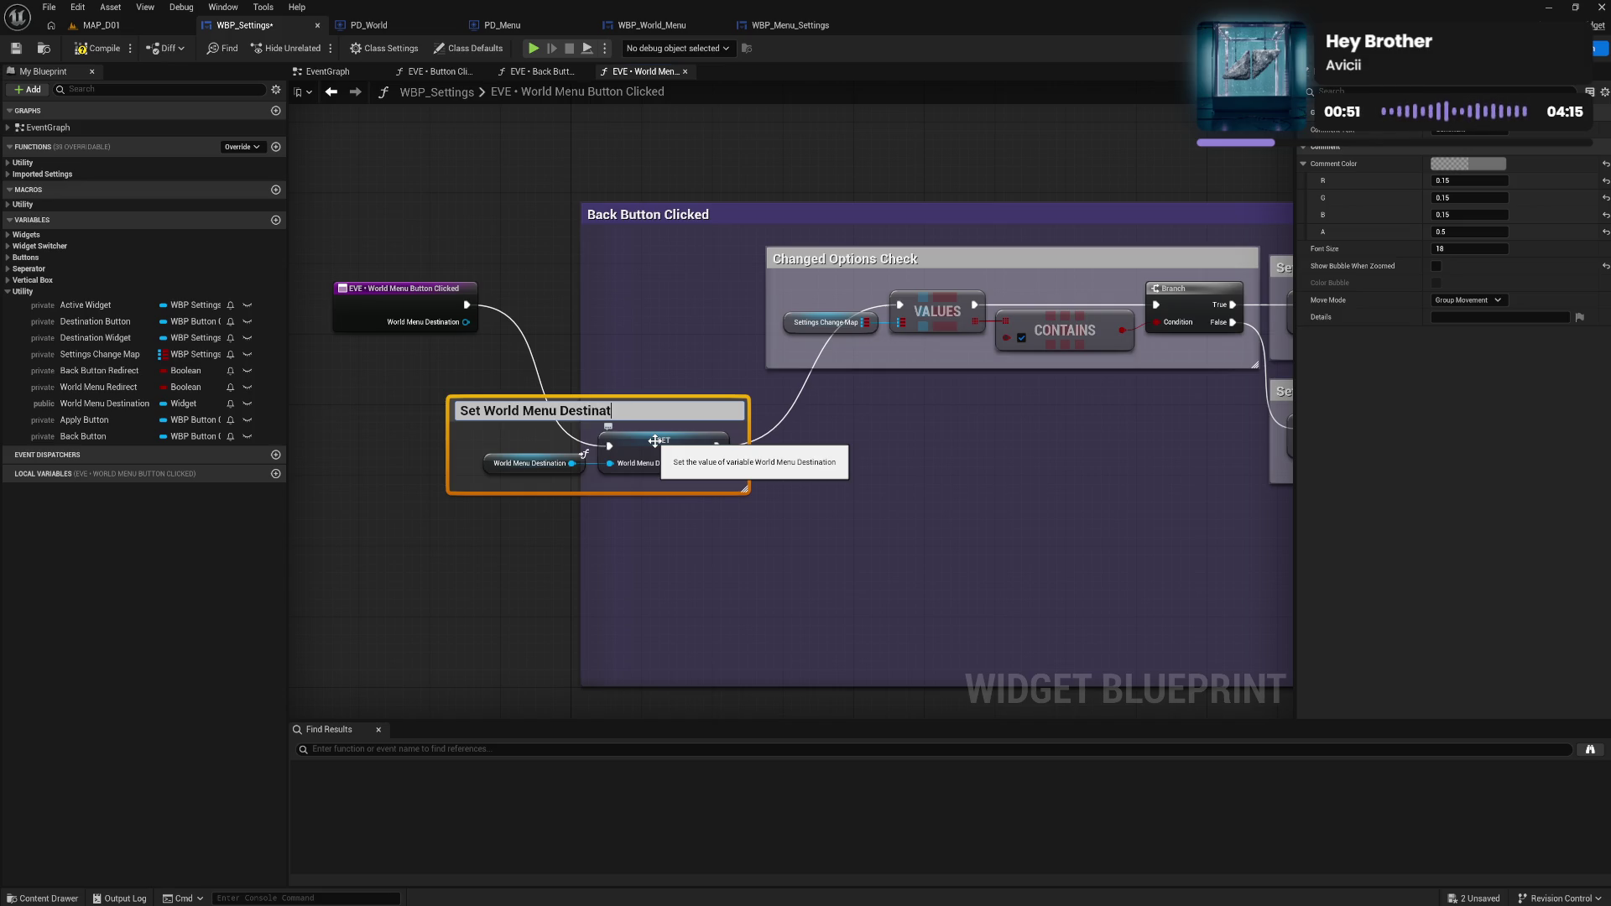
key(Return)
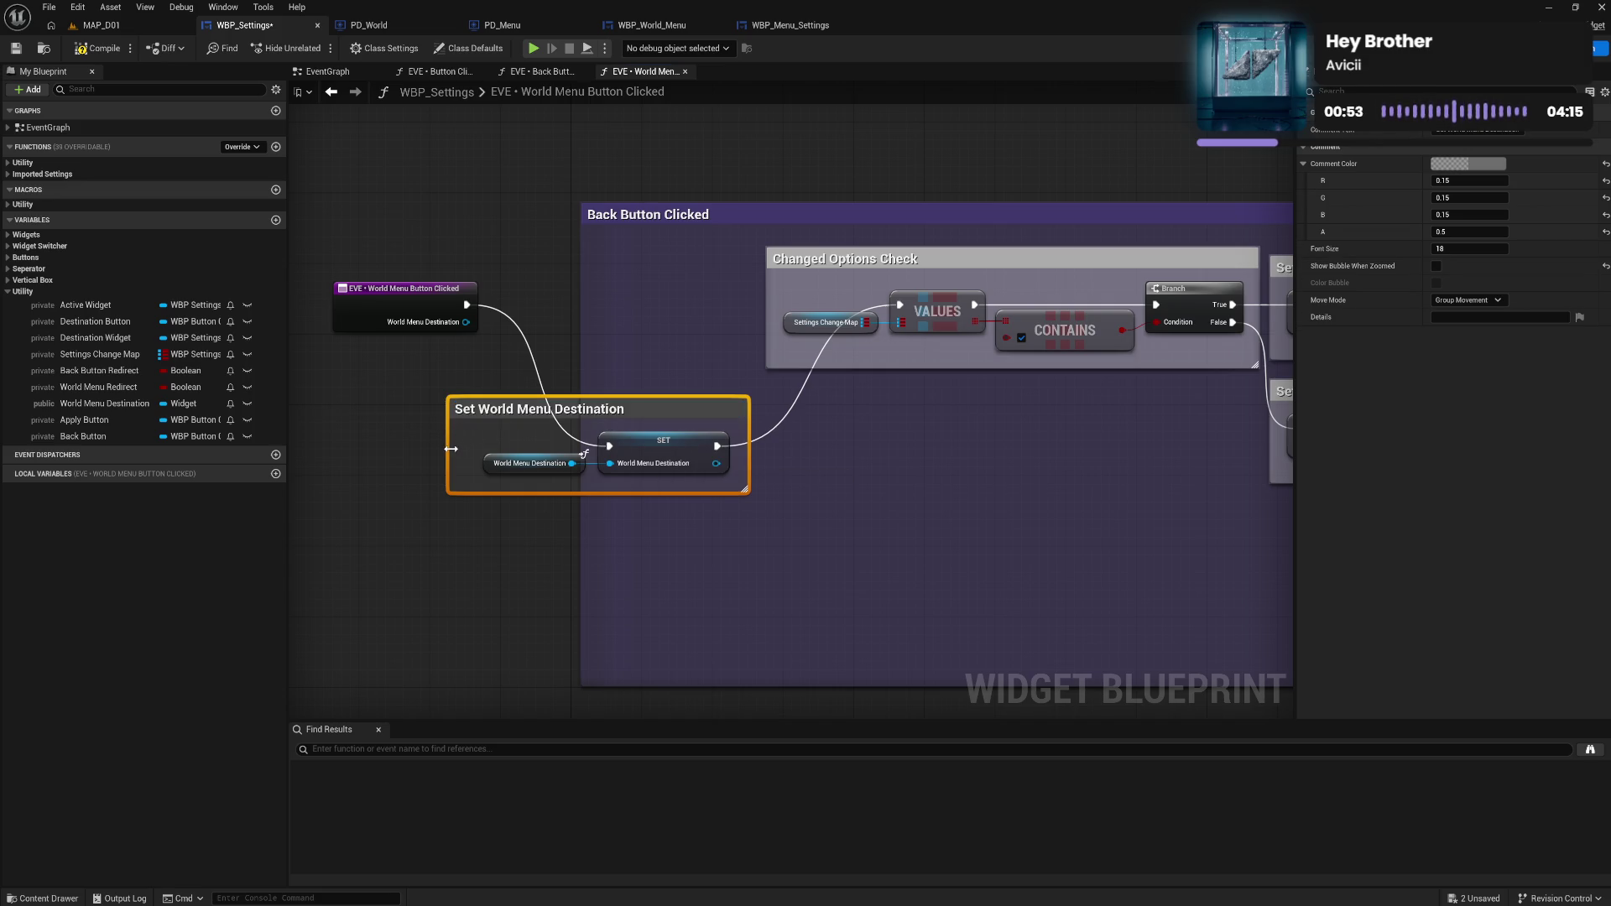
drag(450, 449, 470, 449)
drag(610, 408, 618, 267)
Widen Back Button Clicked to enclose the event node, shift the group right, and close the graph.
drag(409, 300, 389, 303)
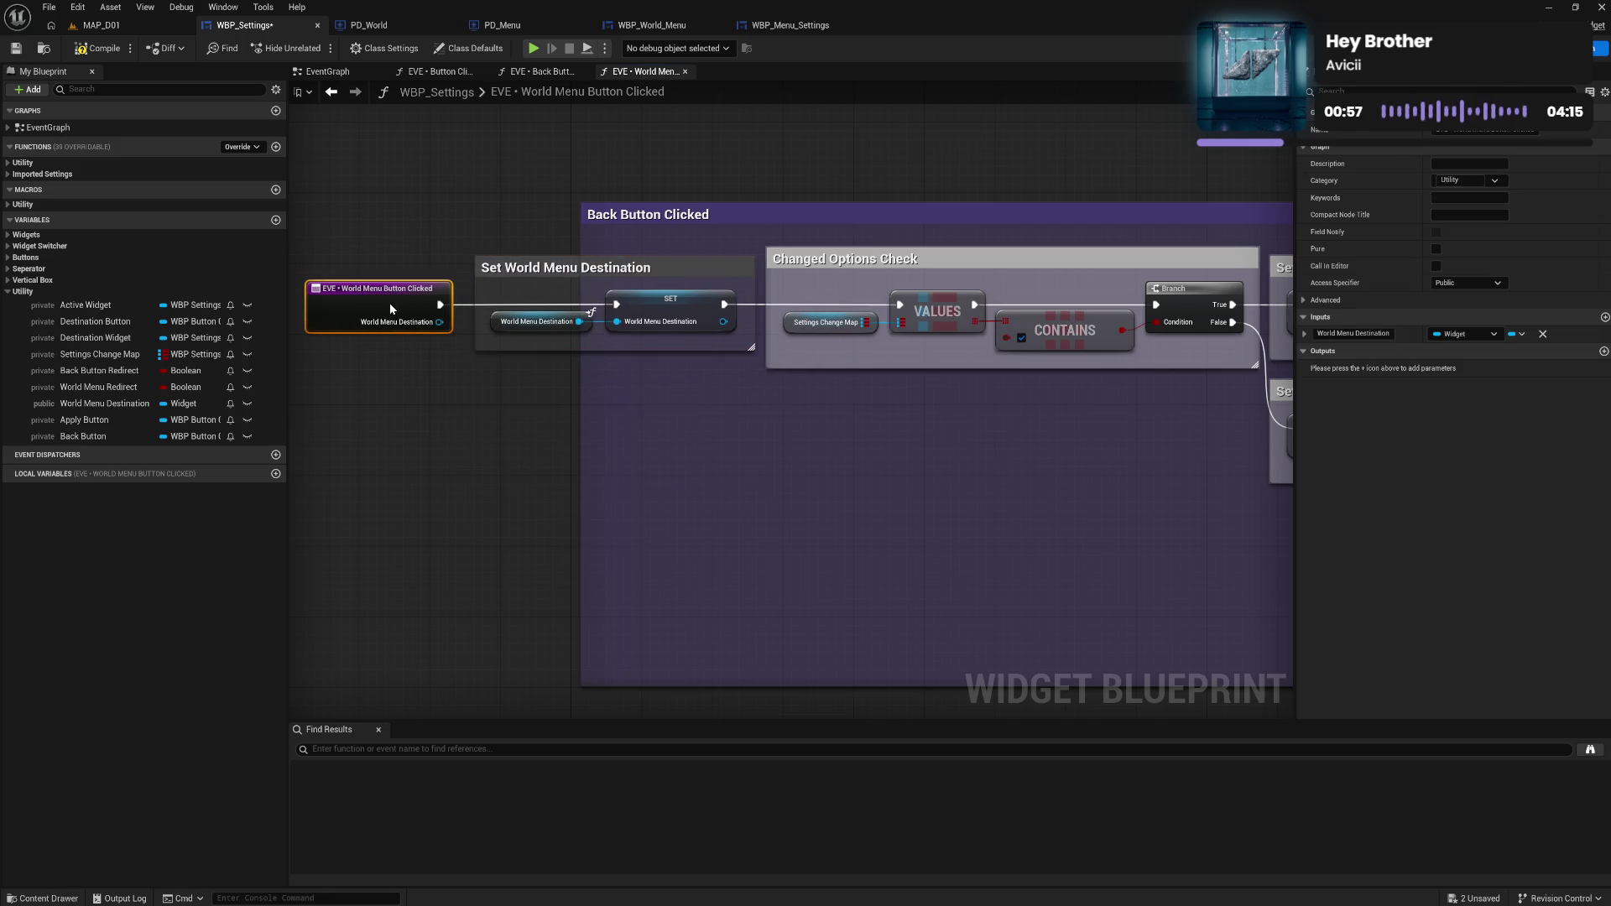
drag(582, 391, 290, 399)
drag(533, 218, 820, 220)
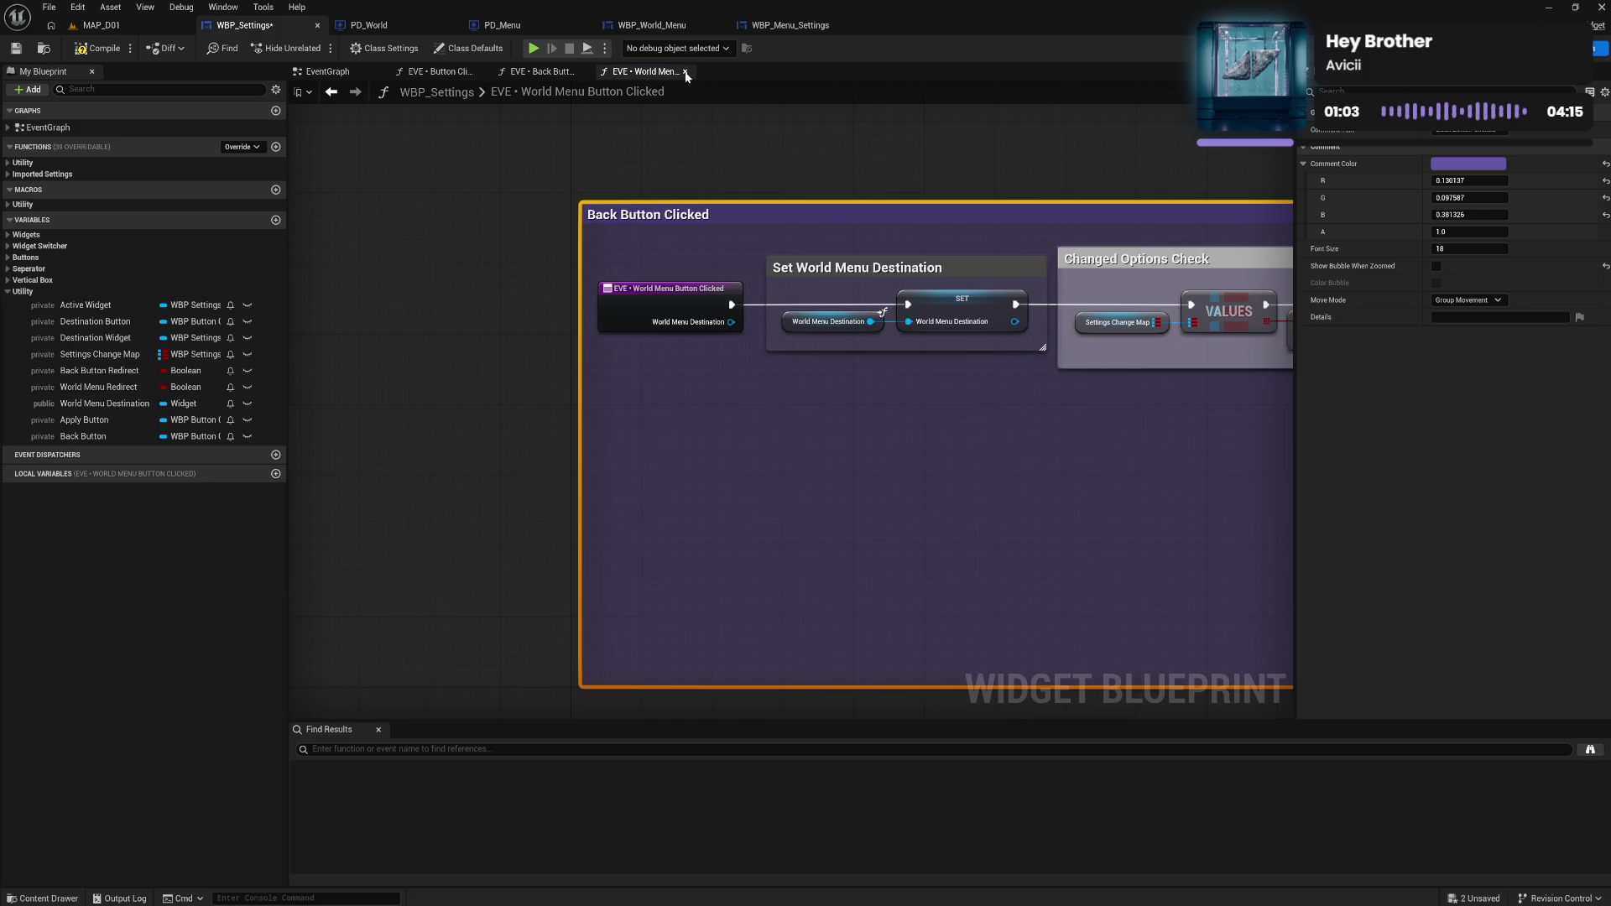
click(686, 72)
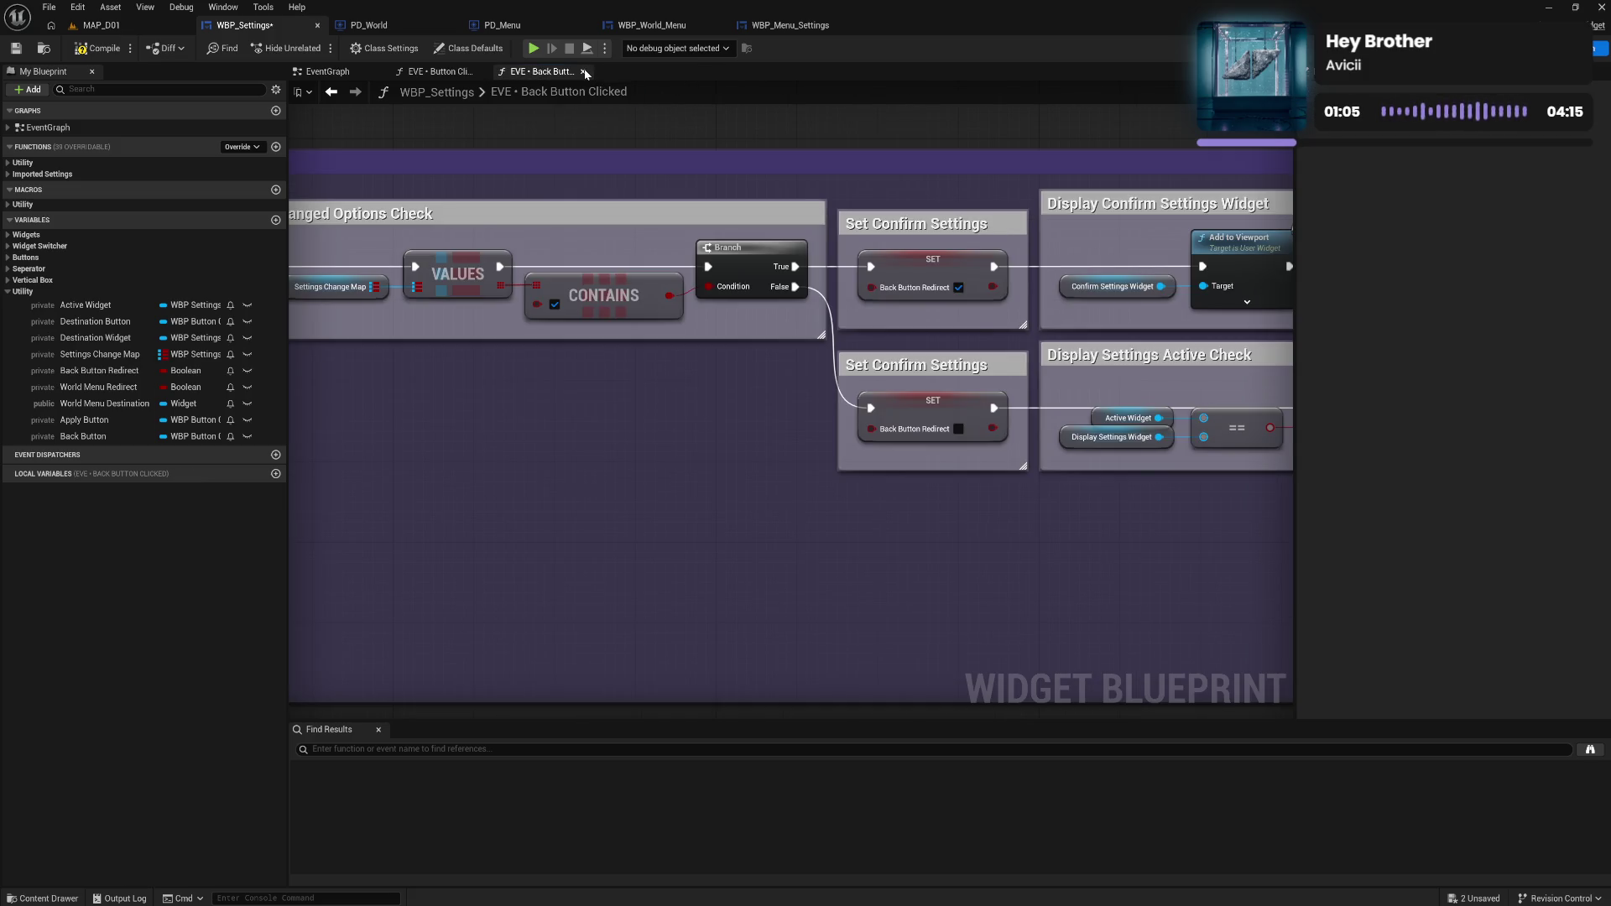
Return to the EventGraph and wire a copied Self node into the World Menu Button Clicked call's Target.
click(584, 72)
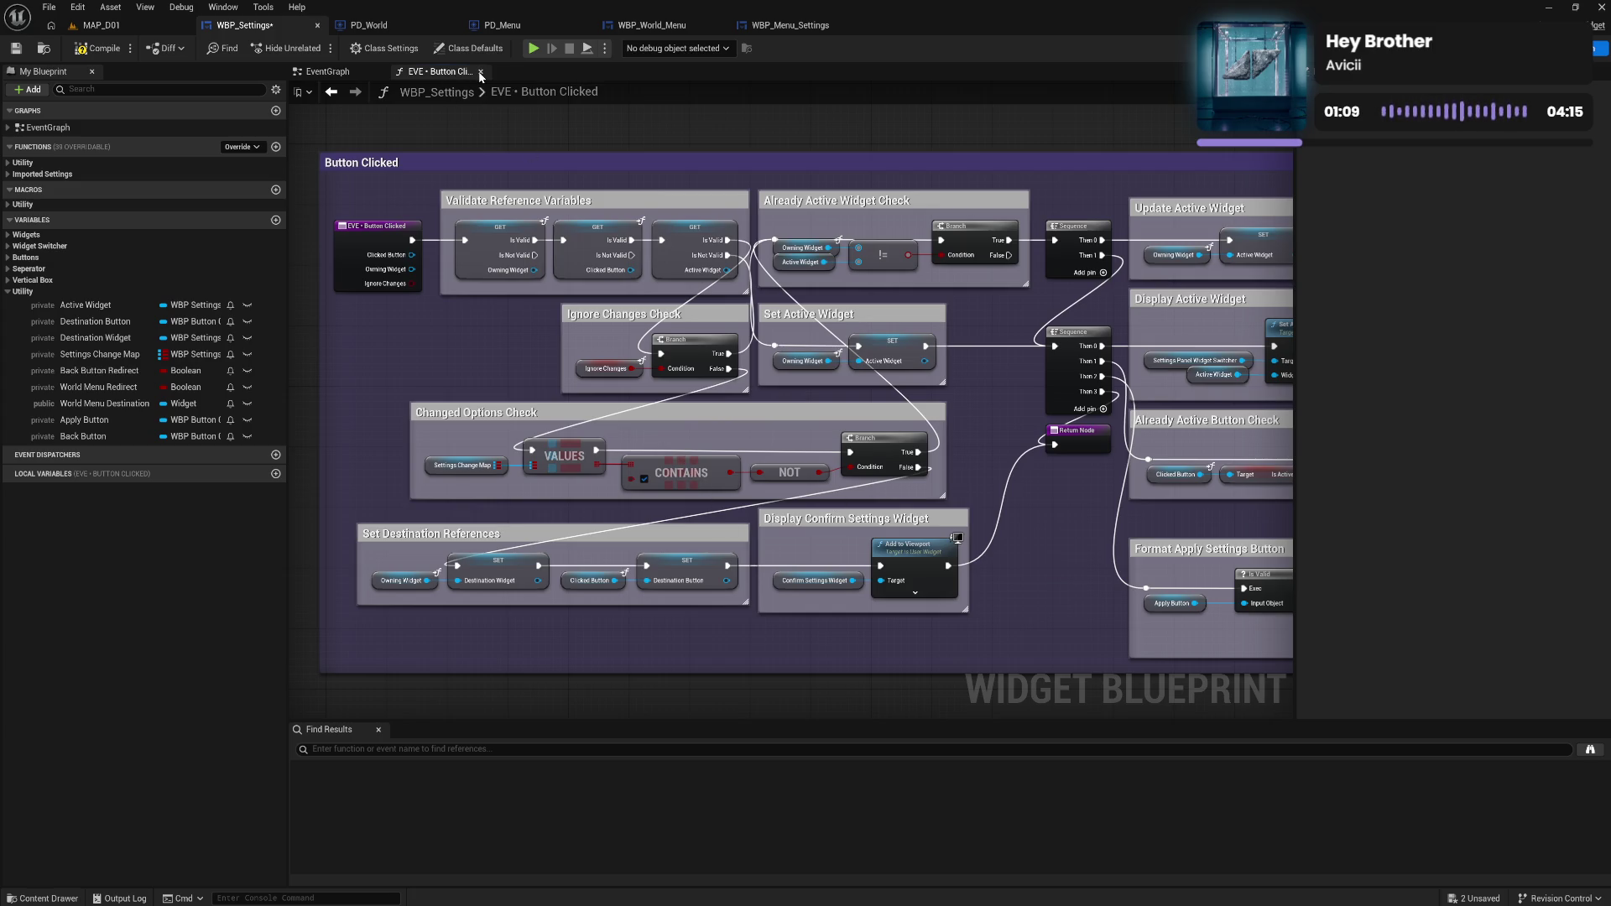
click(480, 73)
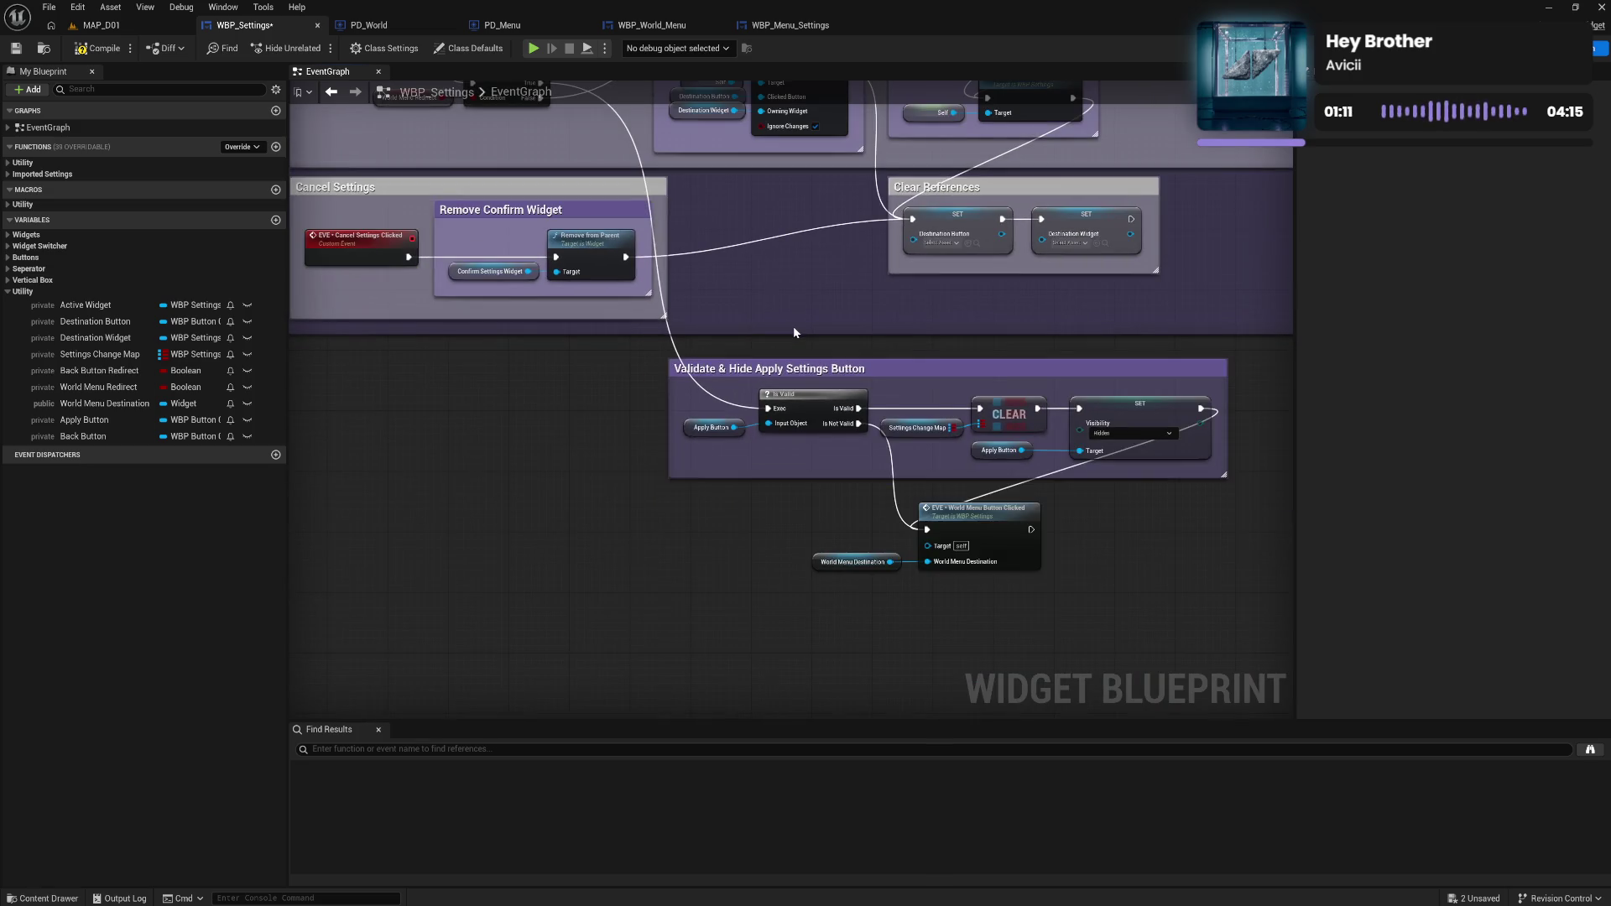
drag(807, 493, 1044, 581)
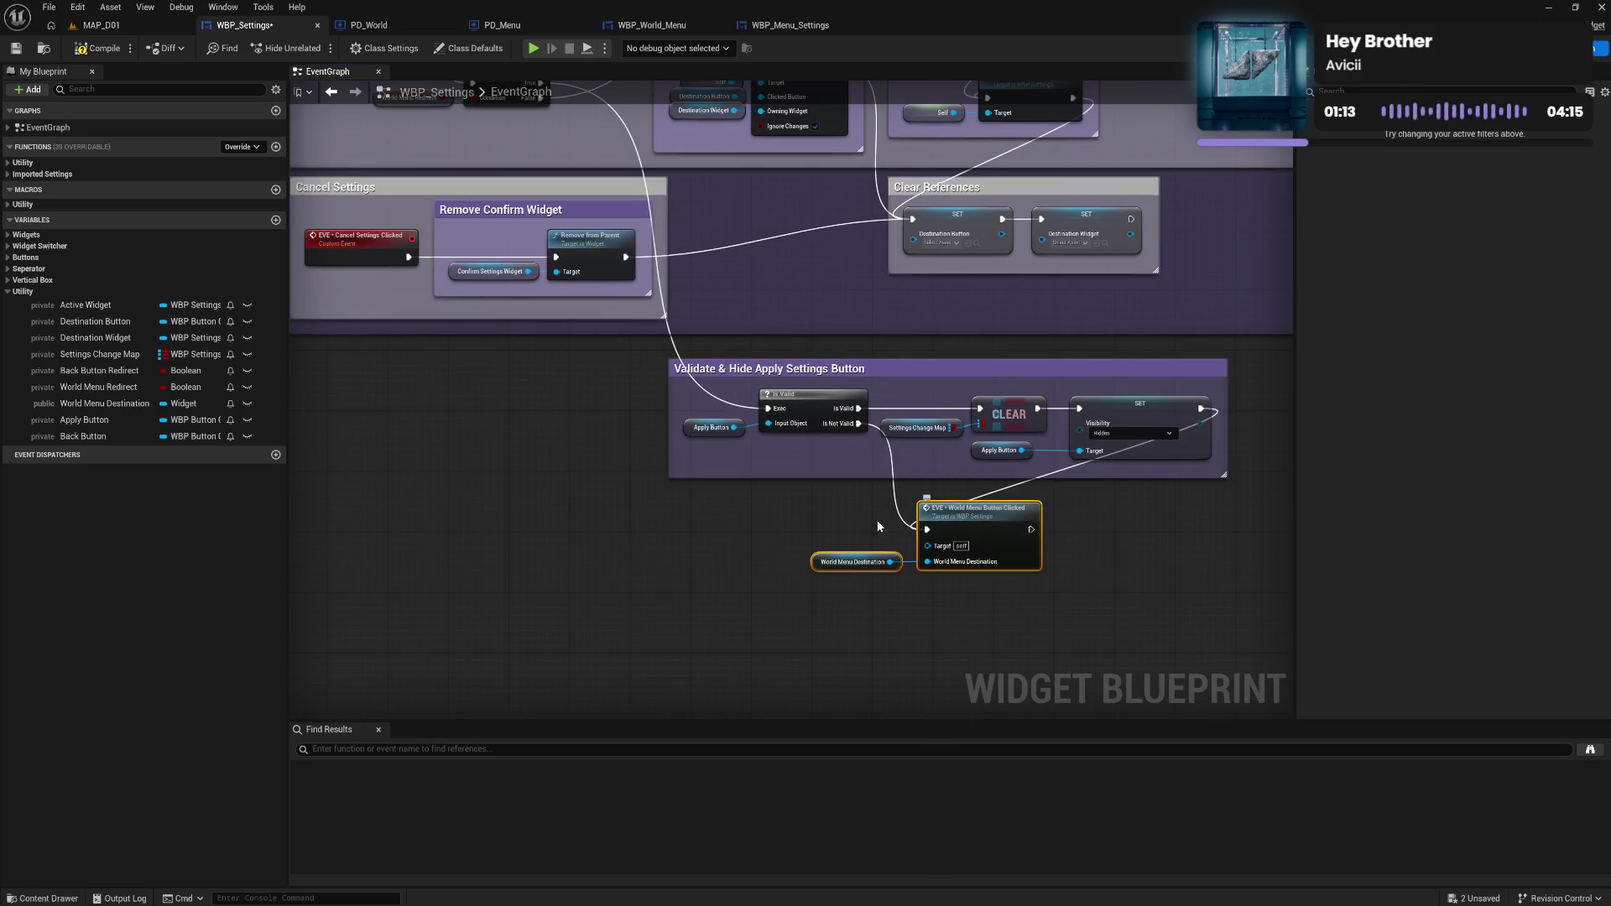
drag(881, 277, 867, 390)
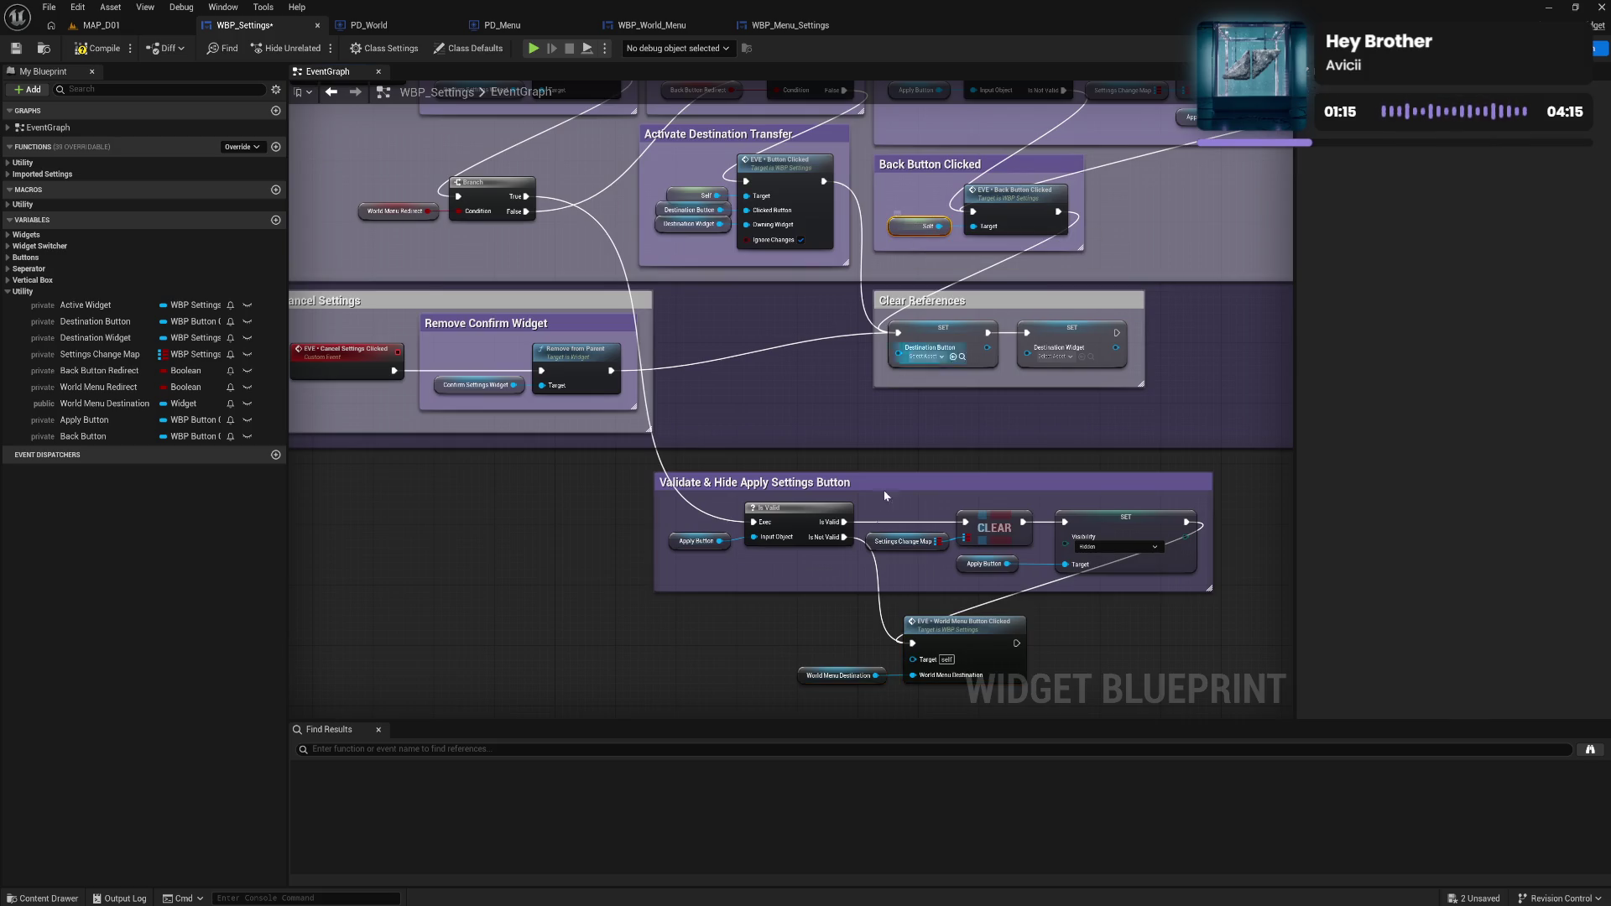
key(ctrl+c)
key(ctrl+v)
mouse_move(879, 647)
mouse_down()
mouse_move(912, 659)
mouse_move(835, 656)
mouse_up()
shift+click(839, 675)
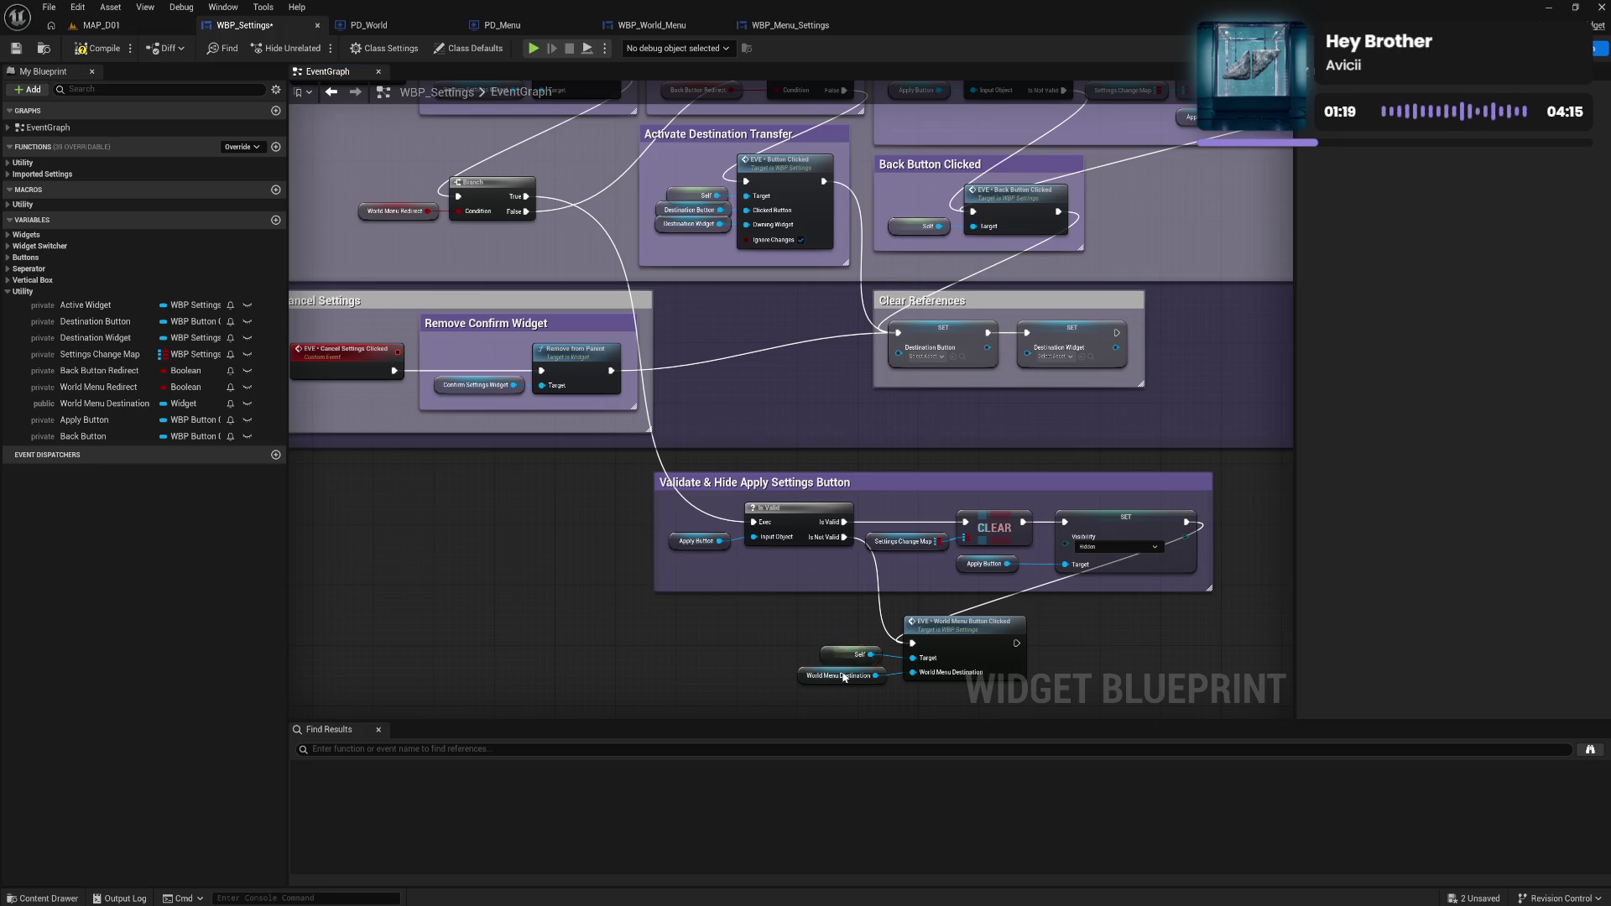
Comment the call and its inputs as 'World Menu Button Clicked' and place it beneath the Validate & Hide group.
shift+click(959, 663)
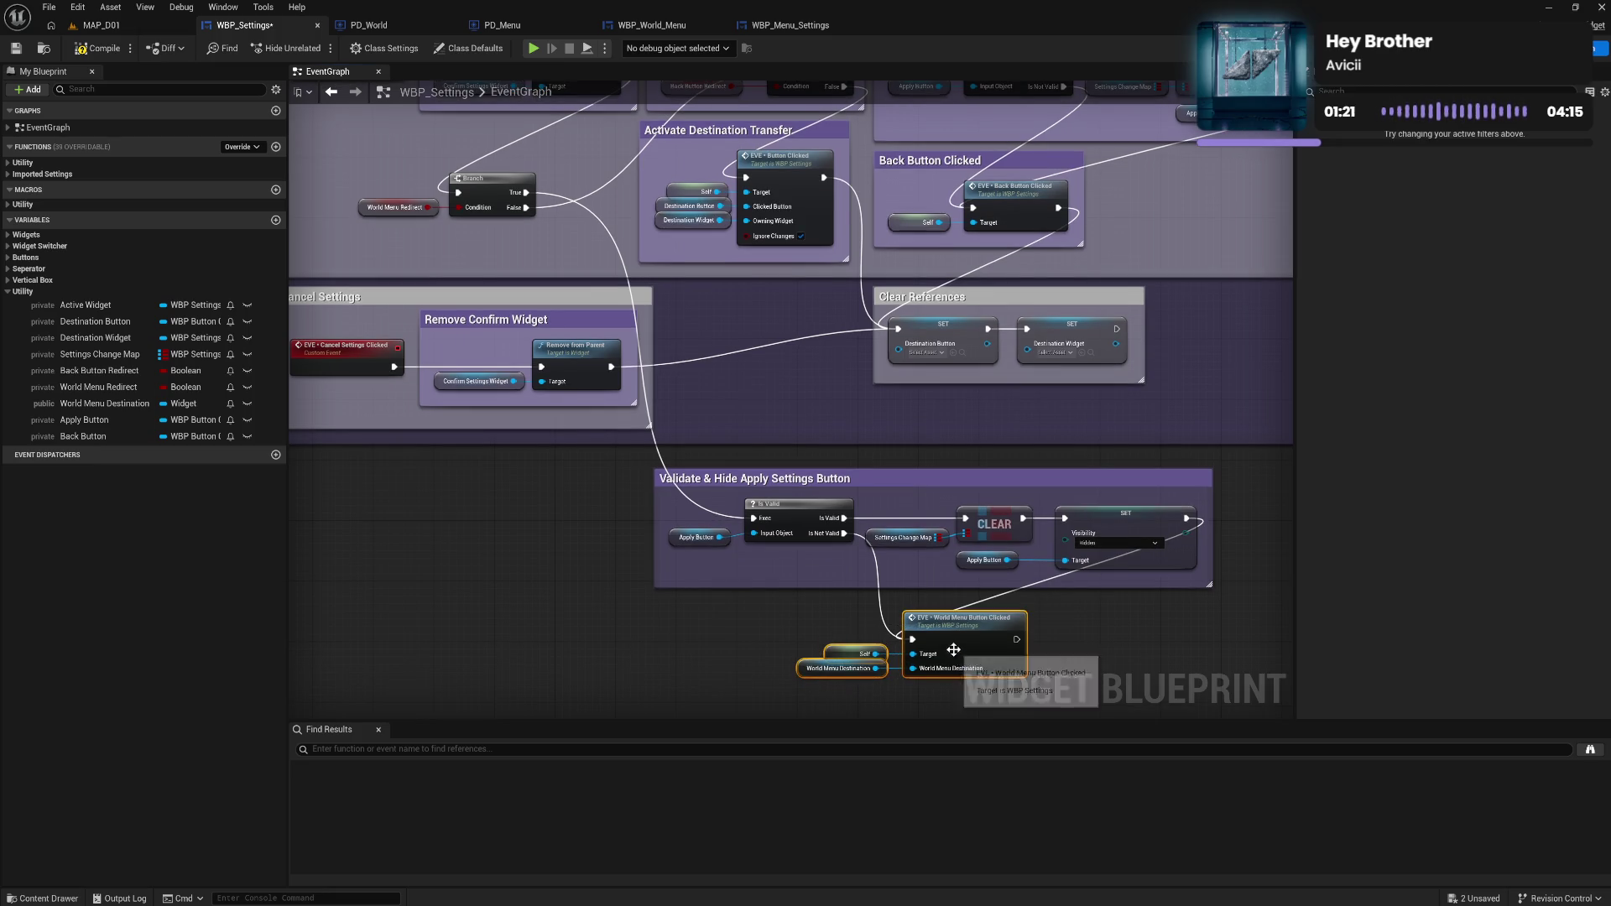
drag(955, 648, 953, 646)
text(cWor)
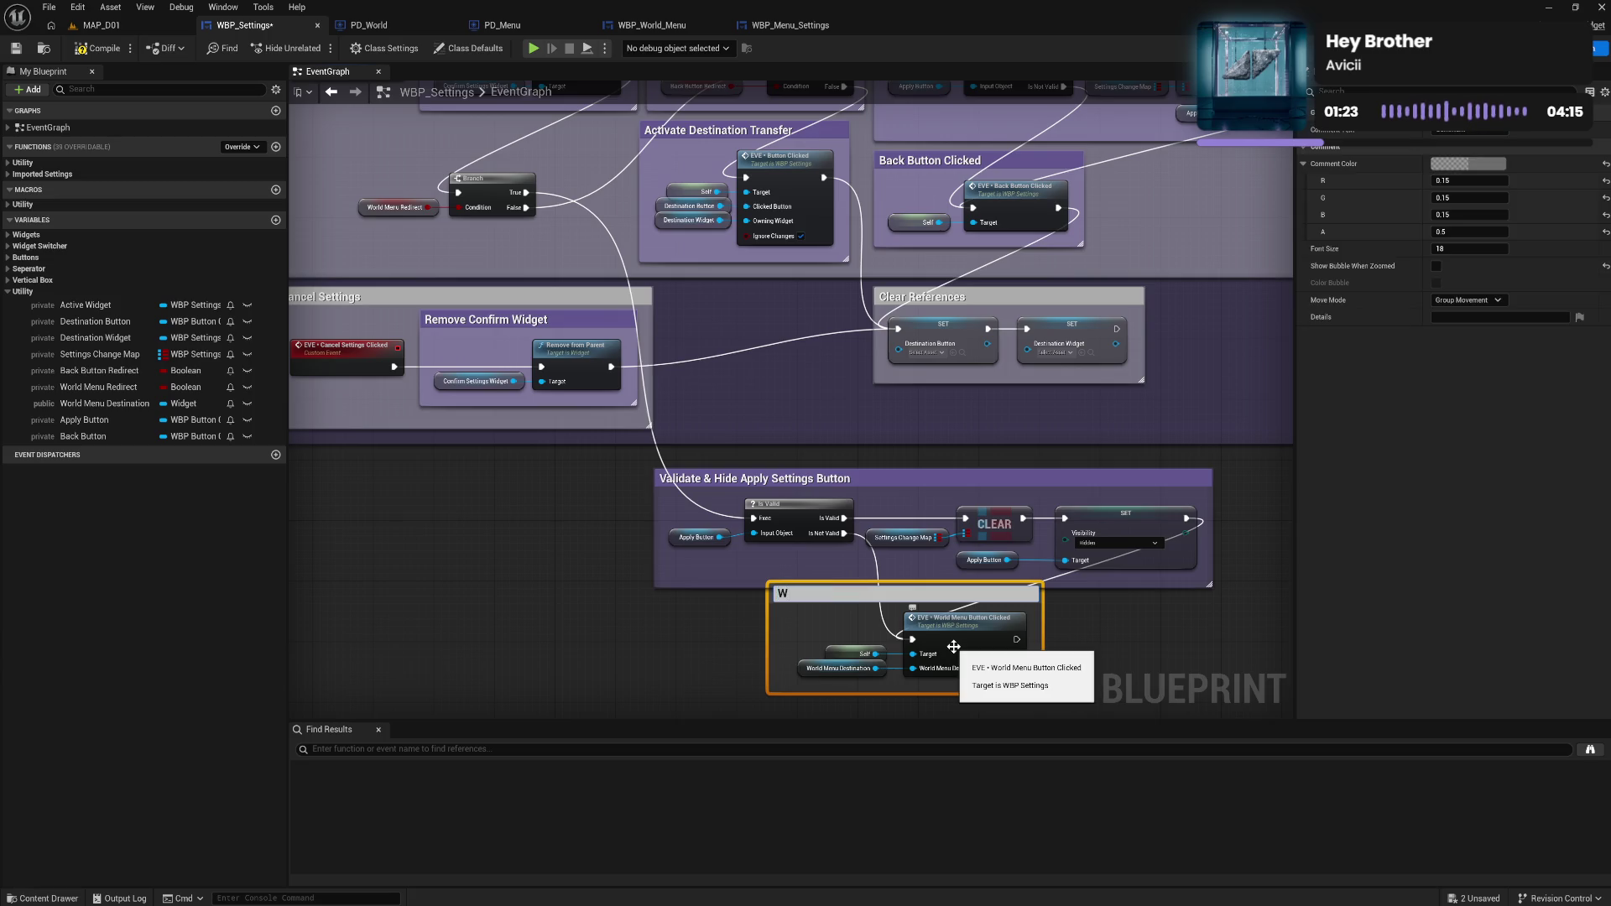
text(ld Menu Button)
text( Clicked)
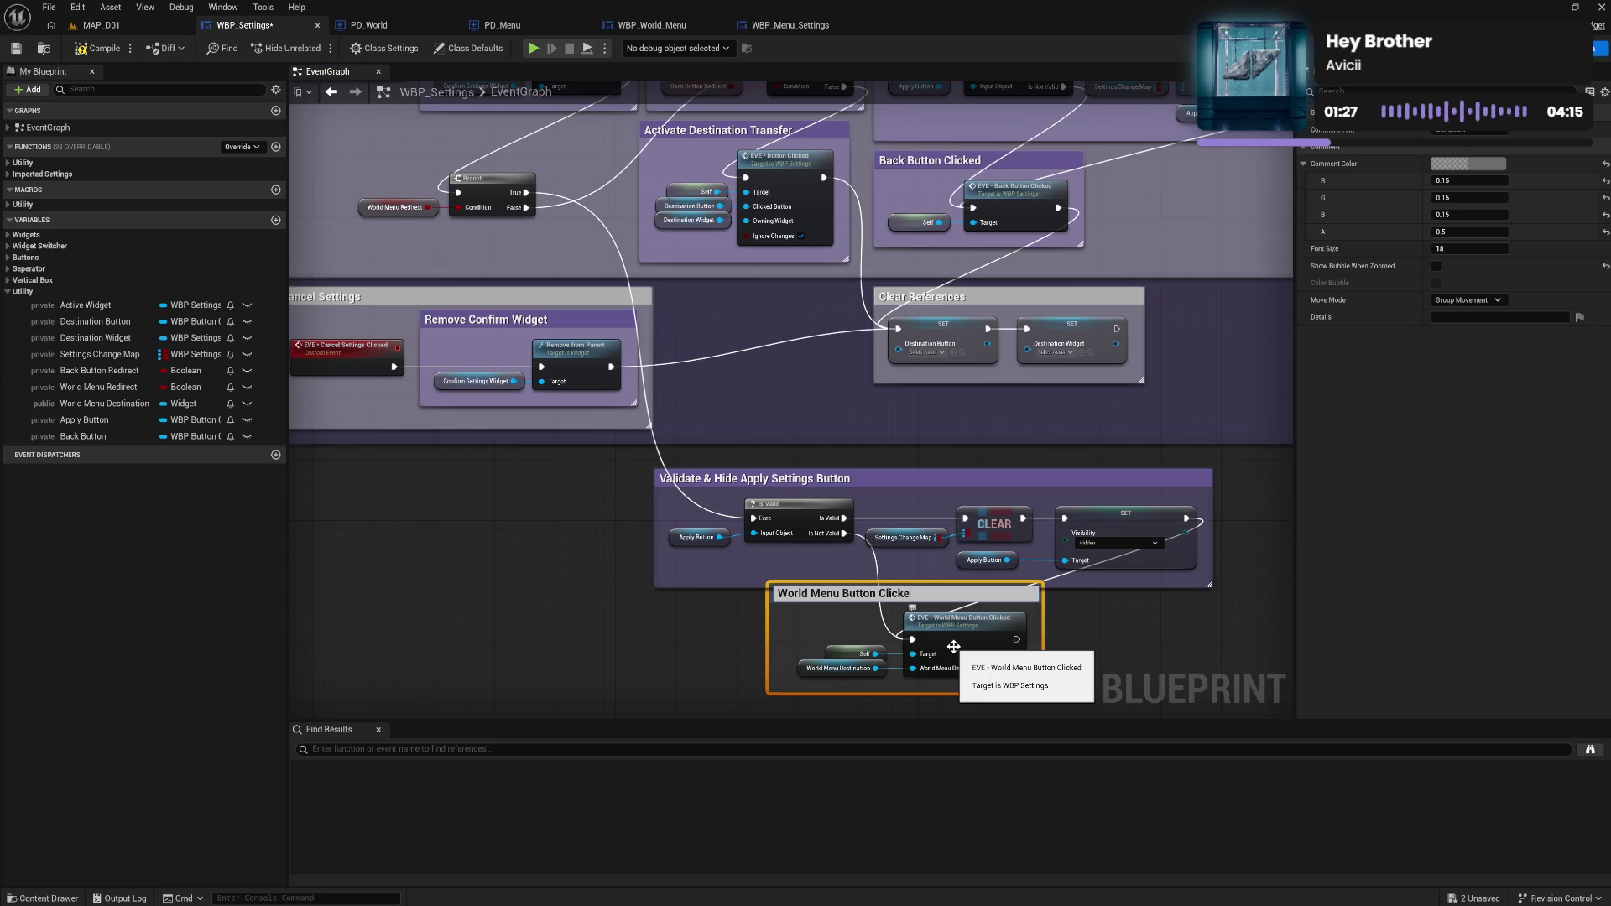
key(Return)
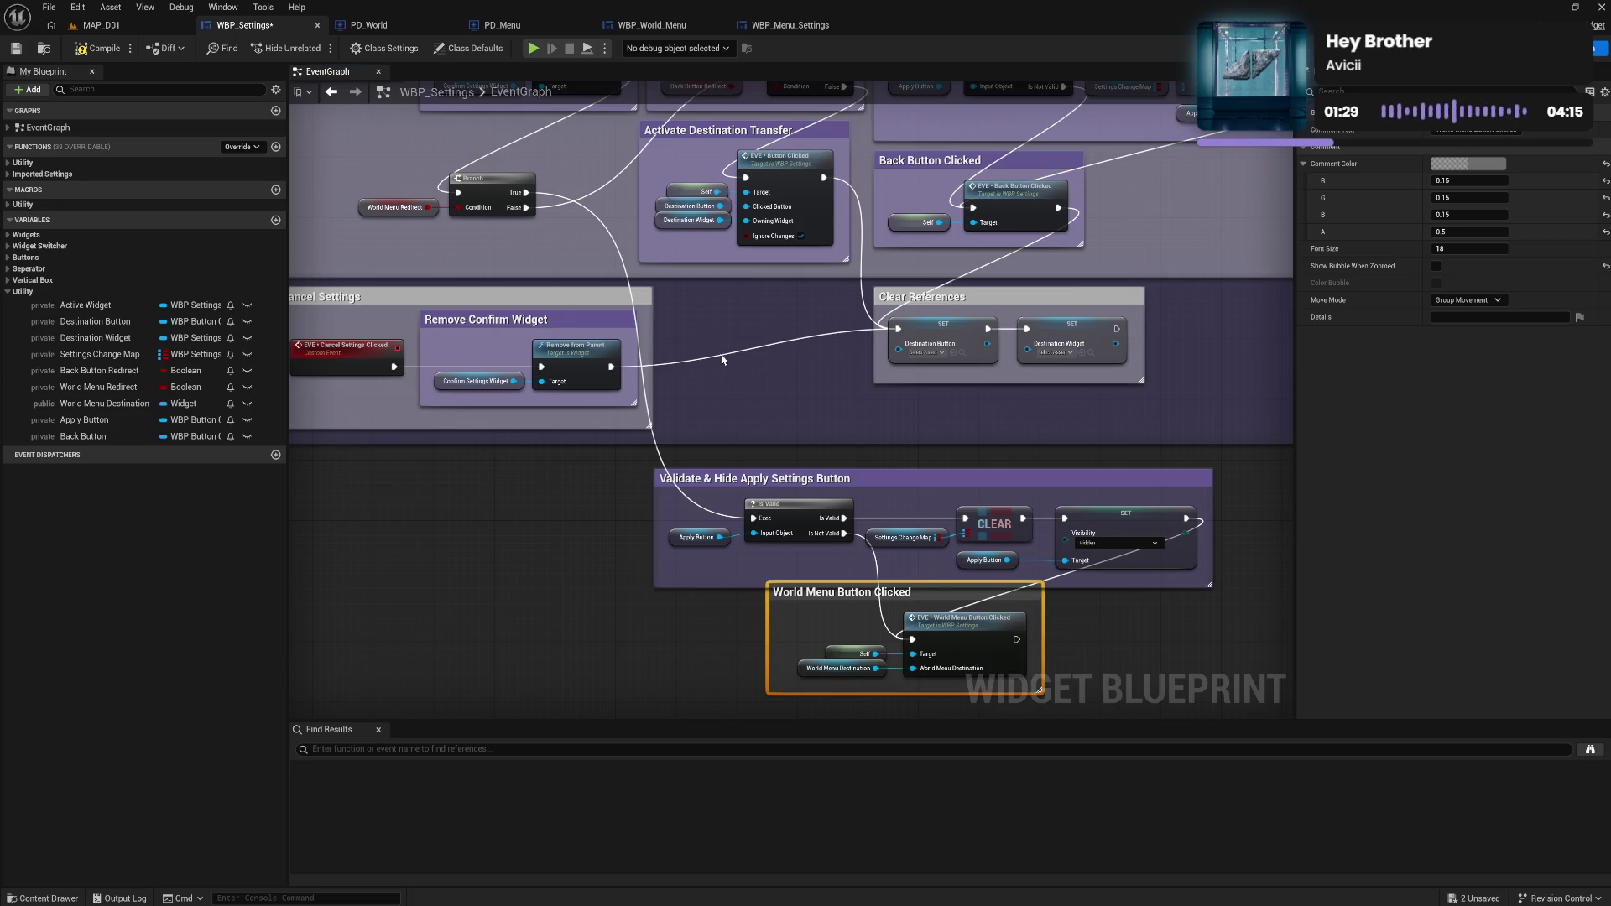
mouse_move(651, 246)
mouse_down()
mouse_move(812, 379)
mouse_move(719, 352)
mouse_move(573, 349)
mouse_up()
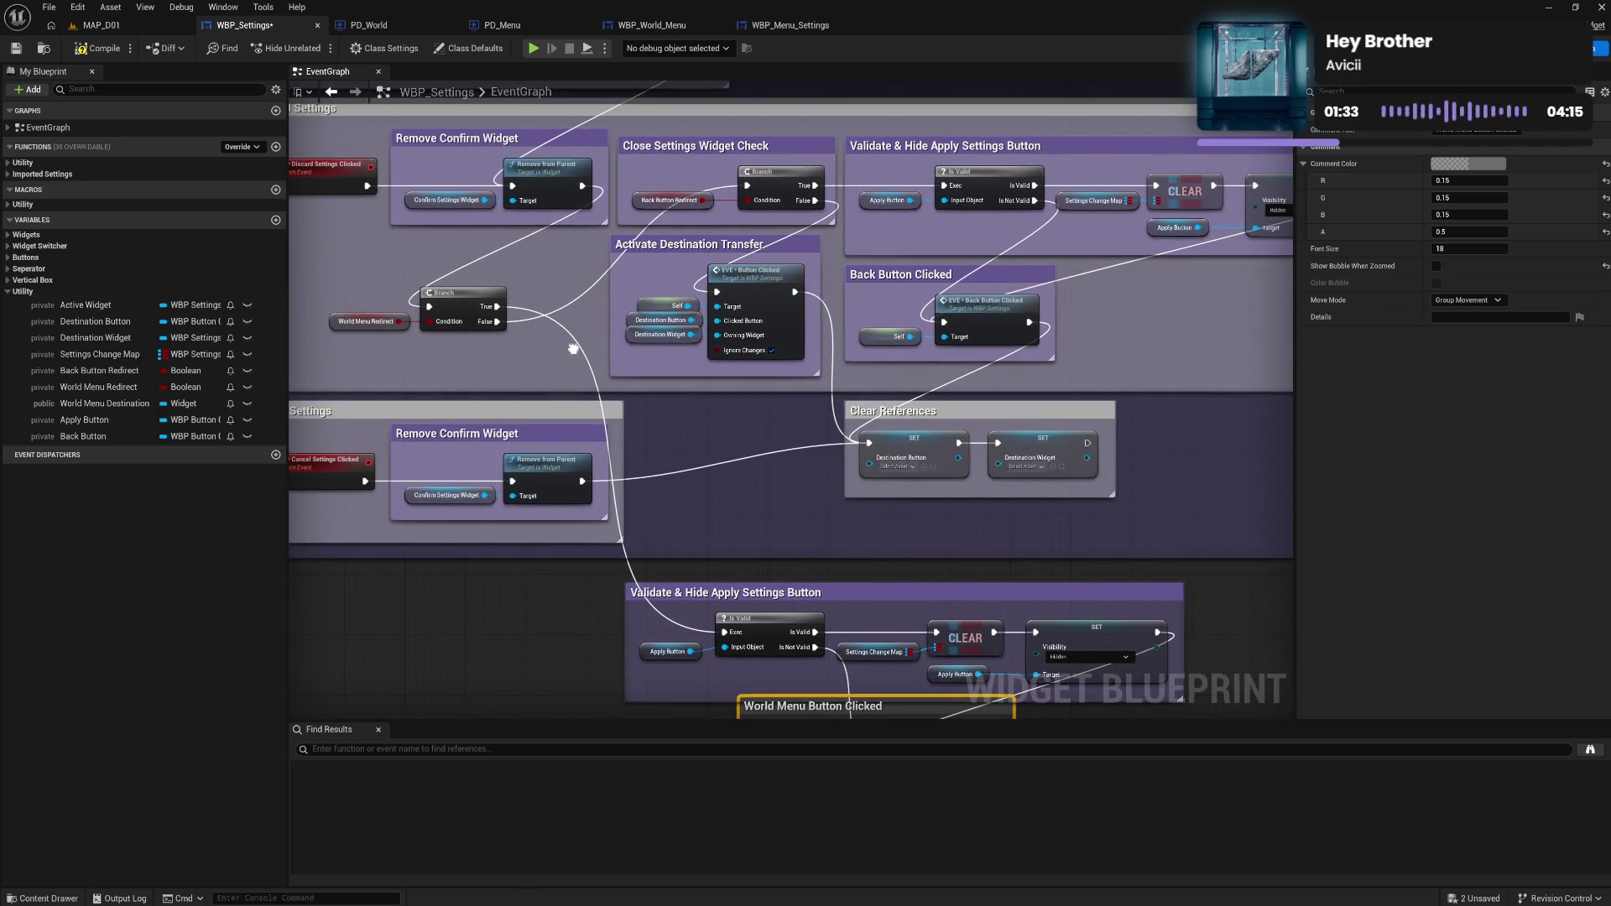
drag(573, 349, 541, 254)
click(820, 403)
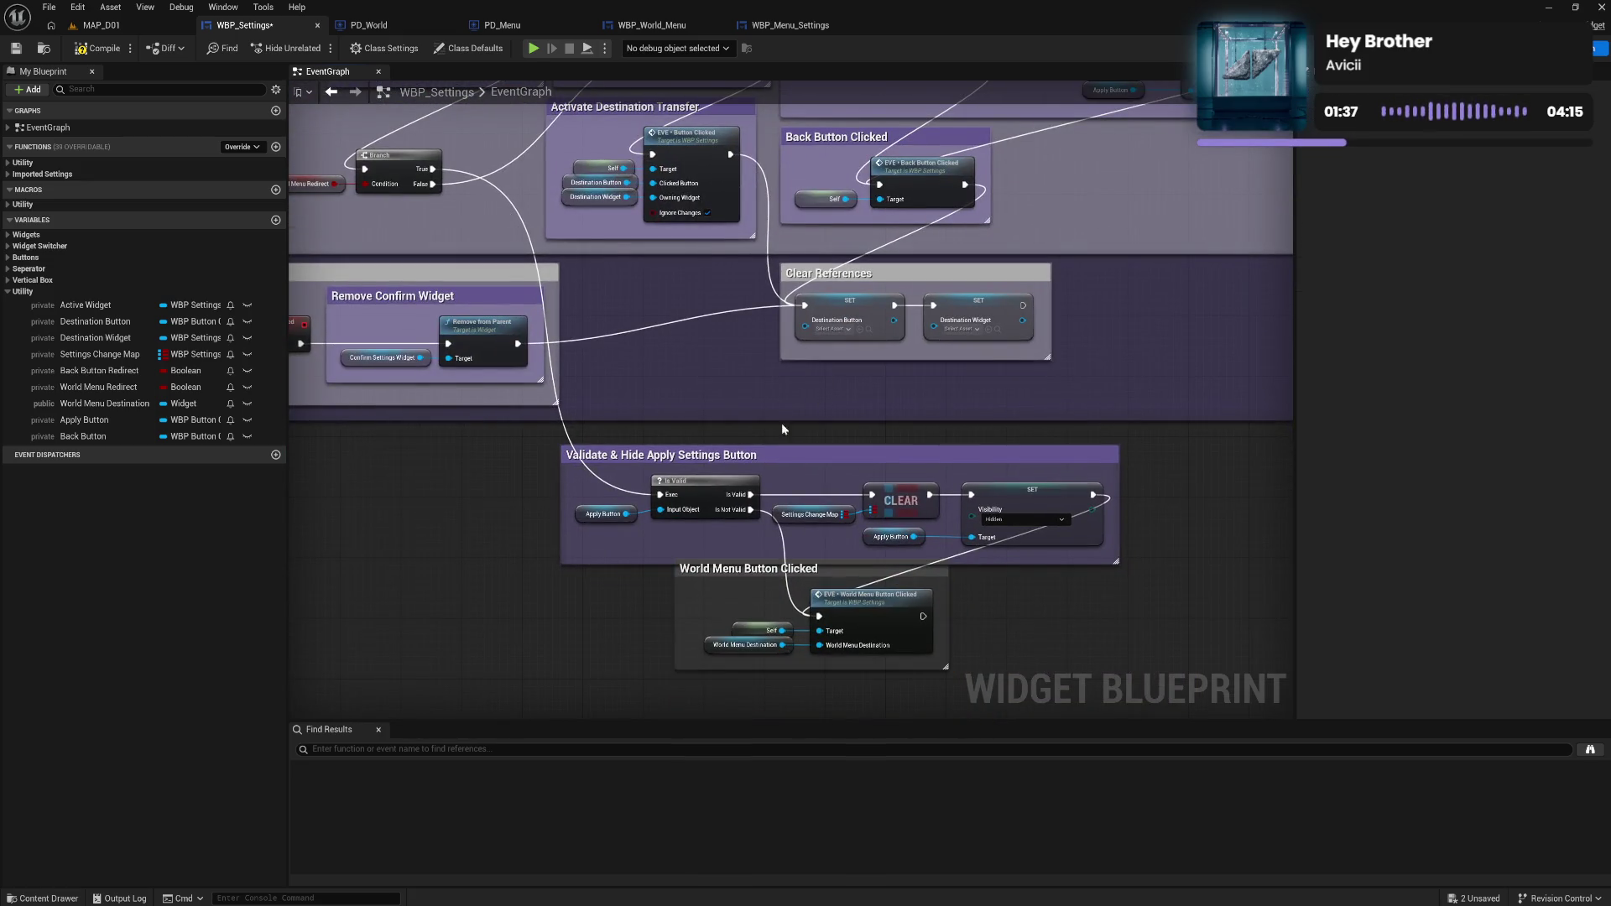
mouse_move(782, 579)
mouse_down()
mouse_move(835, 593)
mouse_move(1087, 585)
mouse_move(1227, 513)
mouse_move(1236, 482)
mouse_move(1230, 467)
mouse_move(1216, 537)
mouse_move(940, 590)
mouse_up()
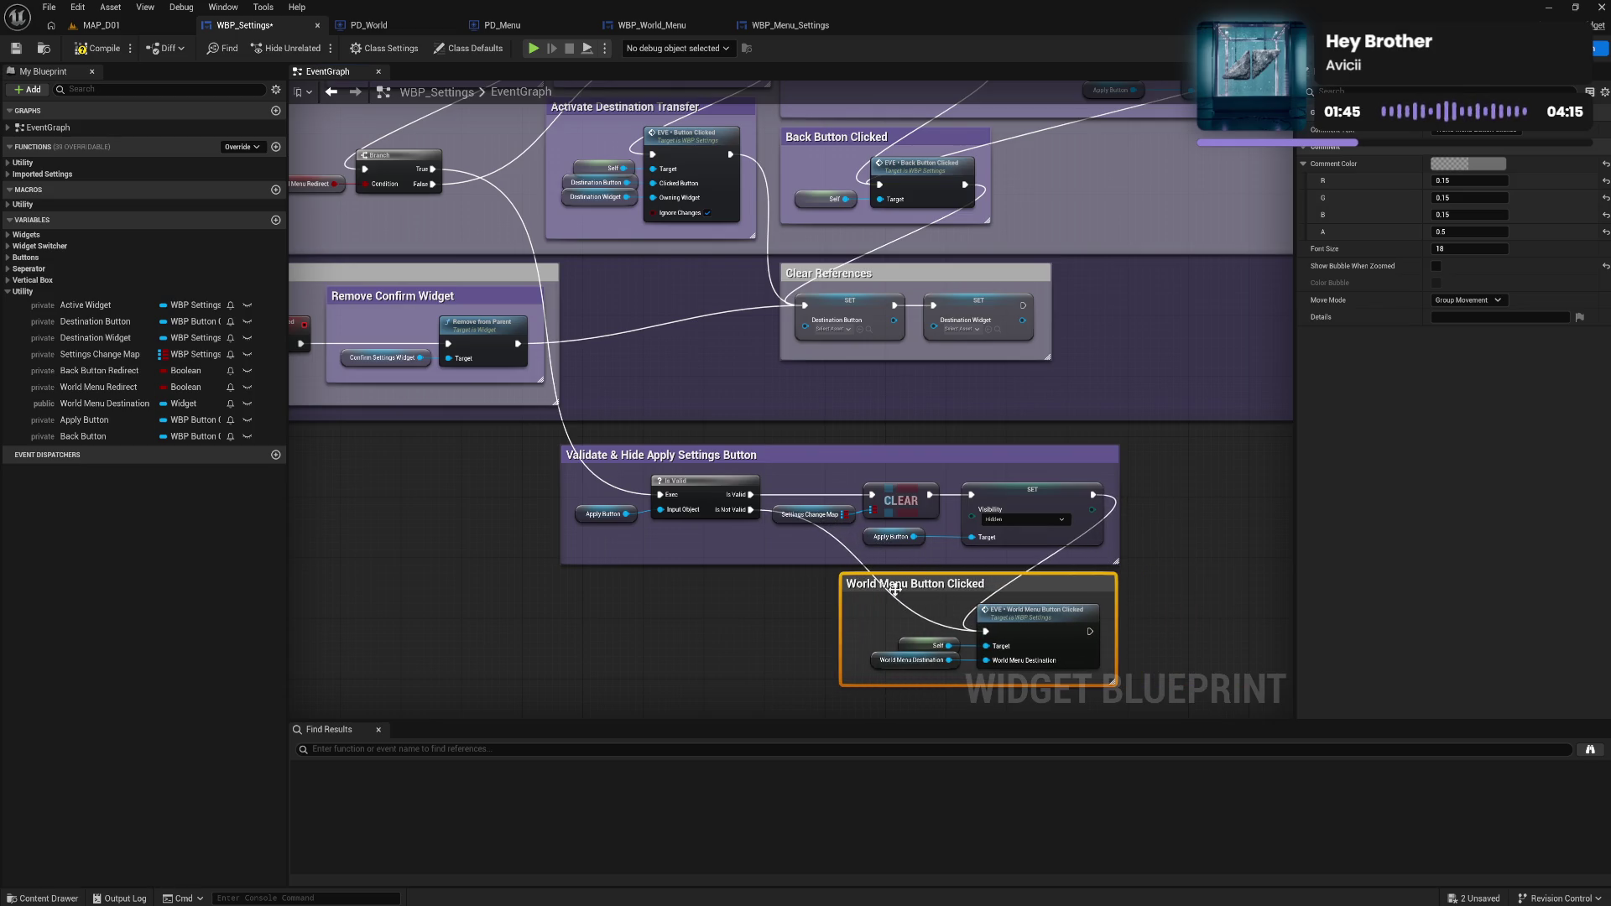
click(837, 610)
Add a reroute point on the exec wire, moving it left, and cancel a stray connection to Clear References.
double_click(918, 625)
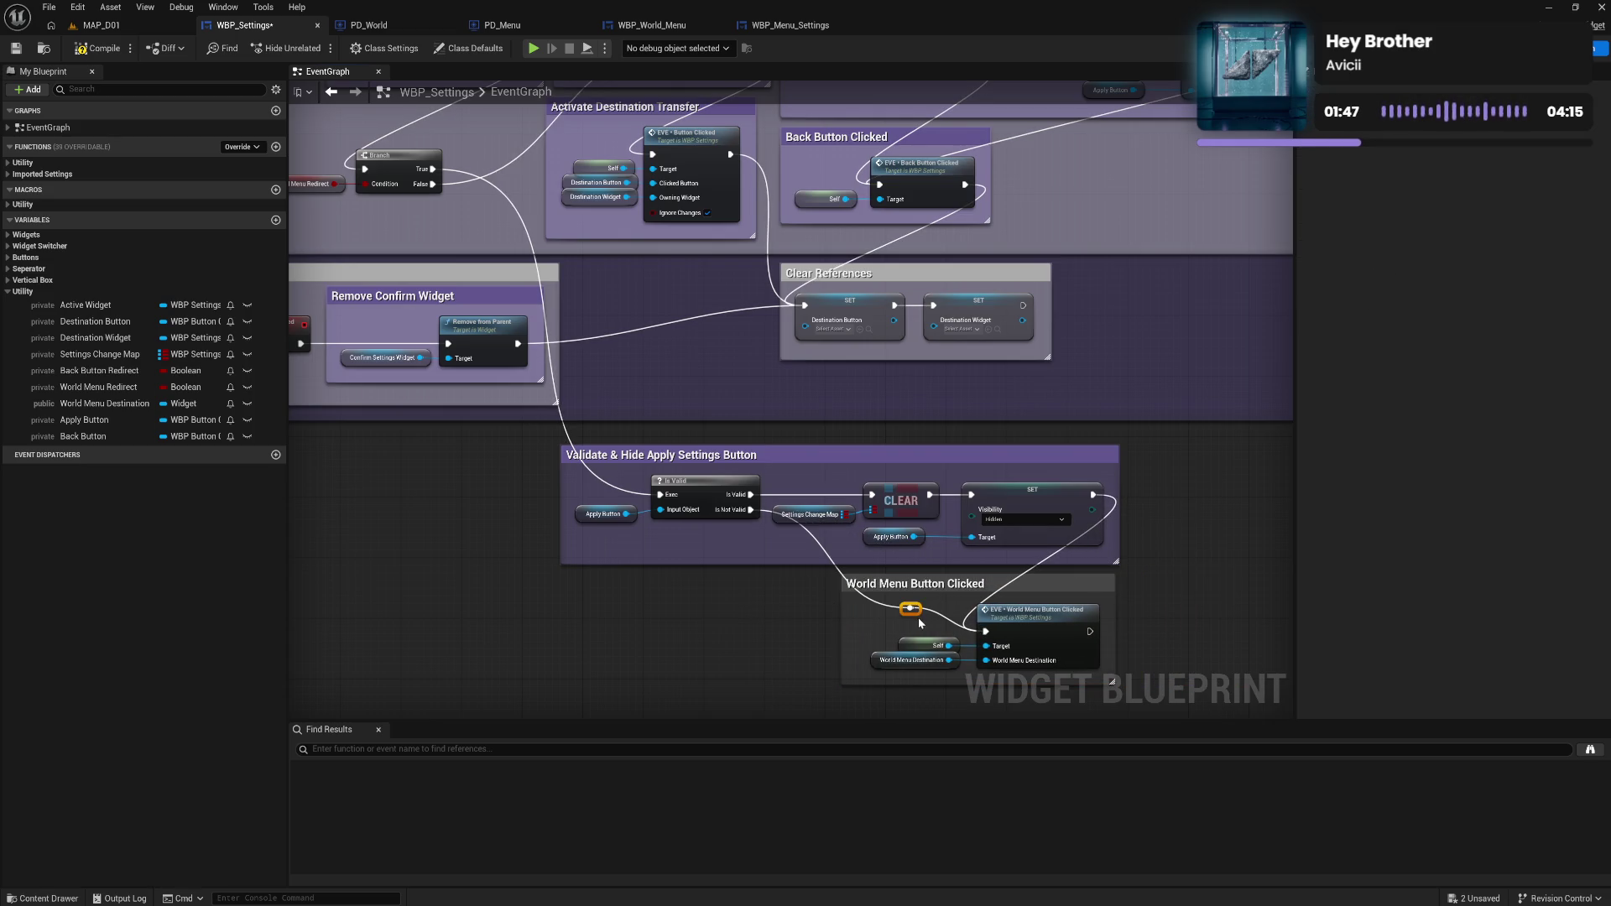
drag(918, 625, 775, 636)
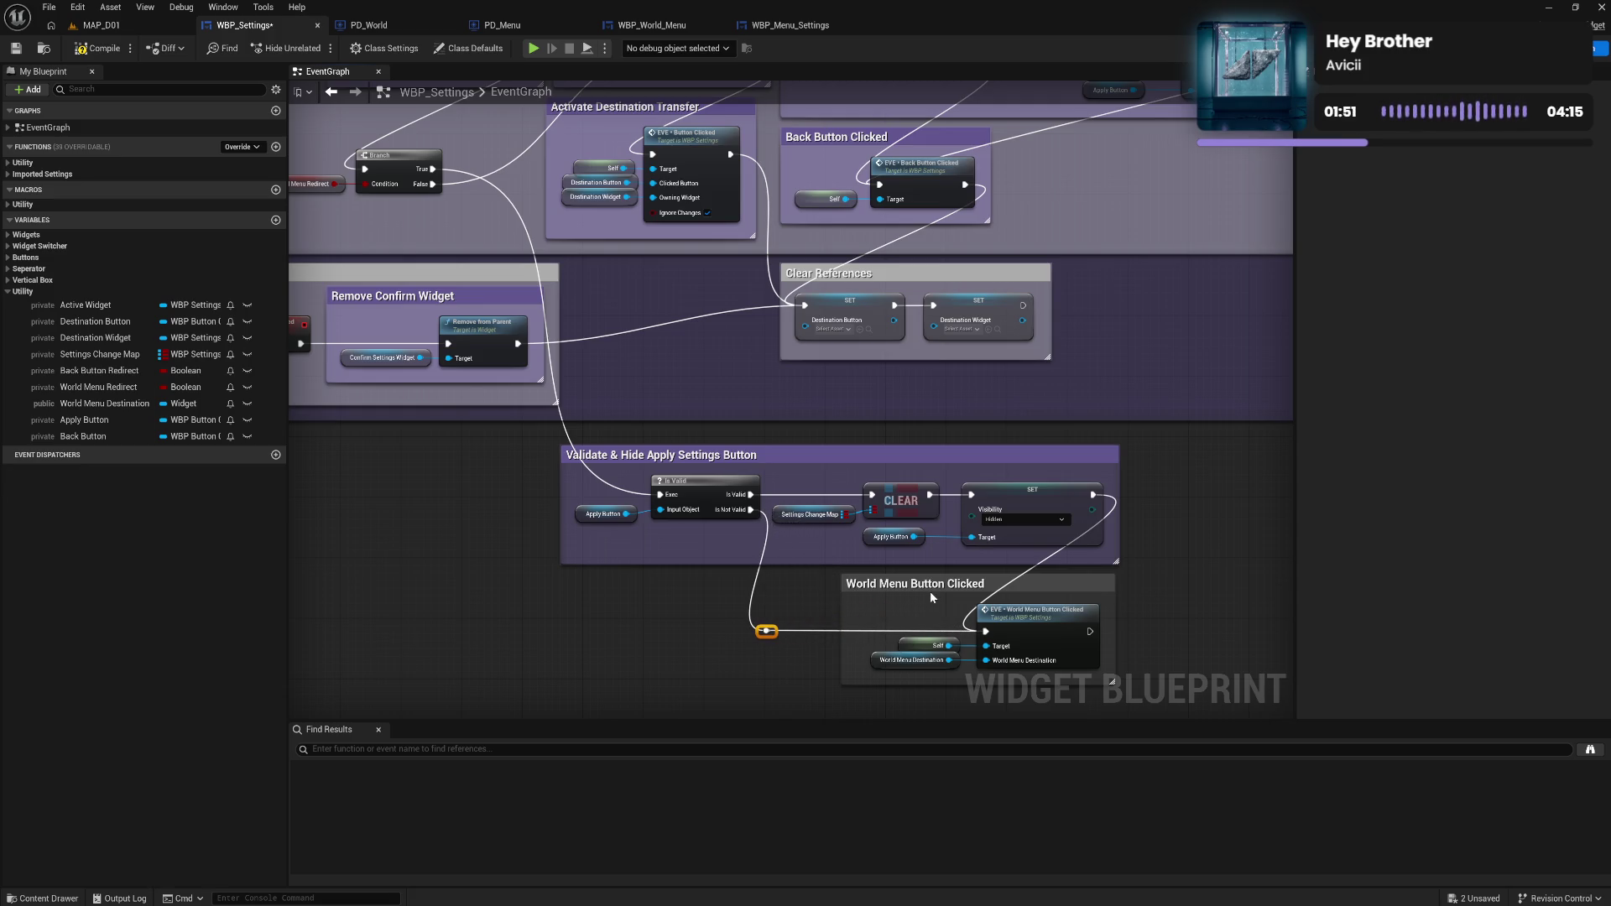
mouse_move(635, 372)
mouse_down()
mouse_move(758, 413)
mouse_move(764, 496)
mouse_move(796, 540)
mouse_move(696, 515)
mouse_move(692, 477)
mouse_move(719, 448)
mouse_up()
mouse_move(1019, 687)
mouse_down()
mouse_move(1025, 577)
mouse_move(732, 354)
mouse_move(1030, 470)
mouse_move(1116, 441)
mouse_up()
key(Escape)
Straighten the Apply Button wire into Is Valid's Input Object and bring up the Destination Button setter's options.
drag(610, 327, 673, 461)
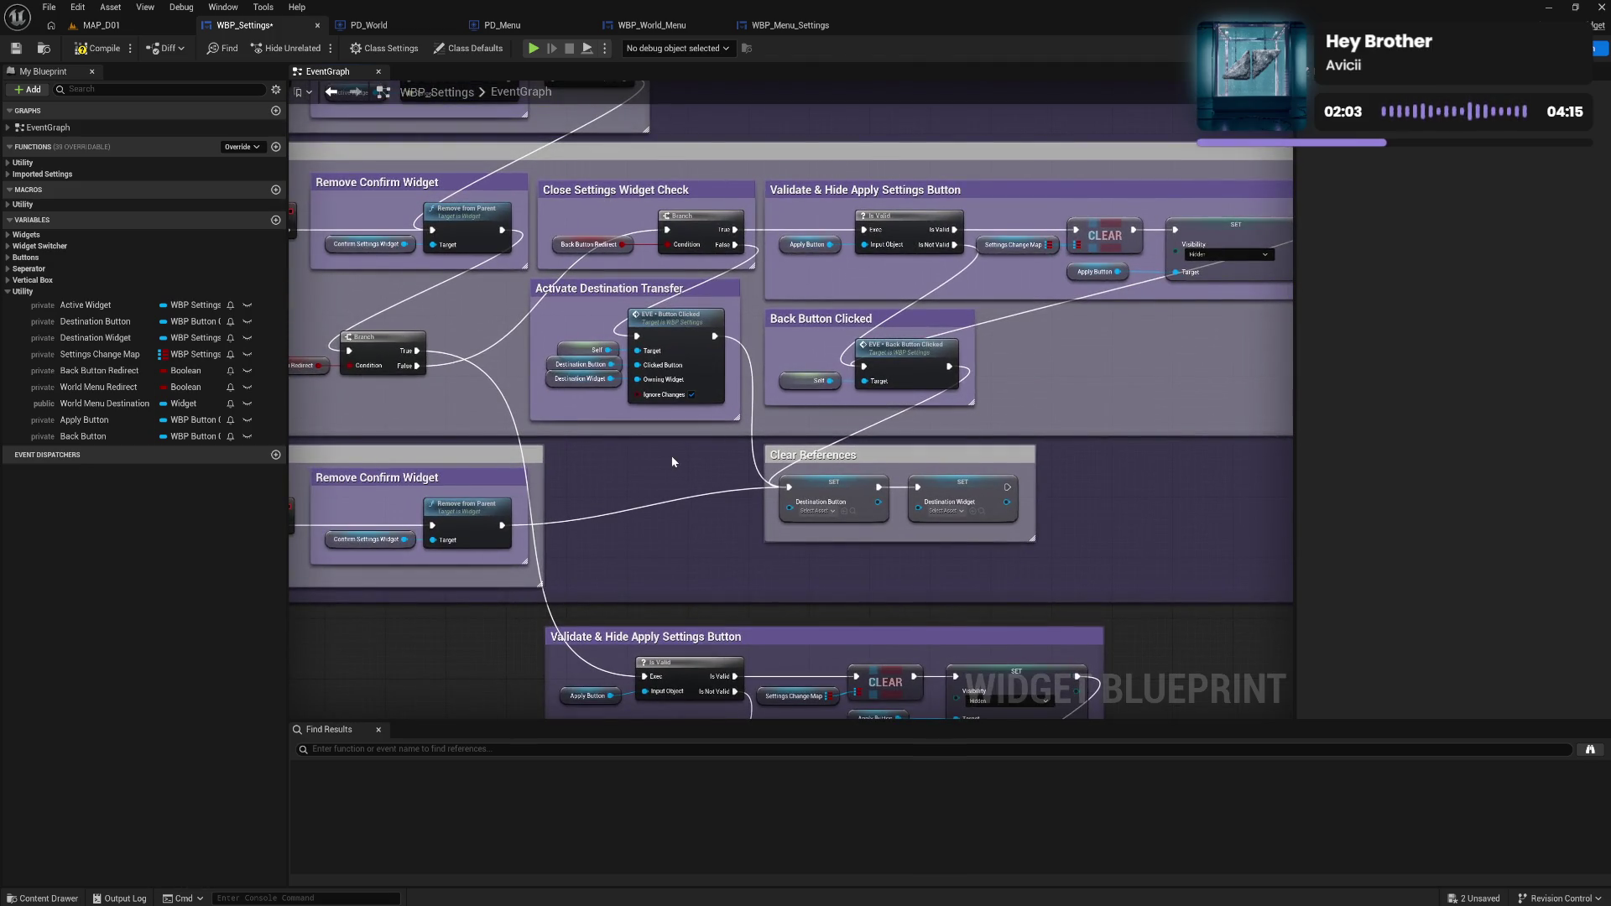
mouse_move(671, 462)
mouse_down()
mouse_move(688, 704)
mouse_move(770, 471)
mouse_up()
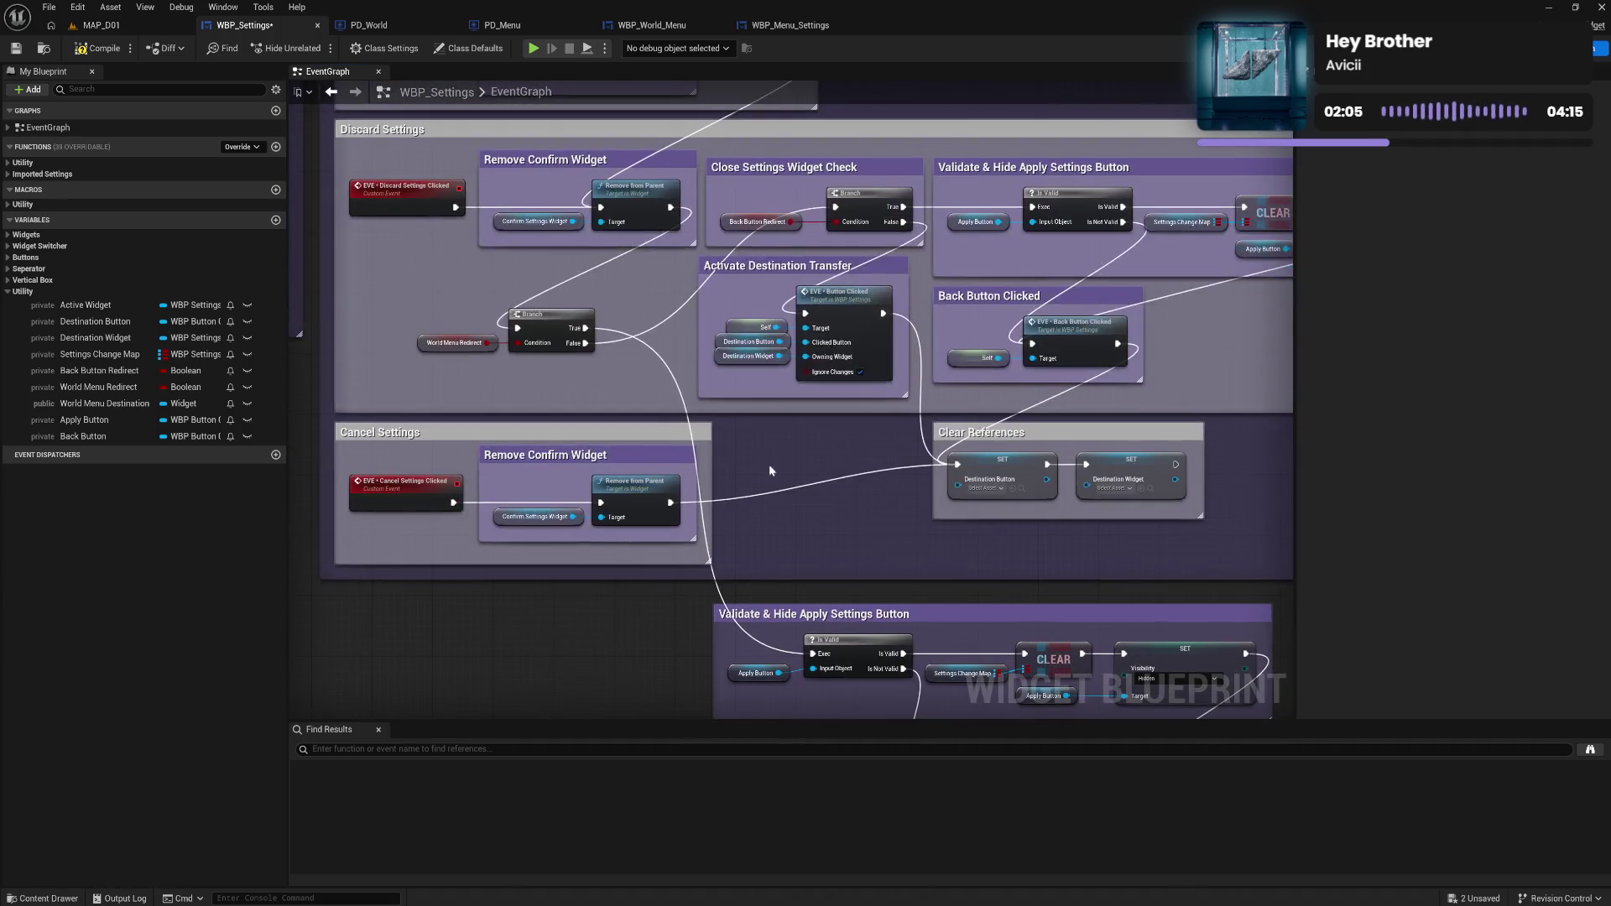
drag(770, 641, 702, 531)
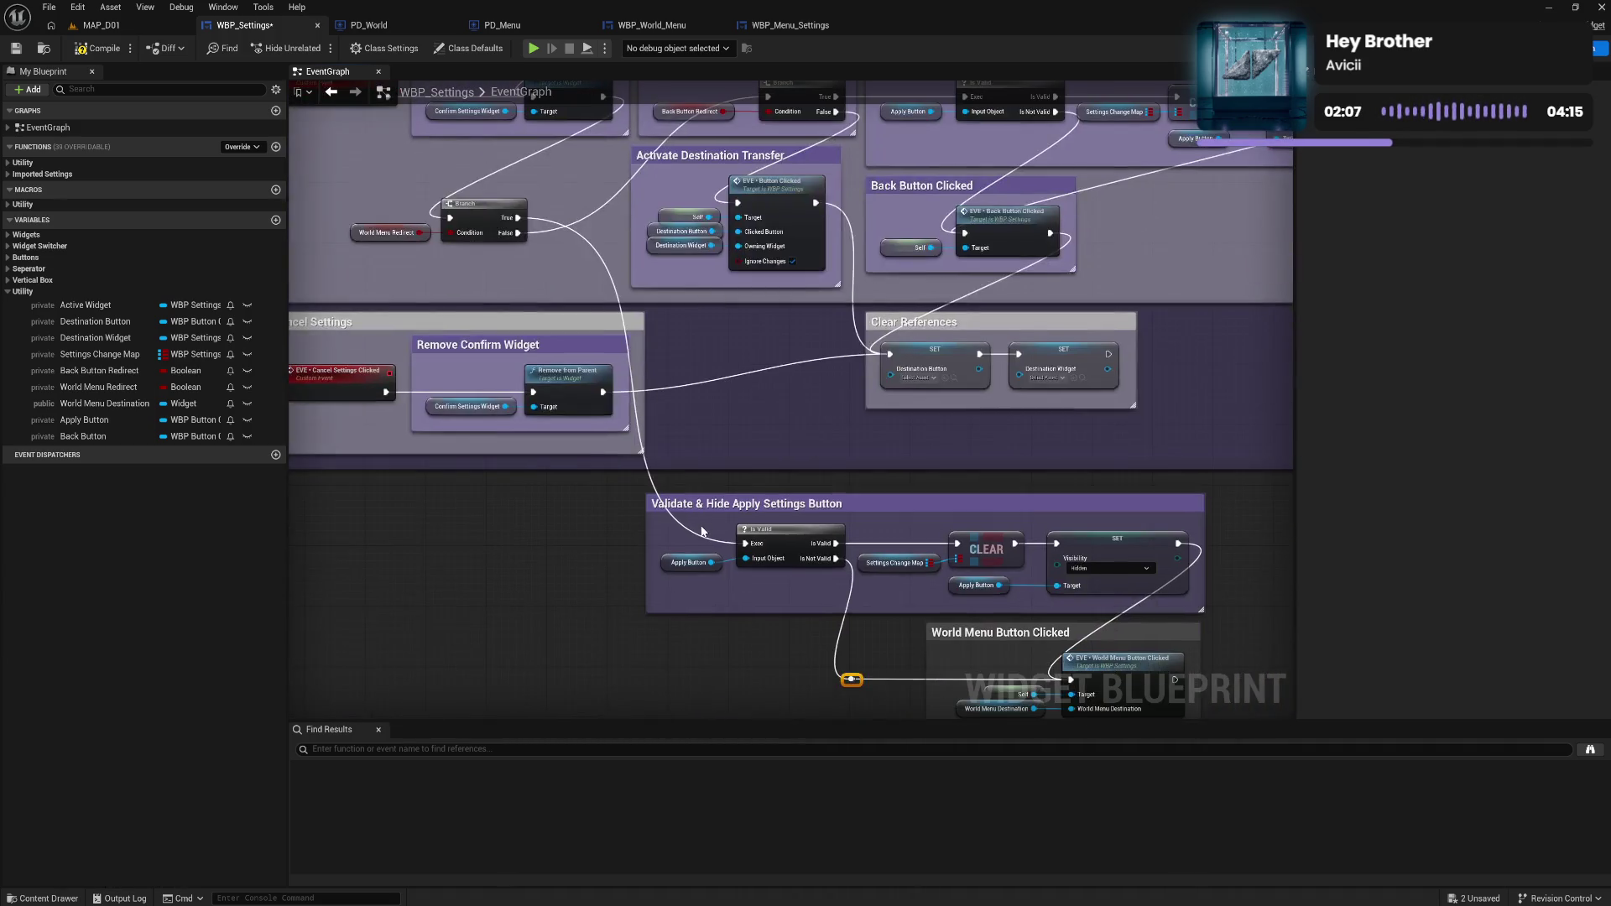
drag(779, 571, 780, 571)
key(q)
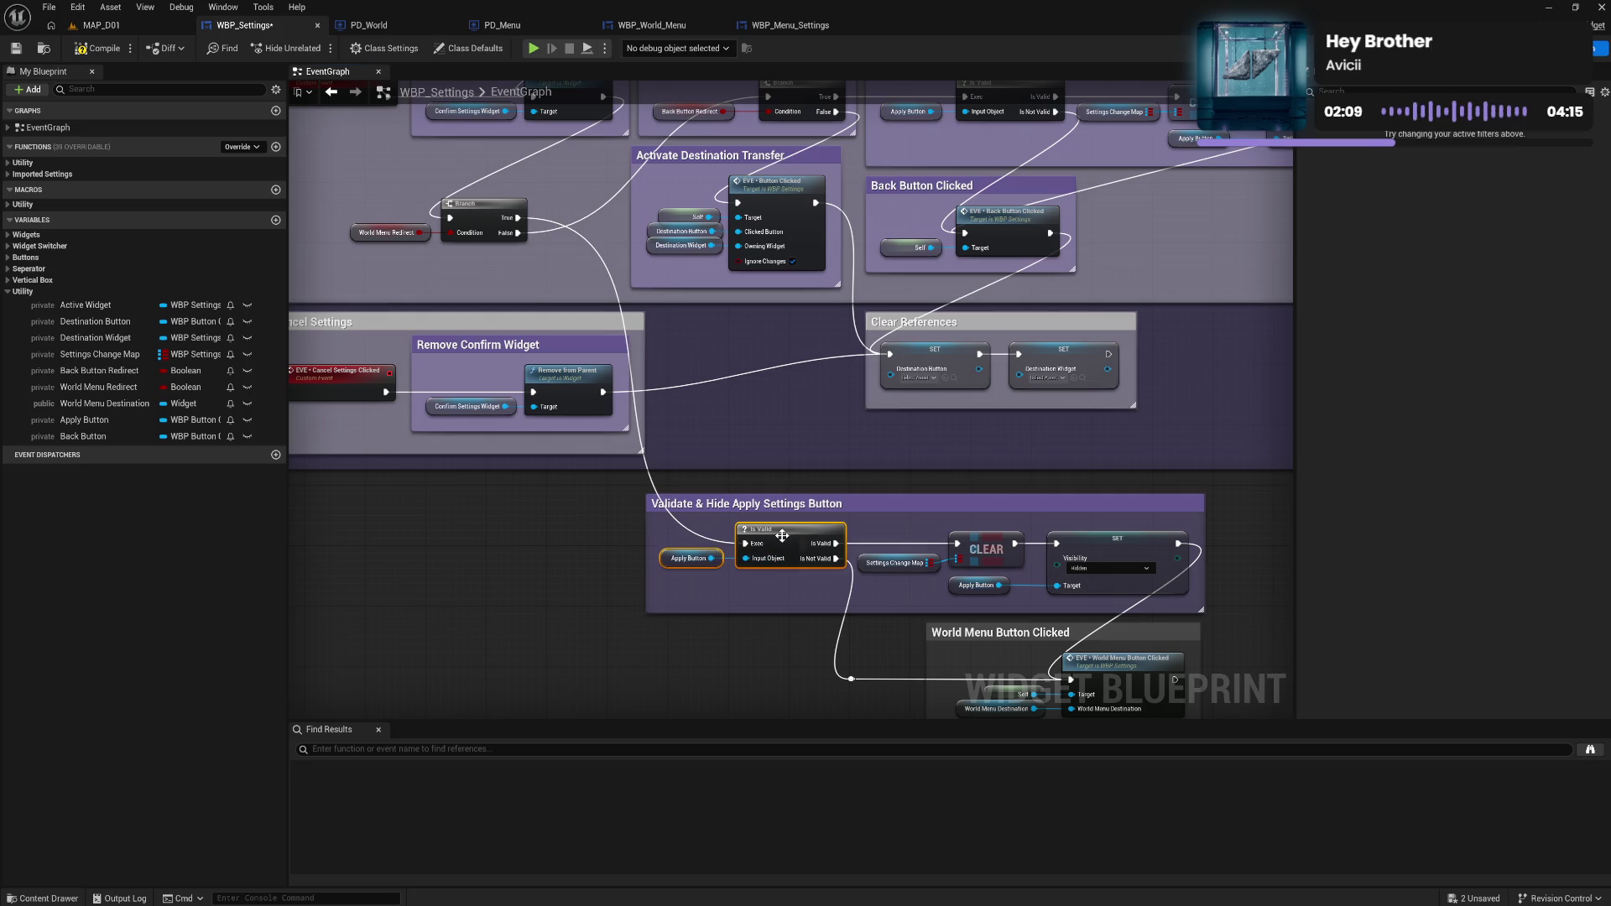
click(778, 444)
drag(803, 411, 839, 426)
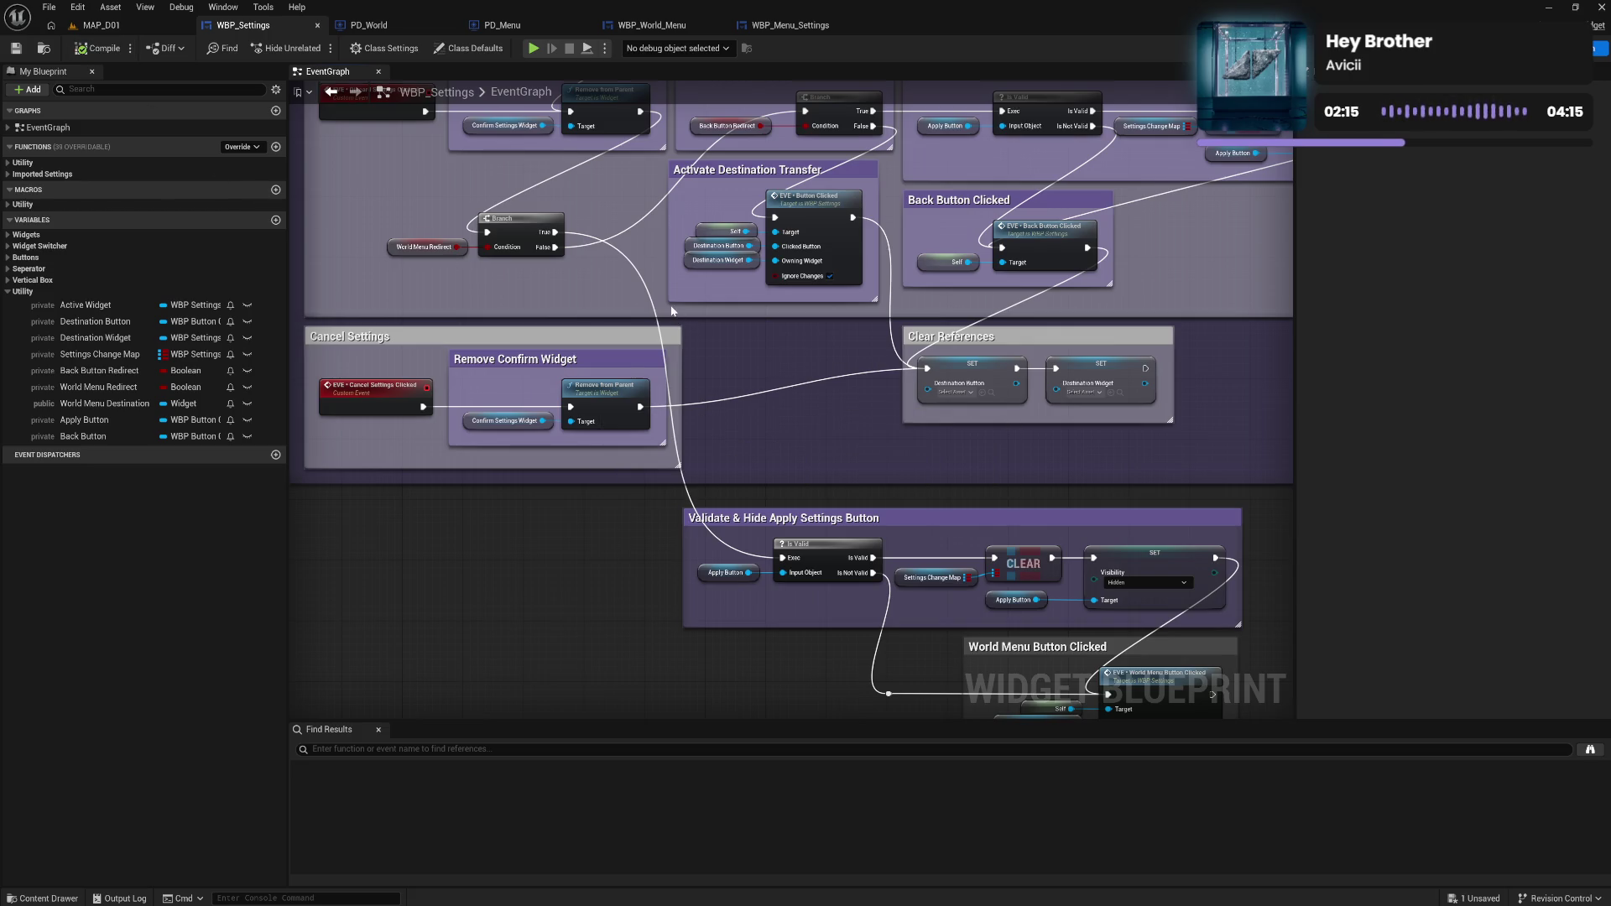
scroll(672, 311, down, 1)
drag(998, 369, 1004, 475)
scroll(1003, 475, up, 1)
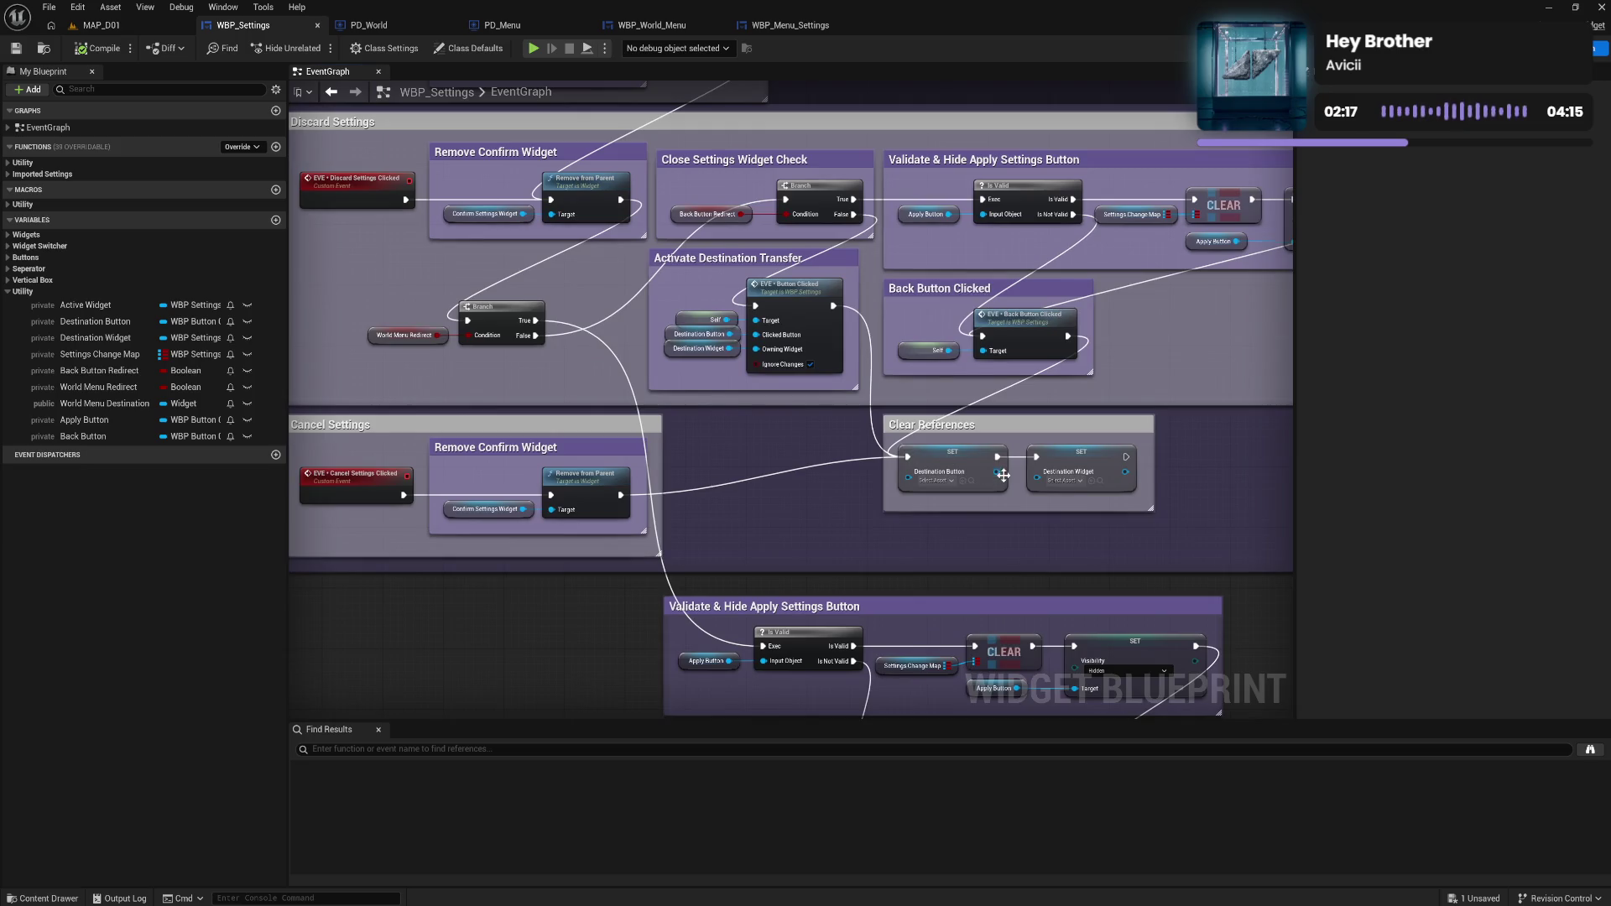
right_click(961, 454)
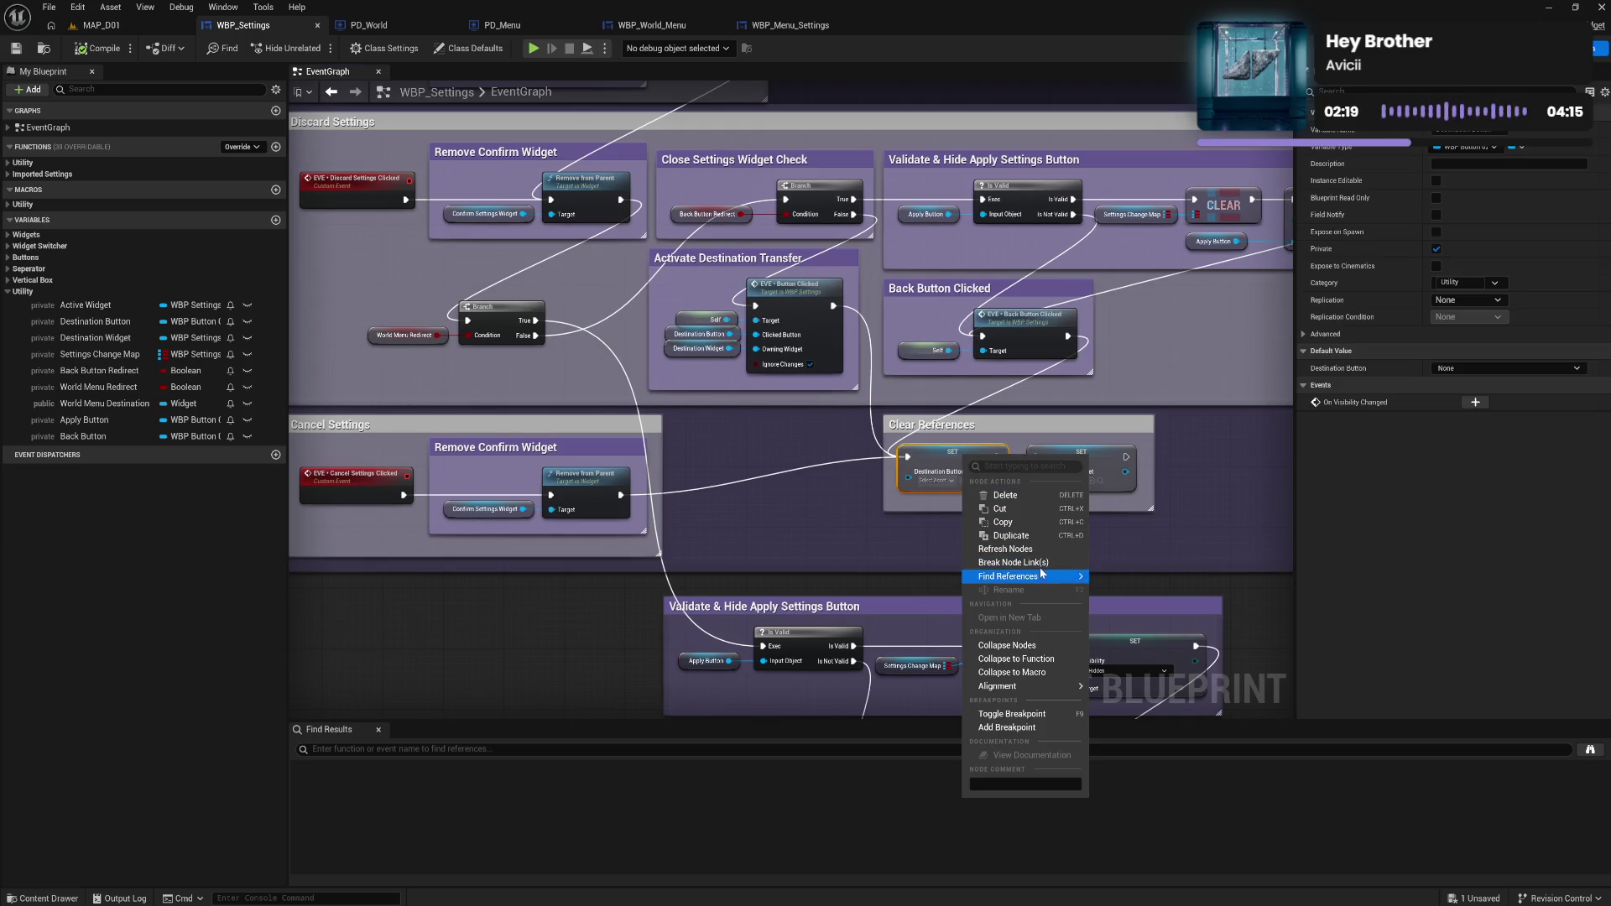
Find References for Destination Button, inspect its Set in Button Clicked, then return to the EventGraph.
mouse_move(1075, 582)
click(1130, 609)
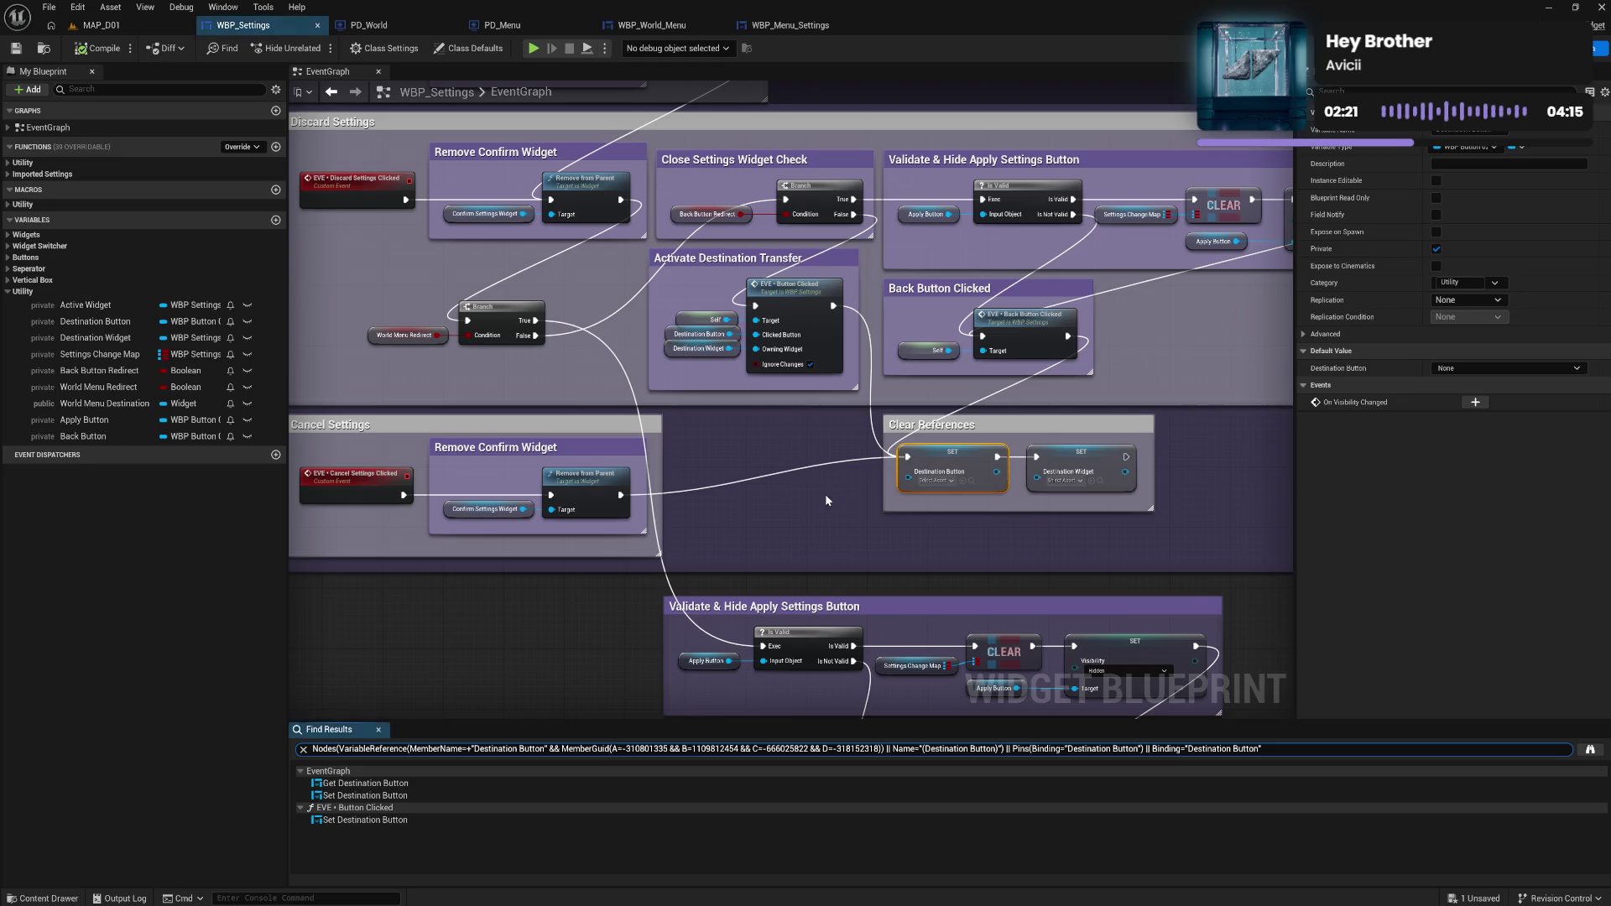
click(447, 795)
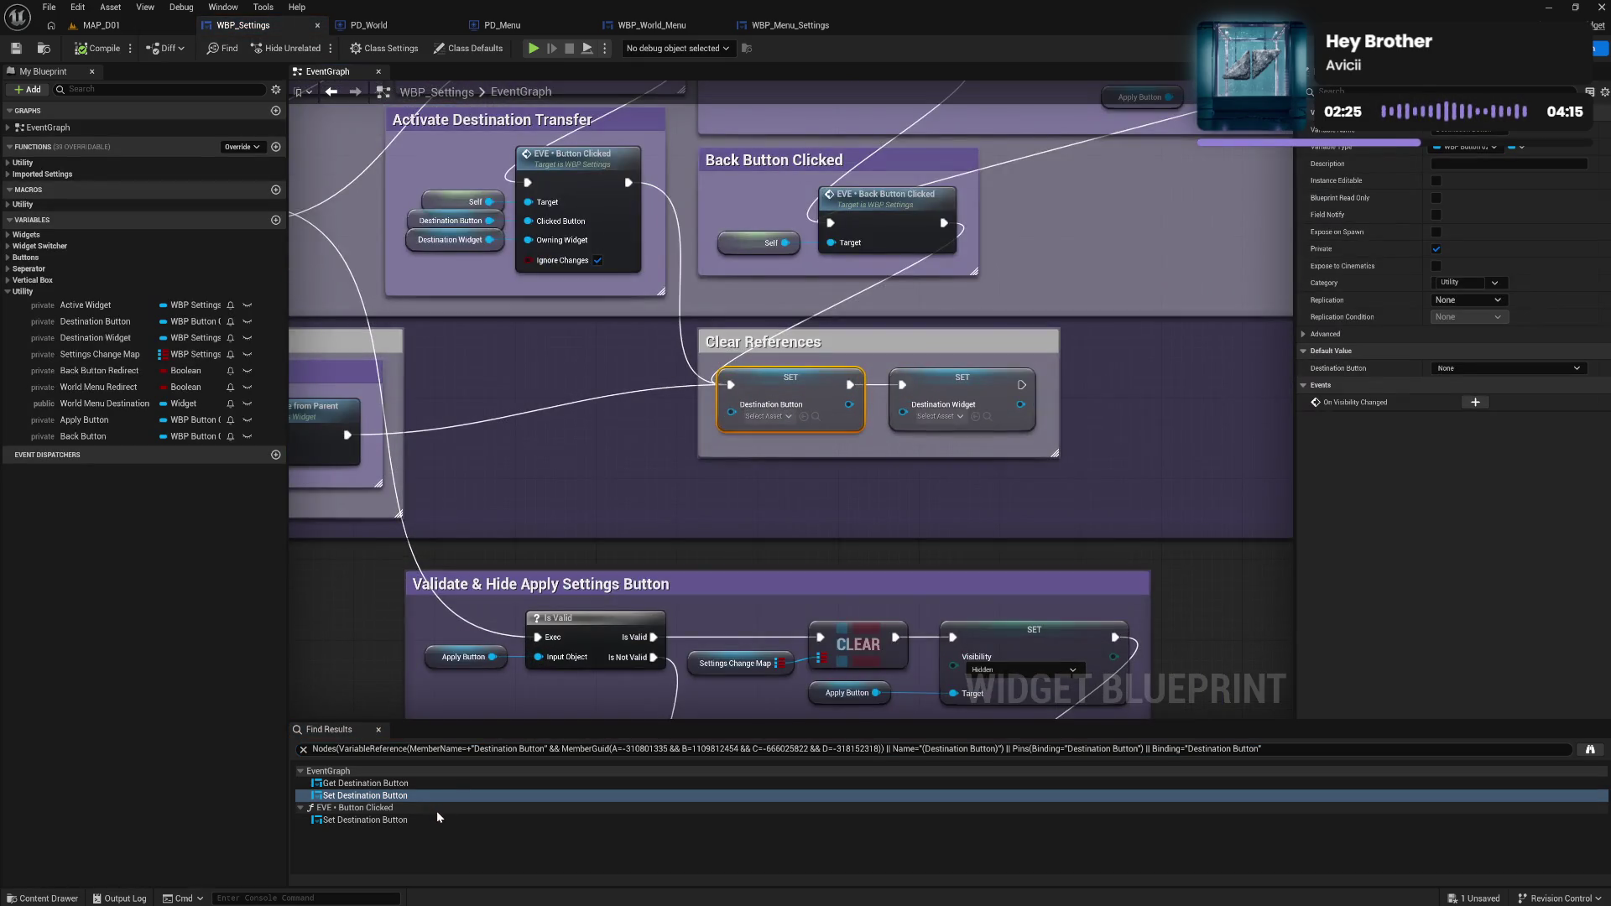
click(436, 820)
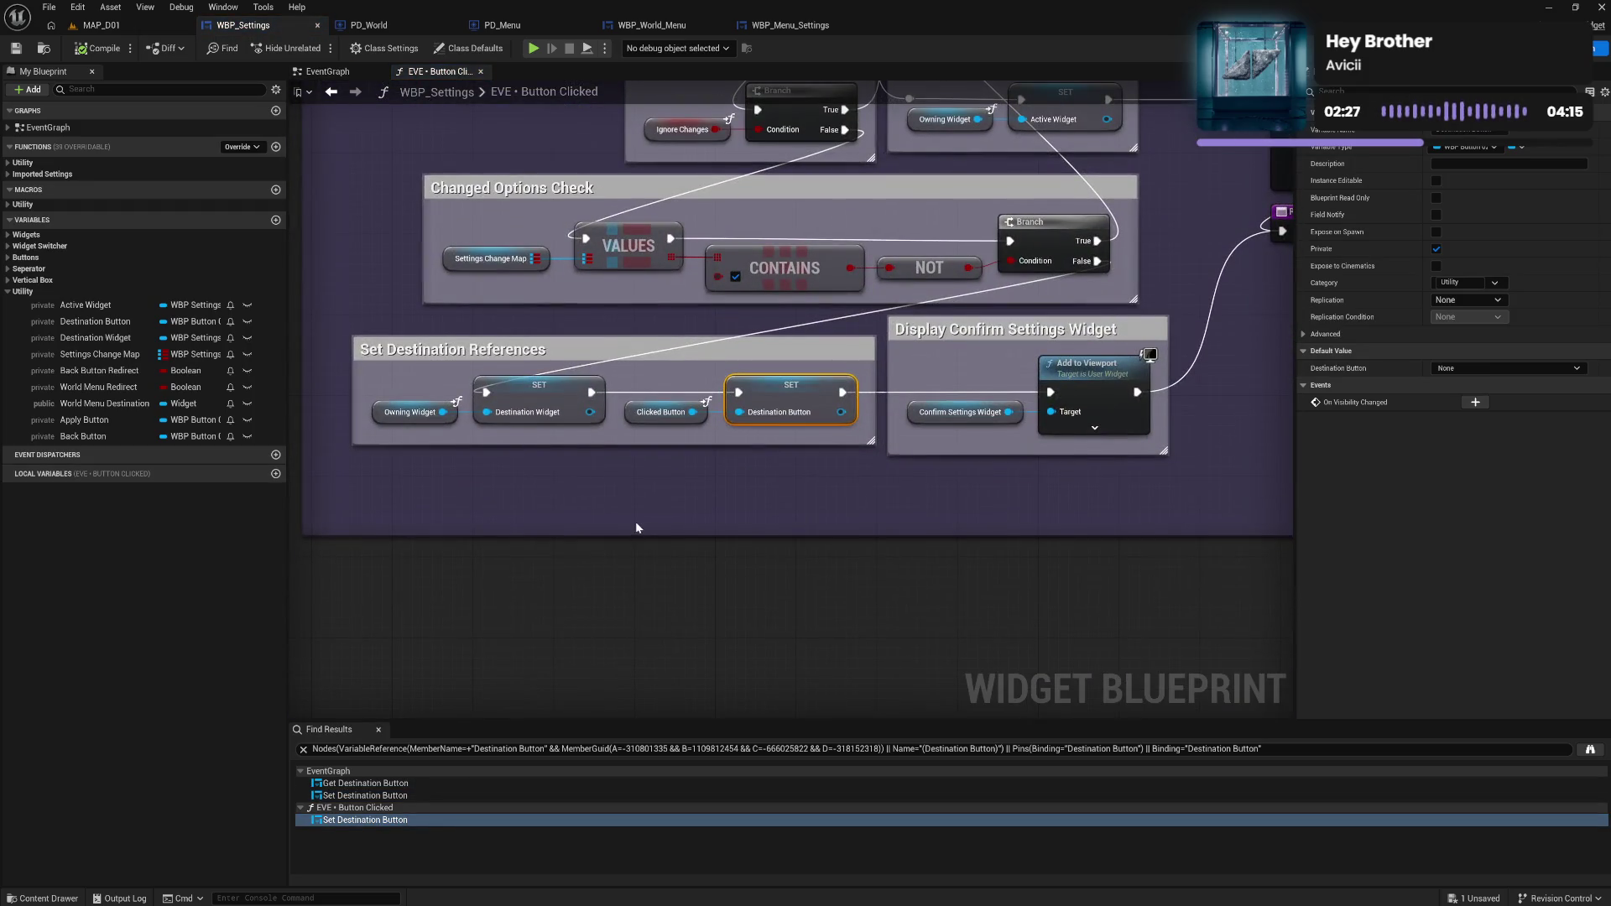
click(482, 72)
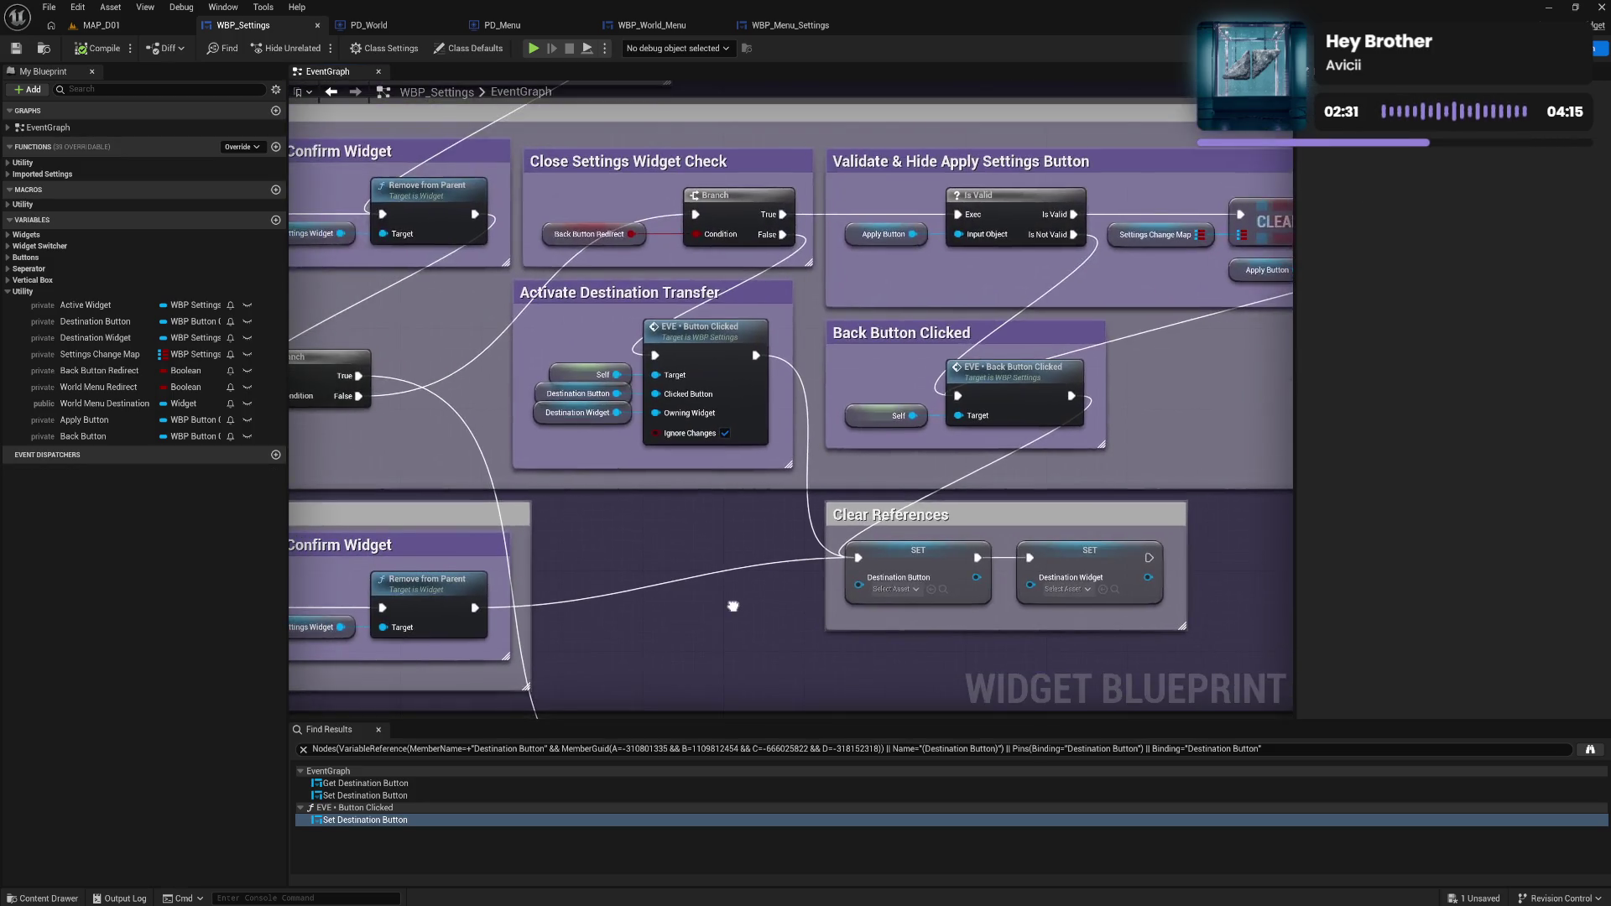
mouse_move(726, 589)
mouse_down()
mouse_move(704, 546)
mouse_move(719, 658)
mouse_move(575, 611)
mouse_move(642, 357)
mouse_up()
Straighten the Settings Change Map wire to CLEAR and nudge the Apply Button node right.
mouse_move(770, 579)
mouse_down()
mouse_move(773, 421)
mouse_move(931, 429)
mouse_up()
key(q)
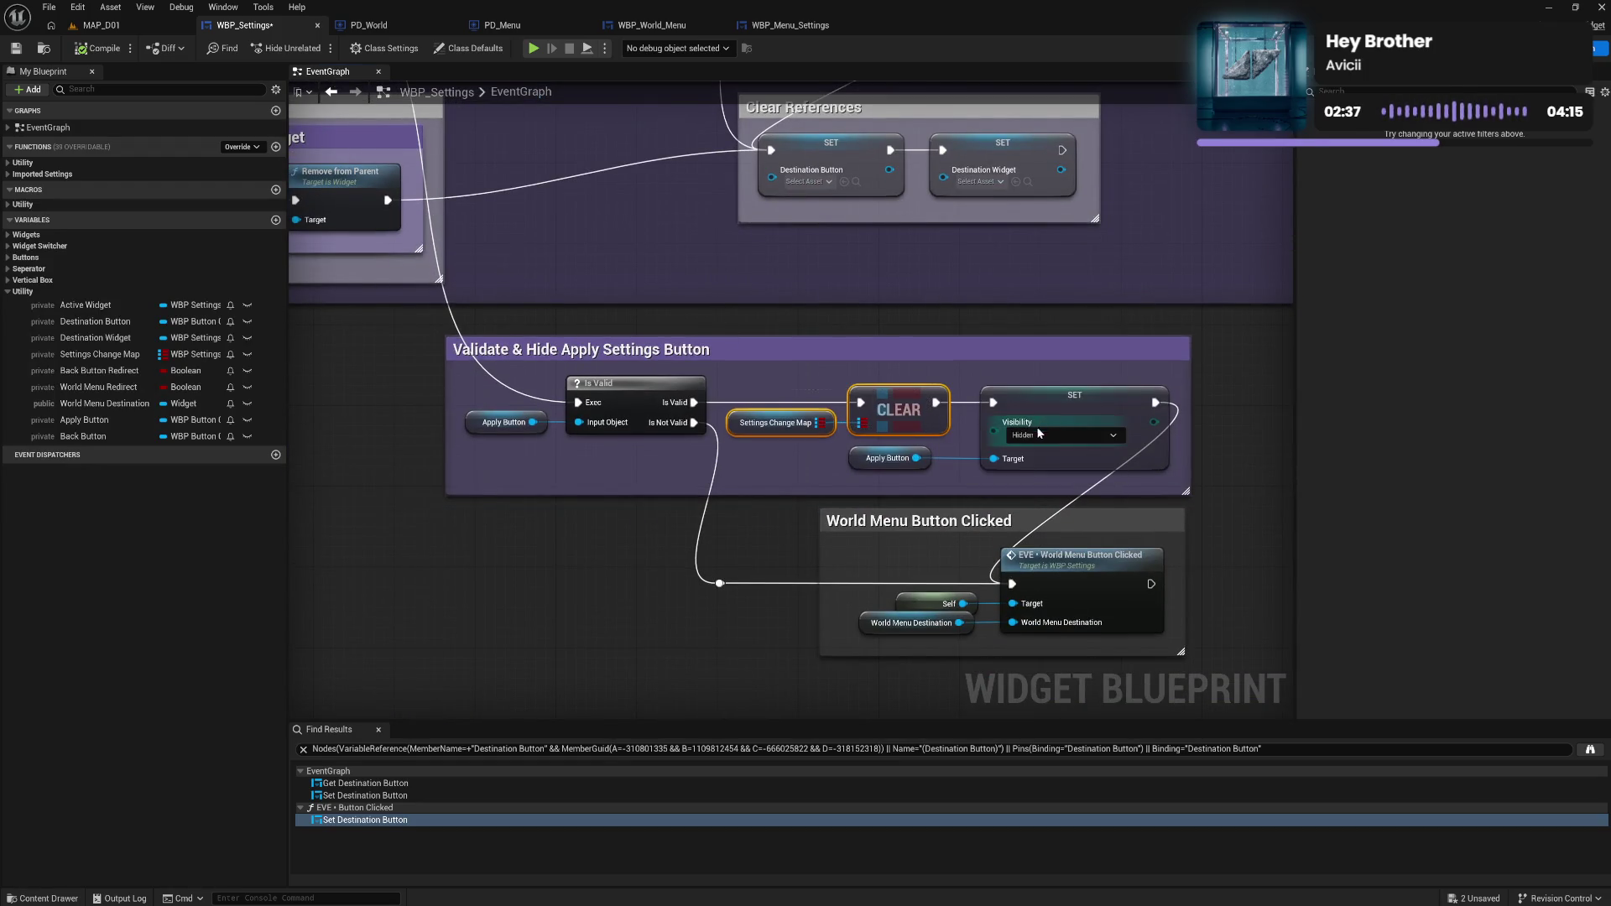
drag(889, 458, 899, 459)
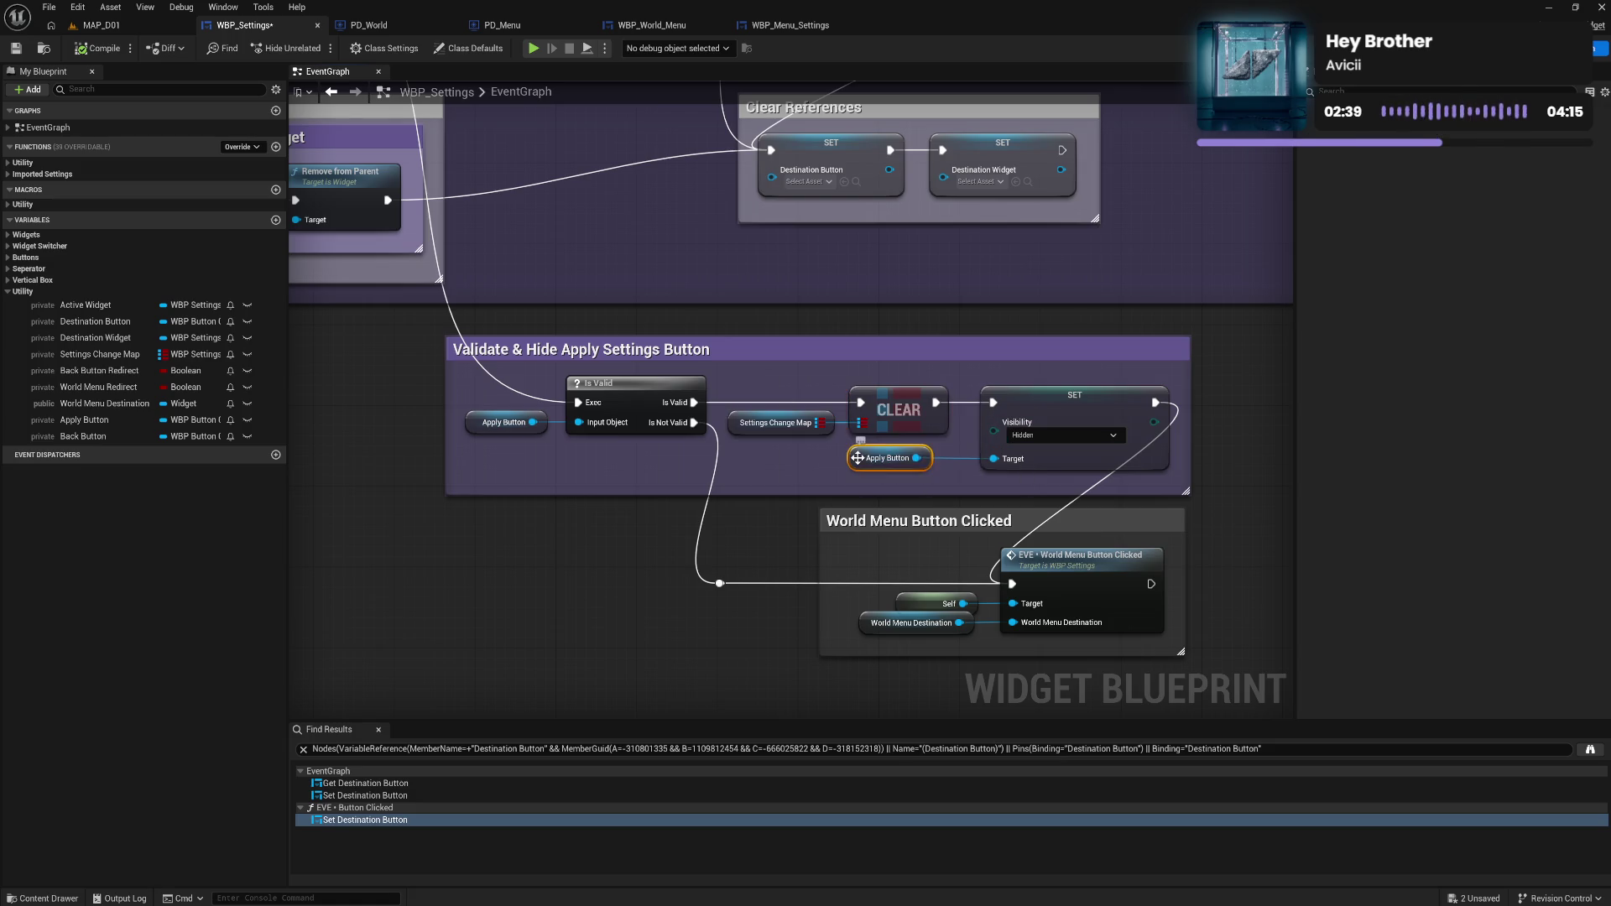
click(813, 466)
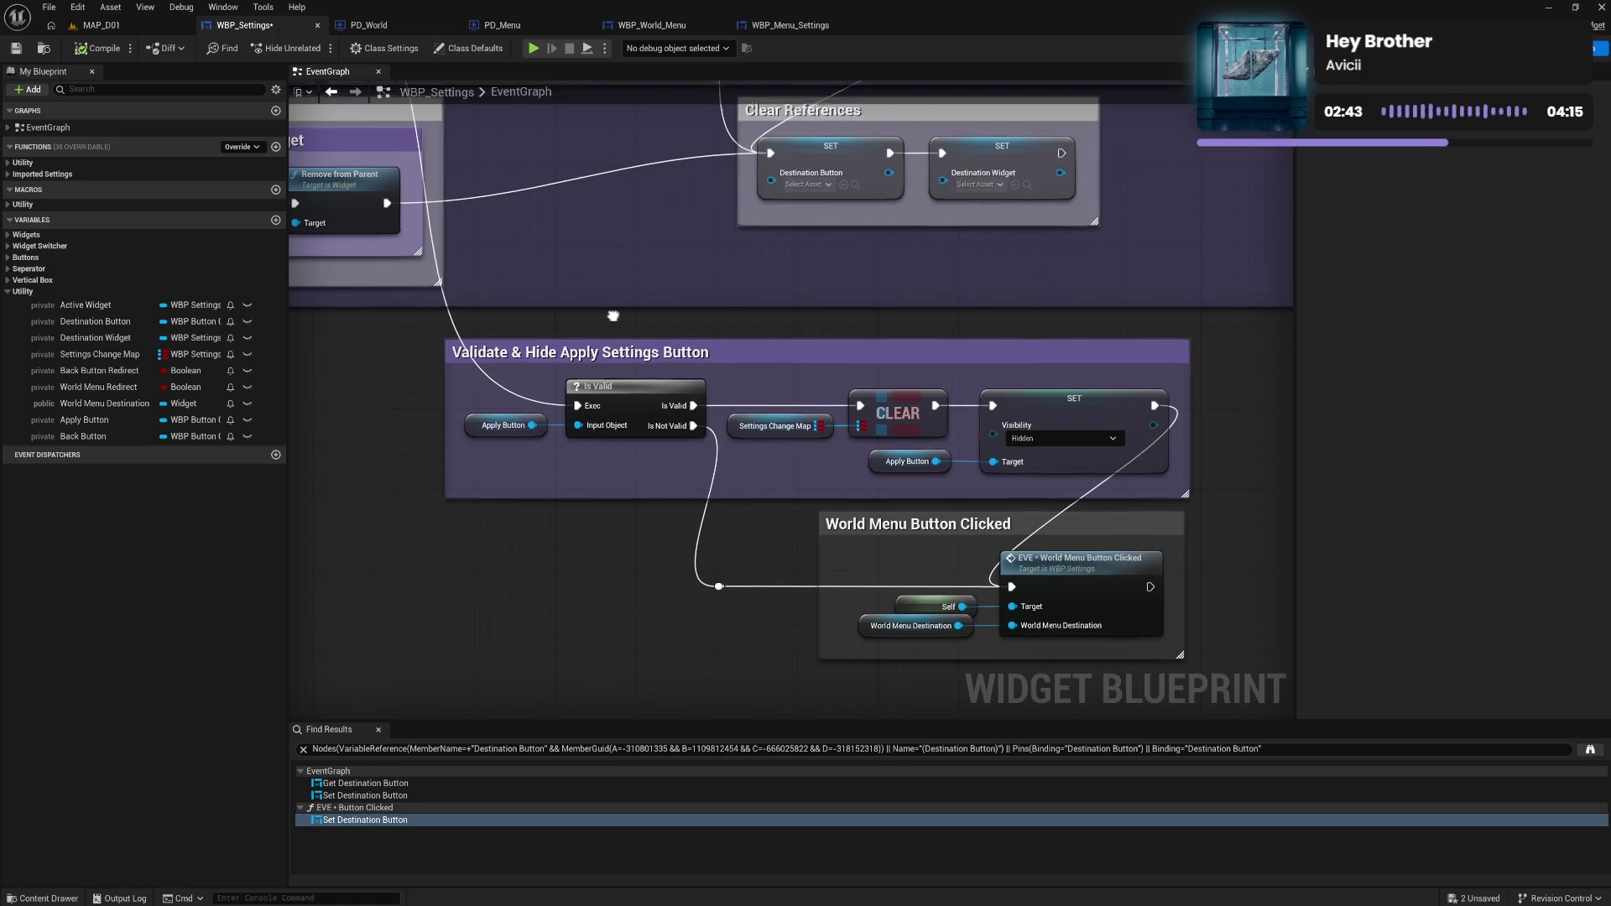
mouse_move(612, 316)
mouse_down()
mouse_move(596, 410)
mouse_move(627, 503)
mouse_move(731, 623)
mouse_move(799, 621)
mouse_move(752, 532)
mouse_move(610, 639)
mouse_move(576, 640)
mouse_move(626, 669)
mouse_move(742, 668)
mouse_up()
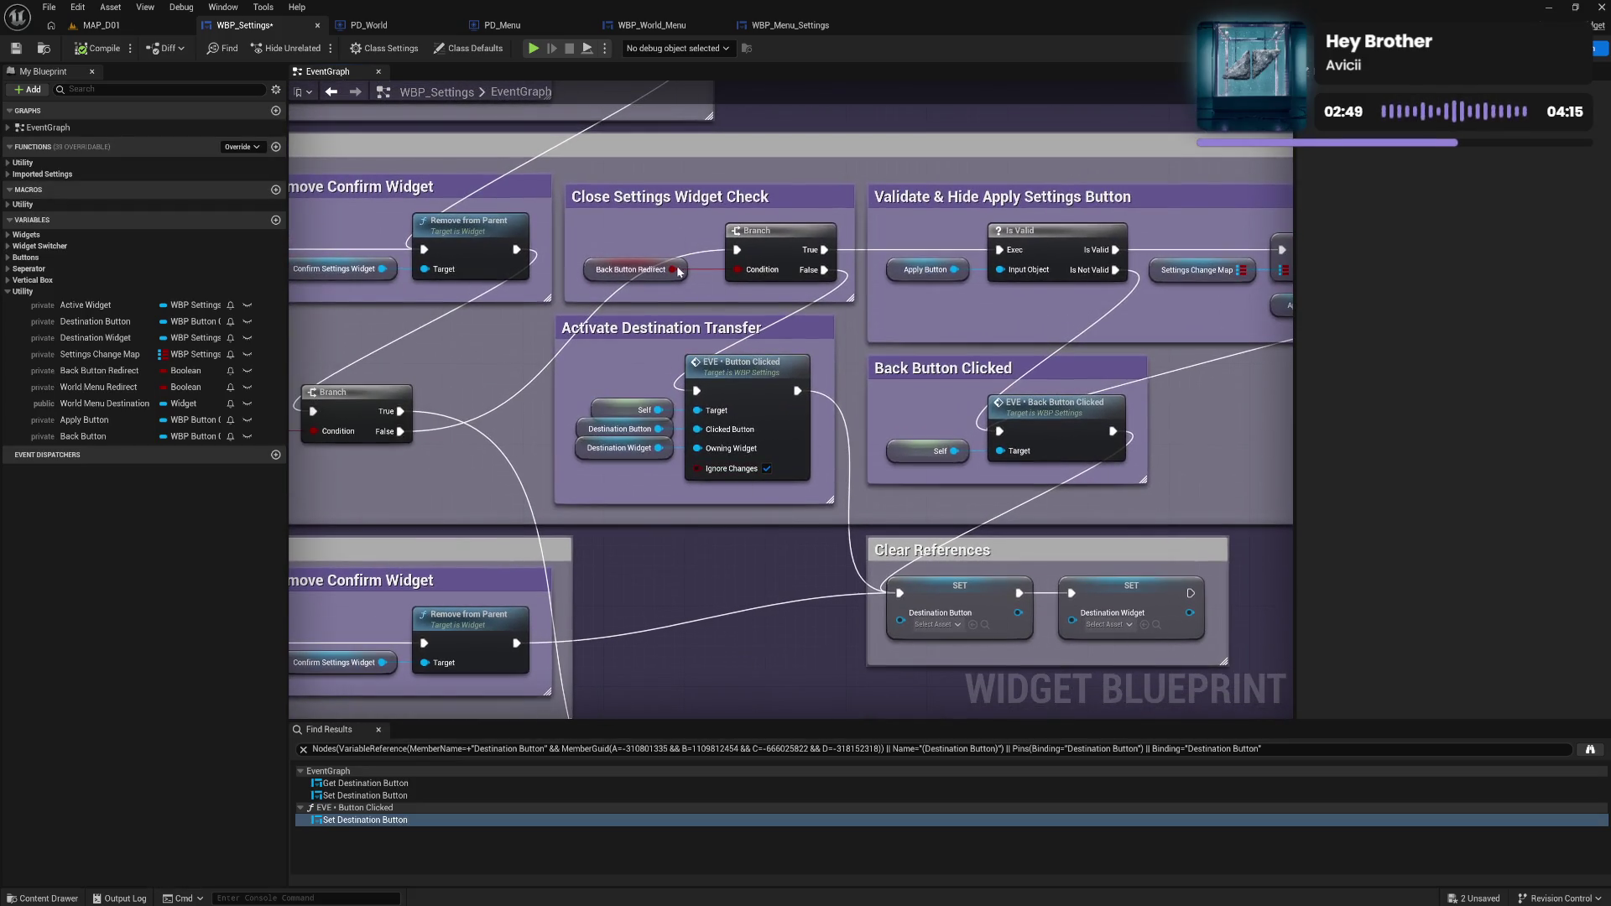
mouse_move(447, 386)
mouse_down()
mouse_move(654, 363)
mouse_move(730, 390)
mouse_move(688, 370)
mouse_up()
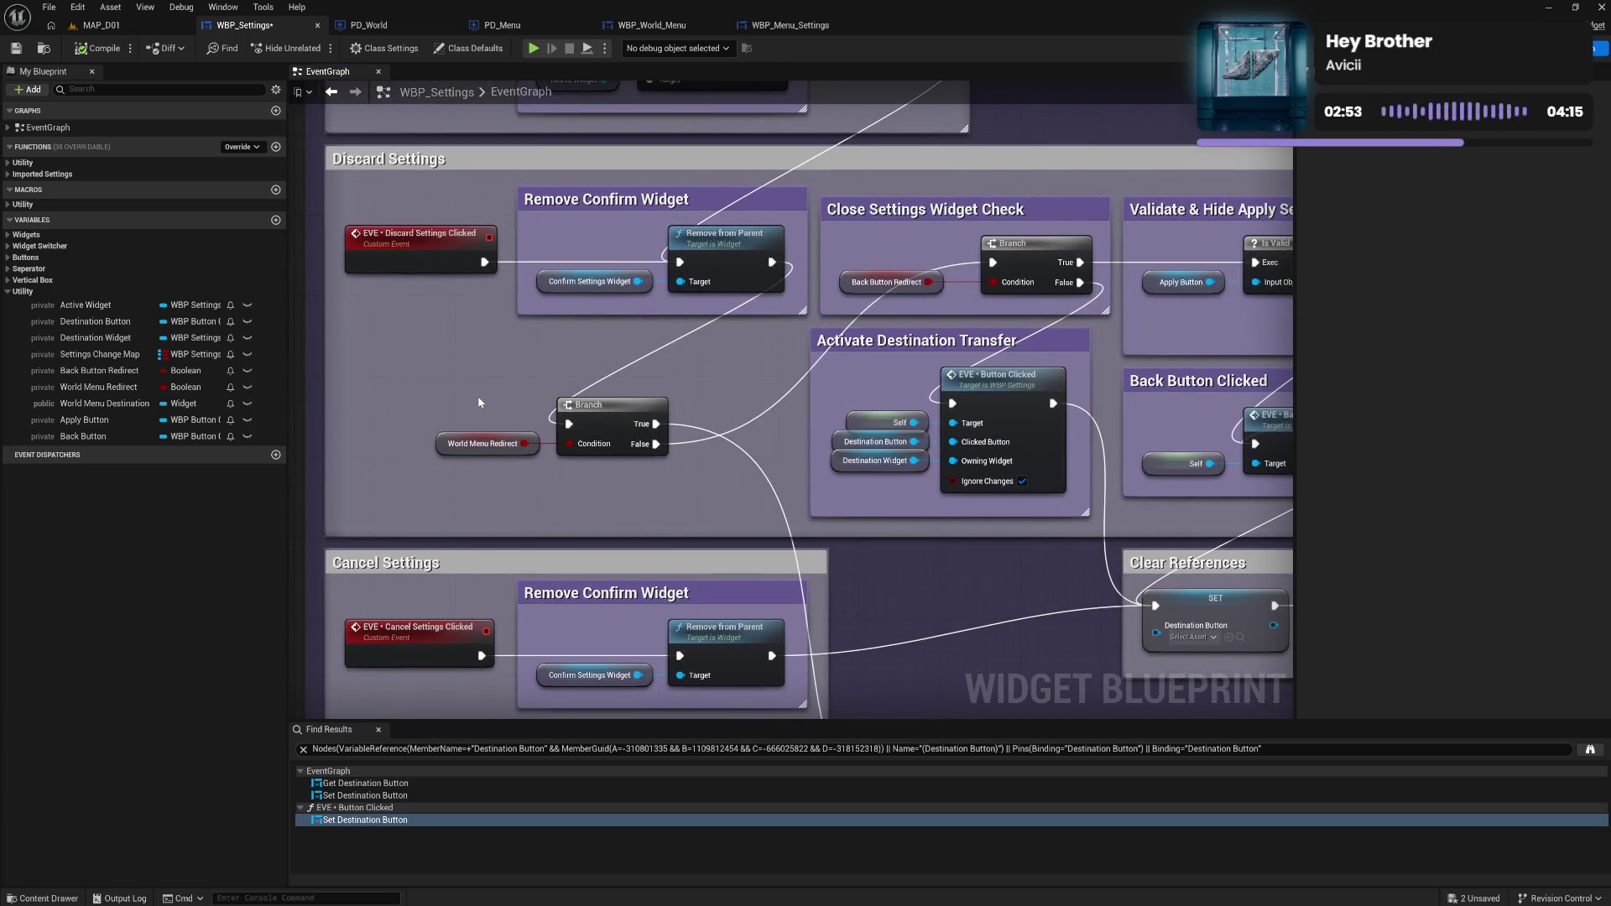
Move the Branch and World Menu Redirect nodes up and shift four comment boxes right.
mouse_move(481, 391)
mouse_down()
mouse_move(606, 480)
mouse_move(635, 469)
mouse_move(641, 323)
mouse_move(503, 362)
mouse_move(514, 384)
mouse_up()
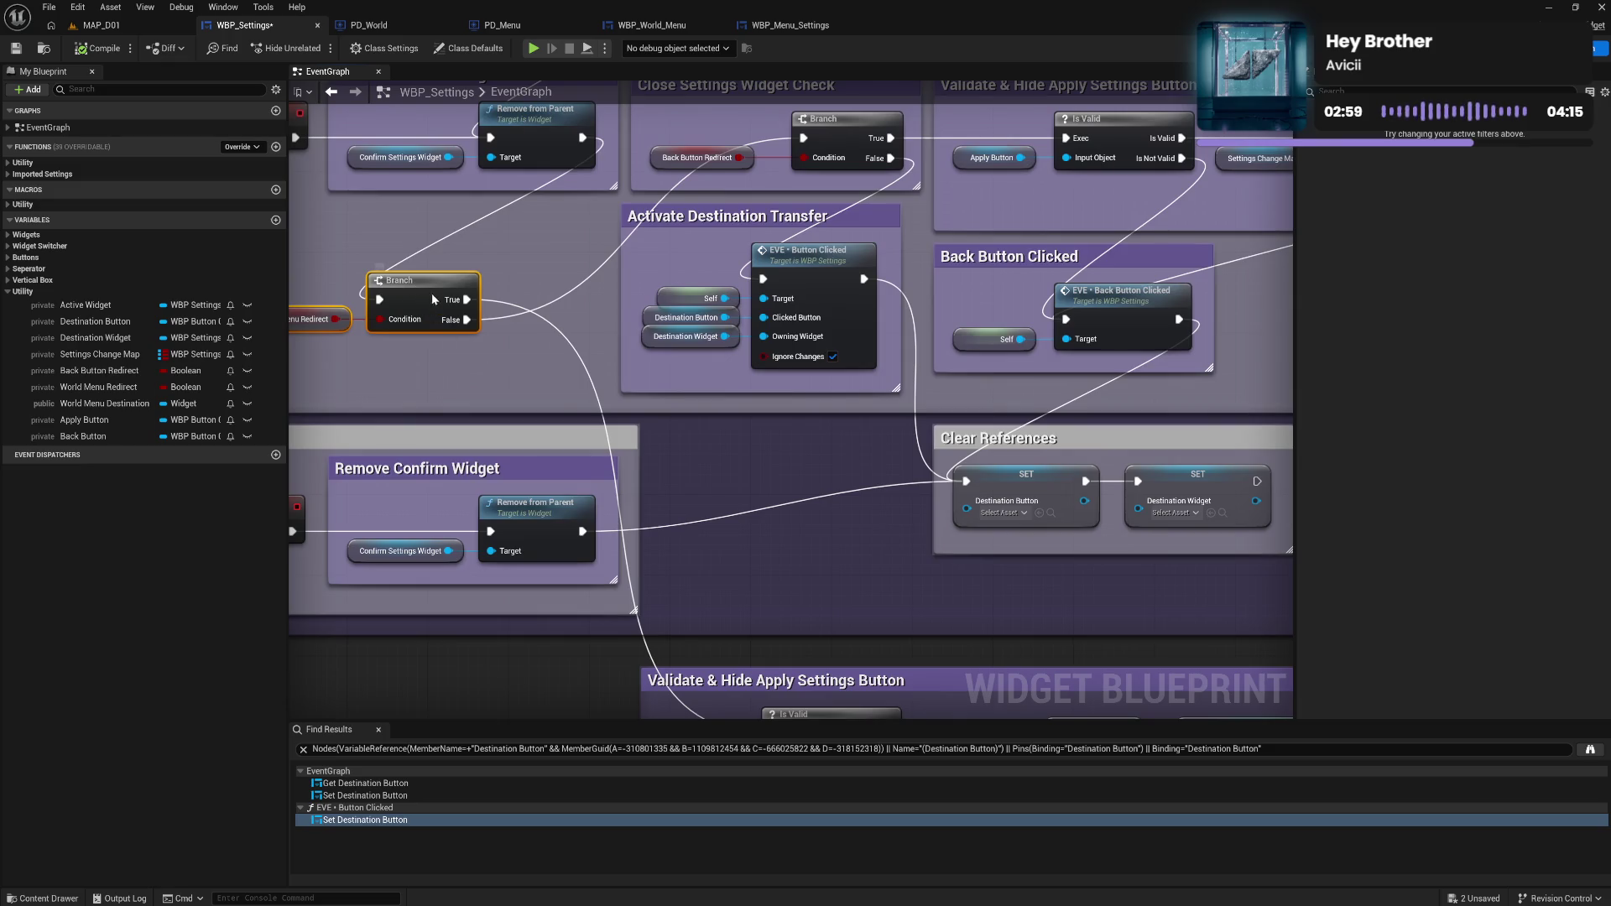
drag(431, 294, 513, 274)
drag(584, 229, 467, 322)
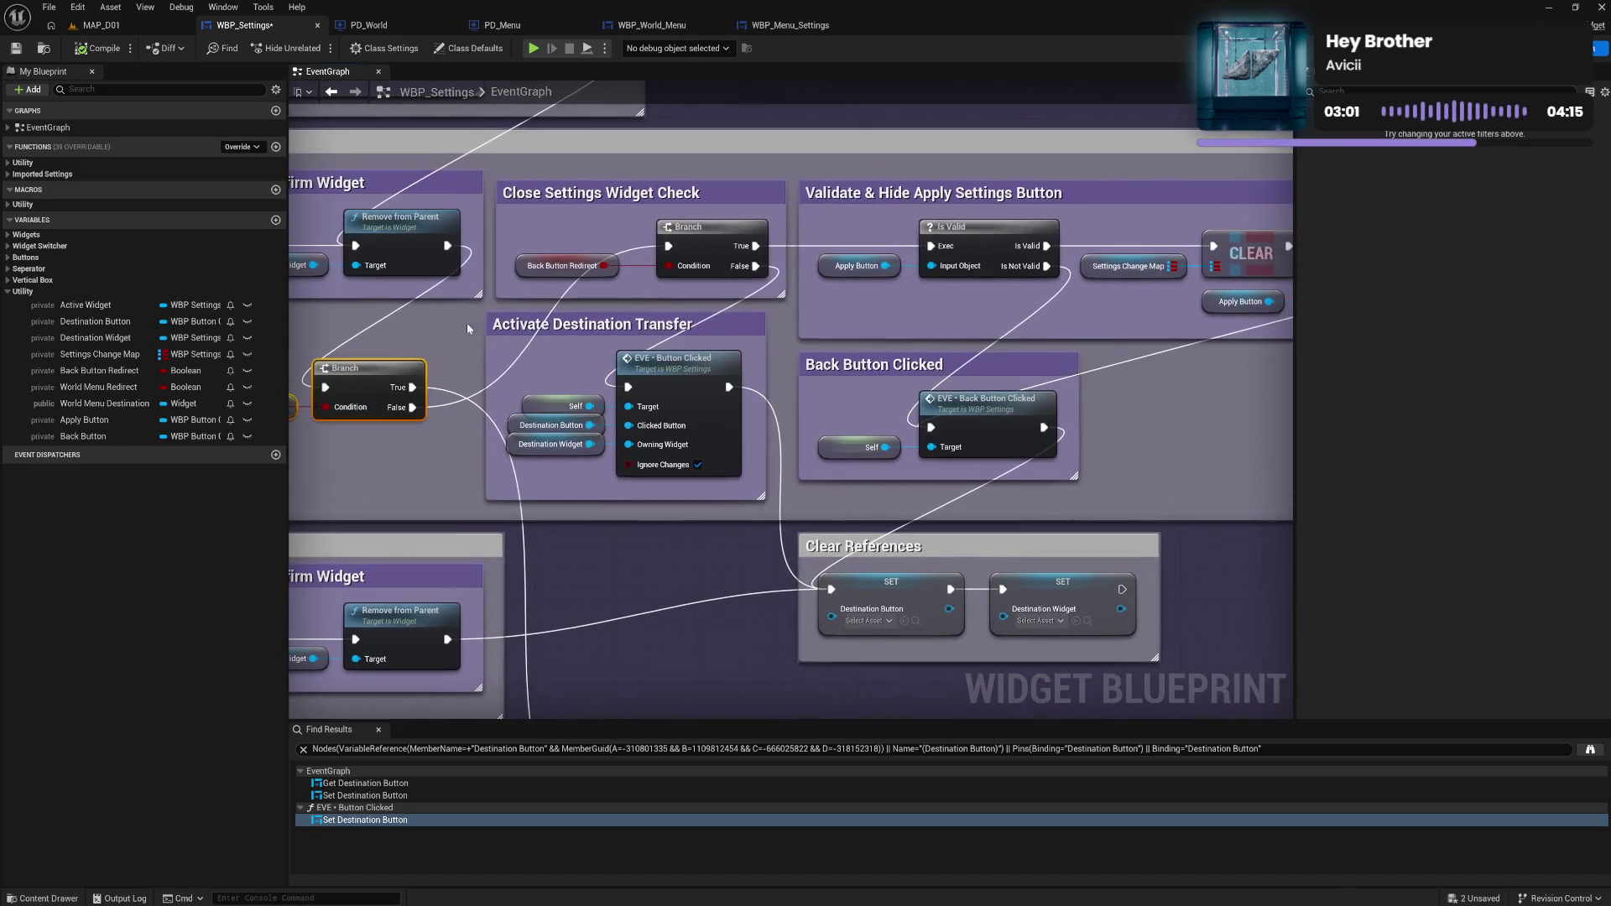
mouse_move(495, 176)
mouse_down()
mouse_move(780, 504)
mouse_move(1307, 507)
mouse_move(1292, 503)
mouse_up()
drag(855, 444, 1190, 423)
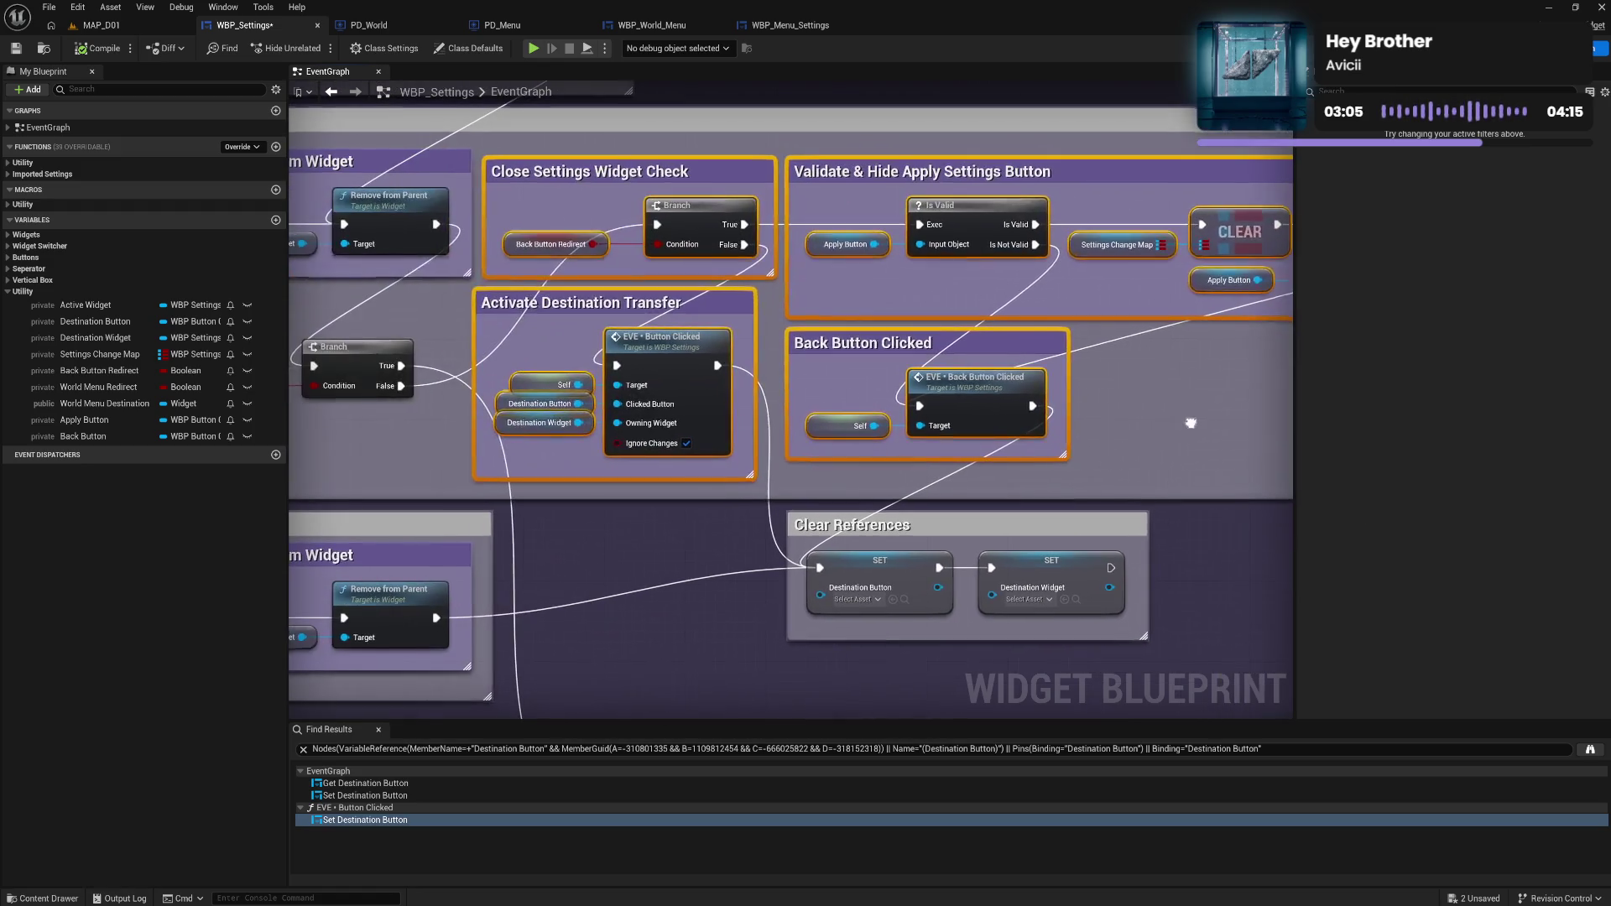
mouse_move(600, 169)
mouse_down()
mouse_move(1053, 180)
mouse_move(1333, 239)
mouse_move(1181, 476)
mouse_move(960, 281)
mouse_move(960, 137)
mouse_move(500, 331)
mouse_up()
Raise the Validate & Hide and World Menu boxes and place Branch and World Menu Redirect beside them.
click(494, 400)
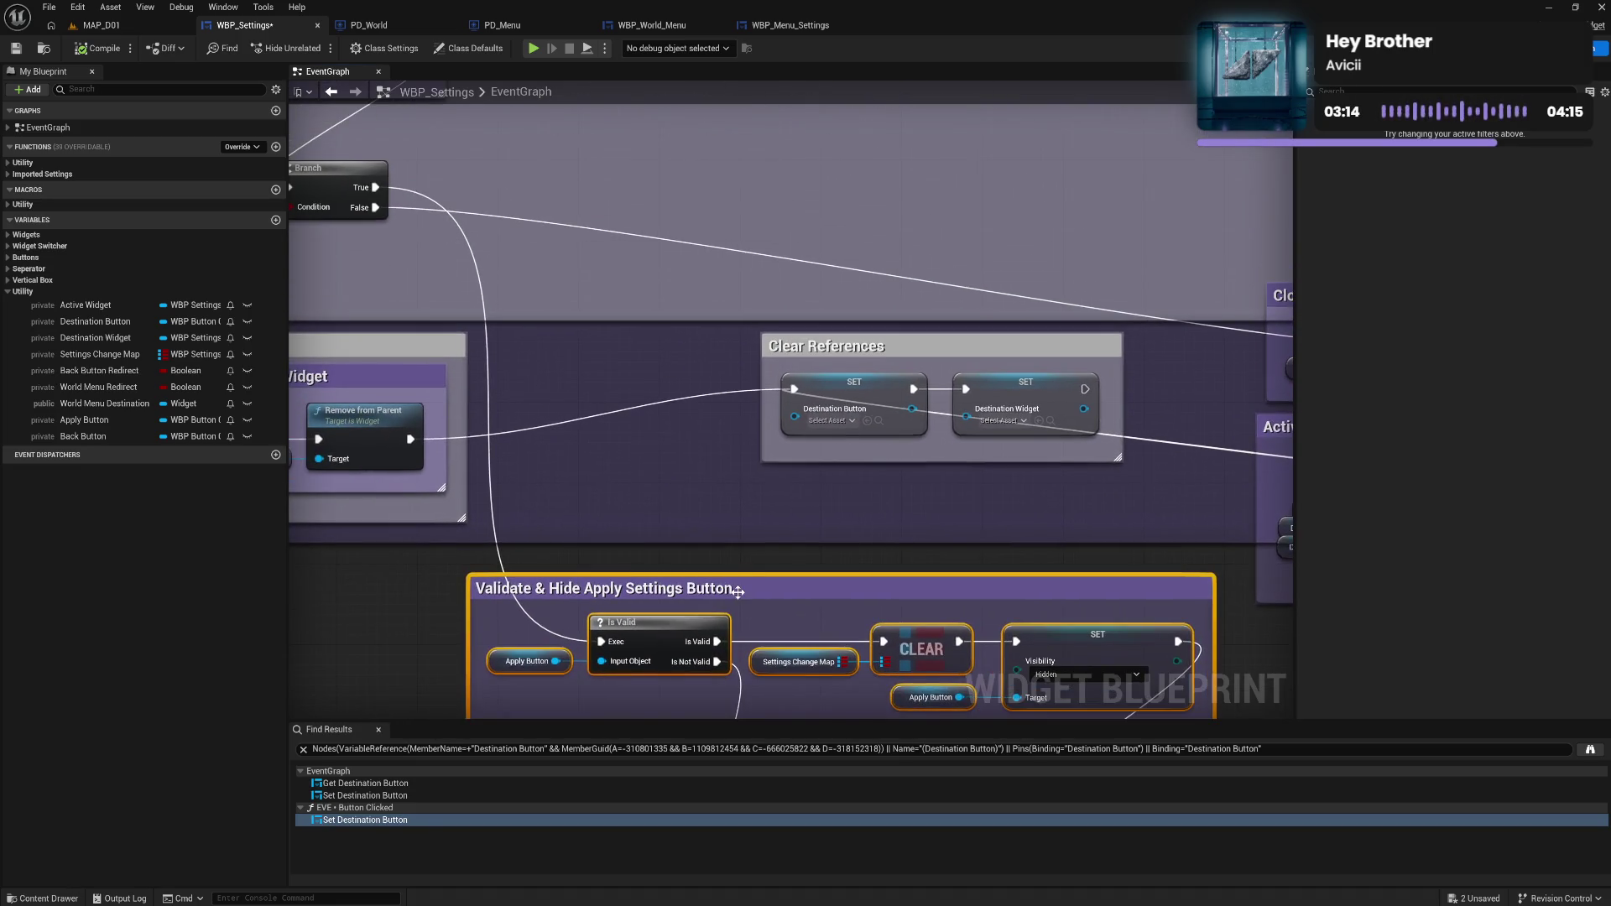
mouse_move(737, 592)
mouse_down()
mouse_move(763, 444)
mouse_move(723, 114)
mouse_move(778, 184)
mouse_move(894, 185)
mouse_move(777, 158)
mouse_move(783, 184)
mouse_move(835, 185)
mouse_up()
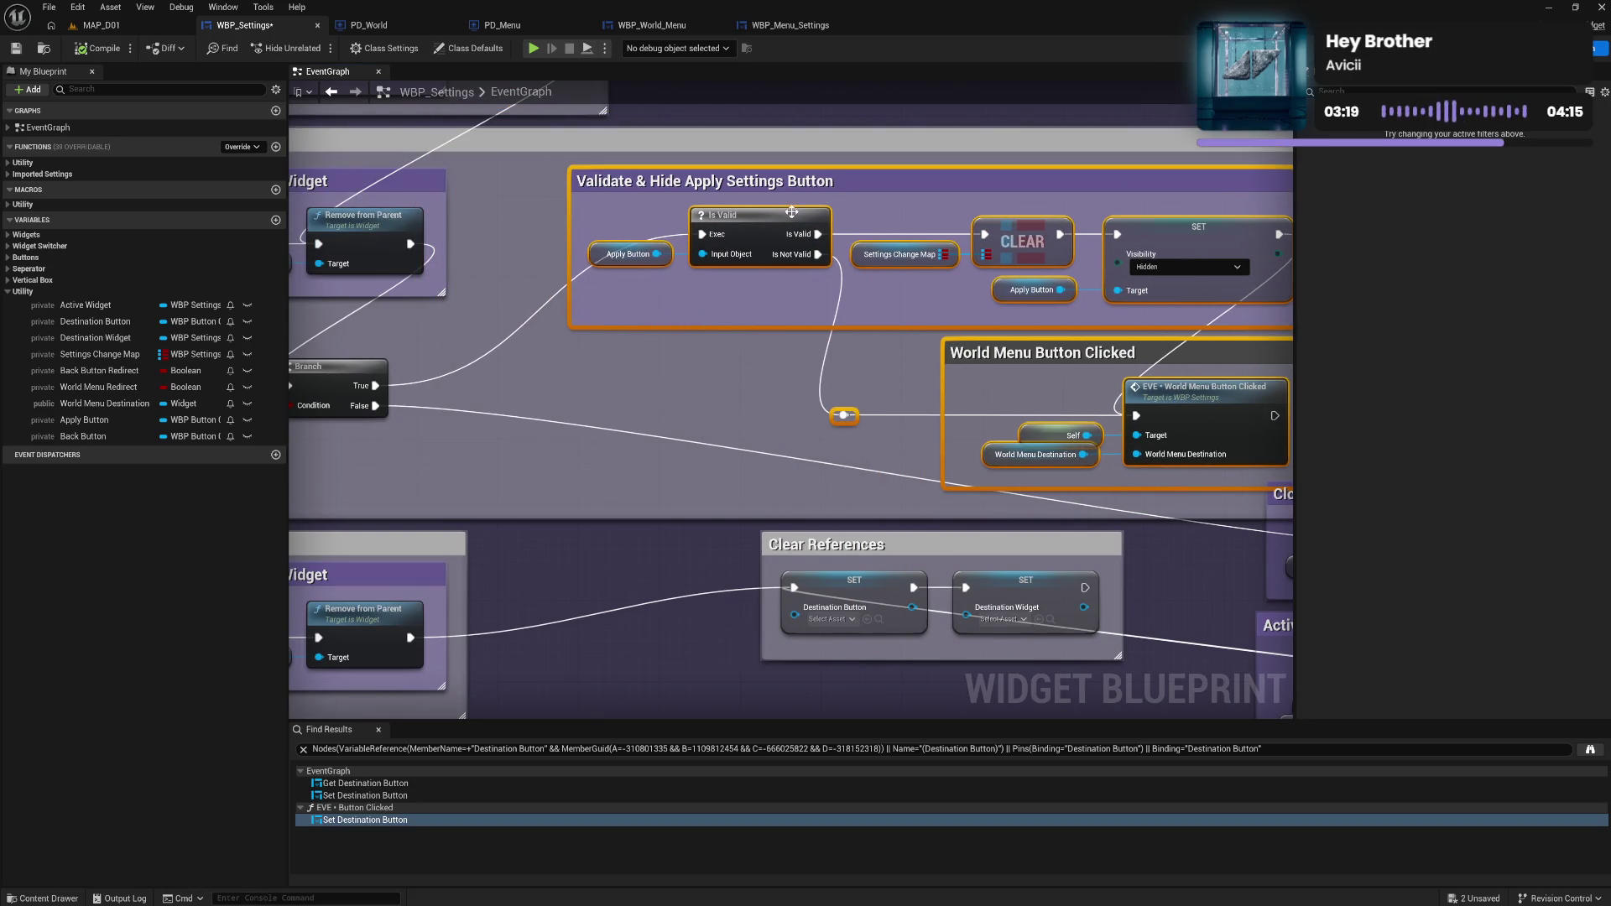
mouse_move(396, 381)
mouse_down()
mouse_move(545, 387)
mouse_move(806, 244)
mouse_move(769, 306)
mouse_move(719, 343)
mouse_up()
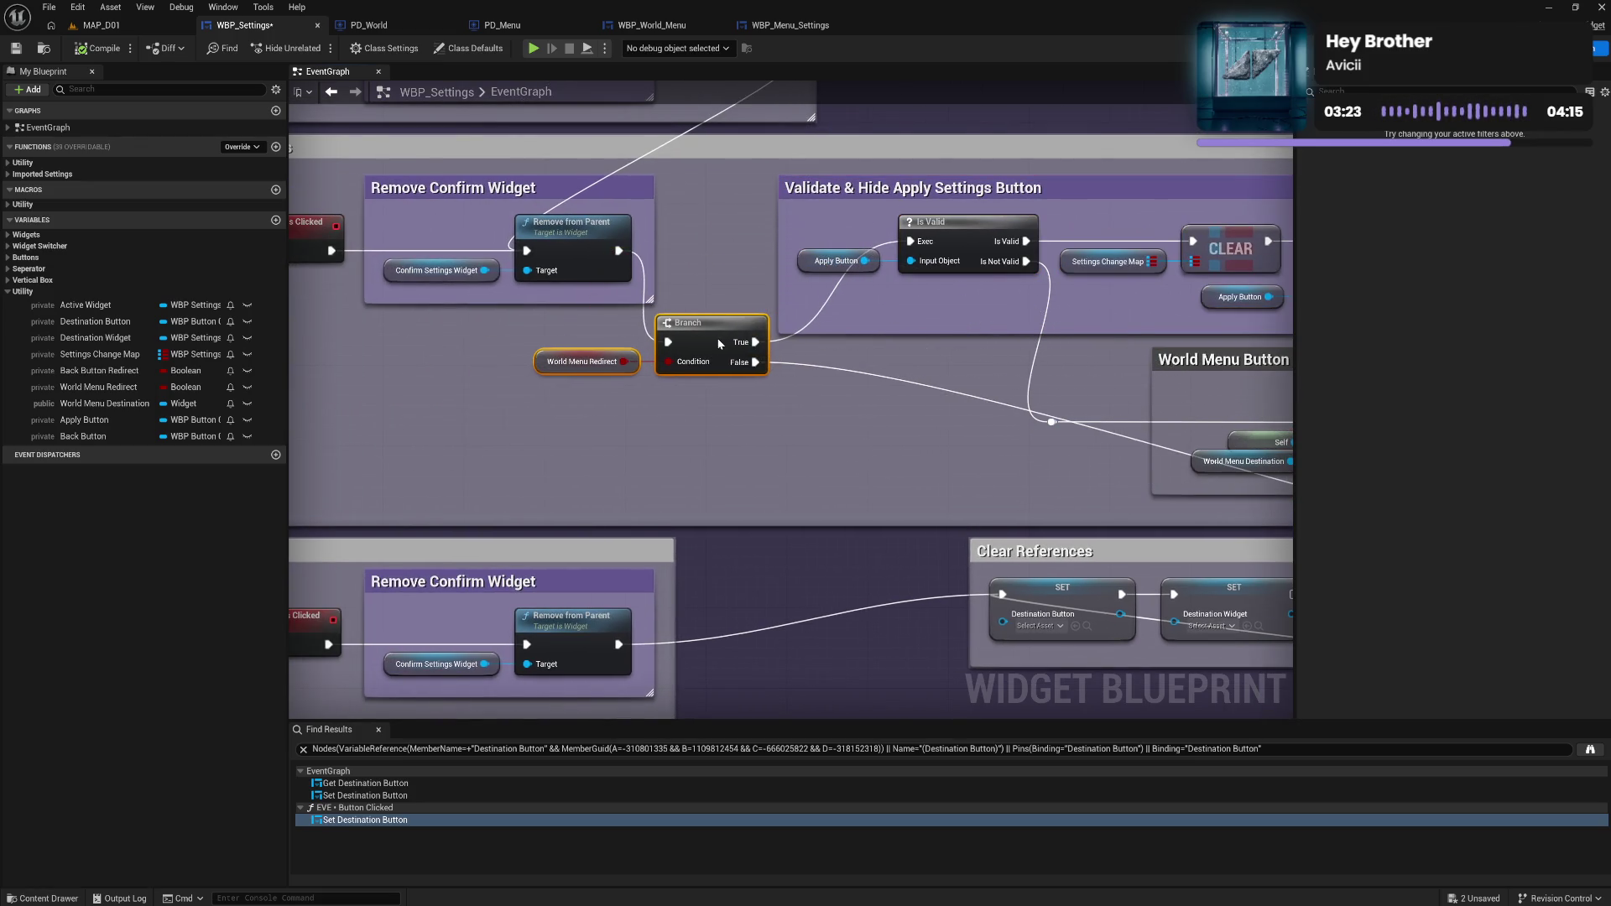
drag(961, 387, 338, 387)
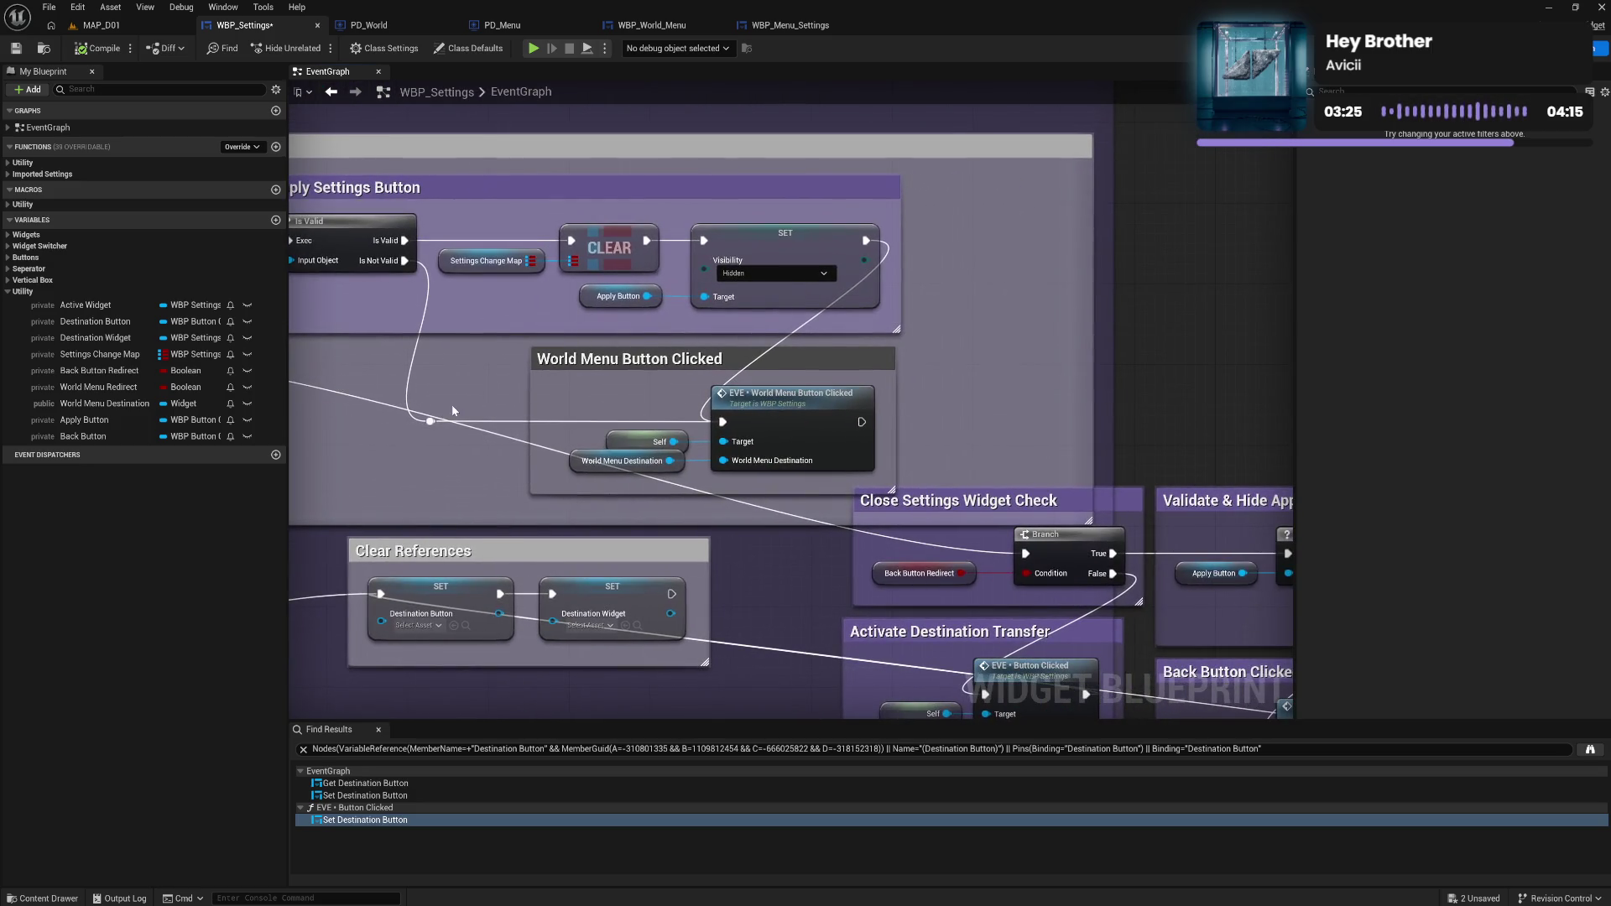
drag(453, 411, 540, 256)
drag(482, 192, 1181, 501)
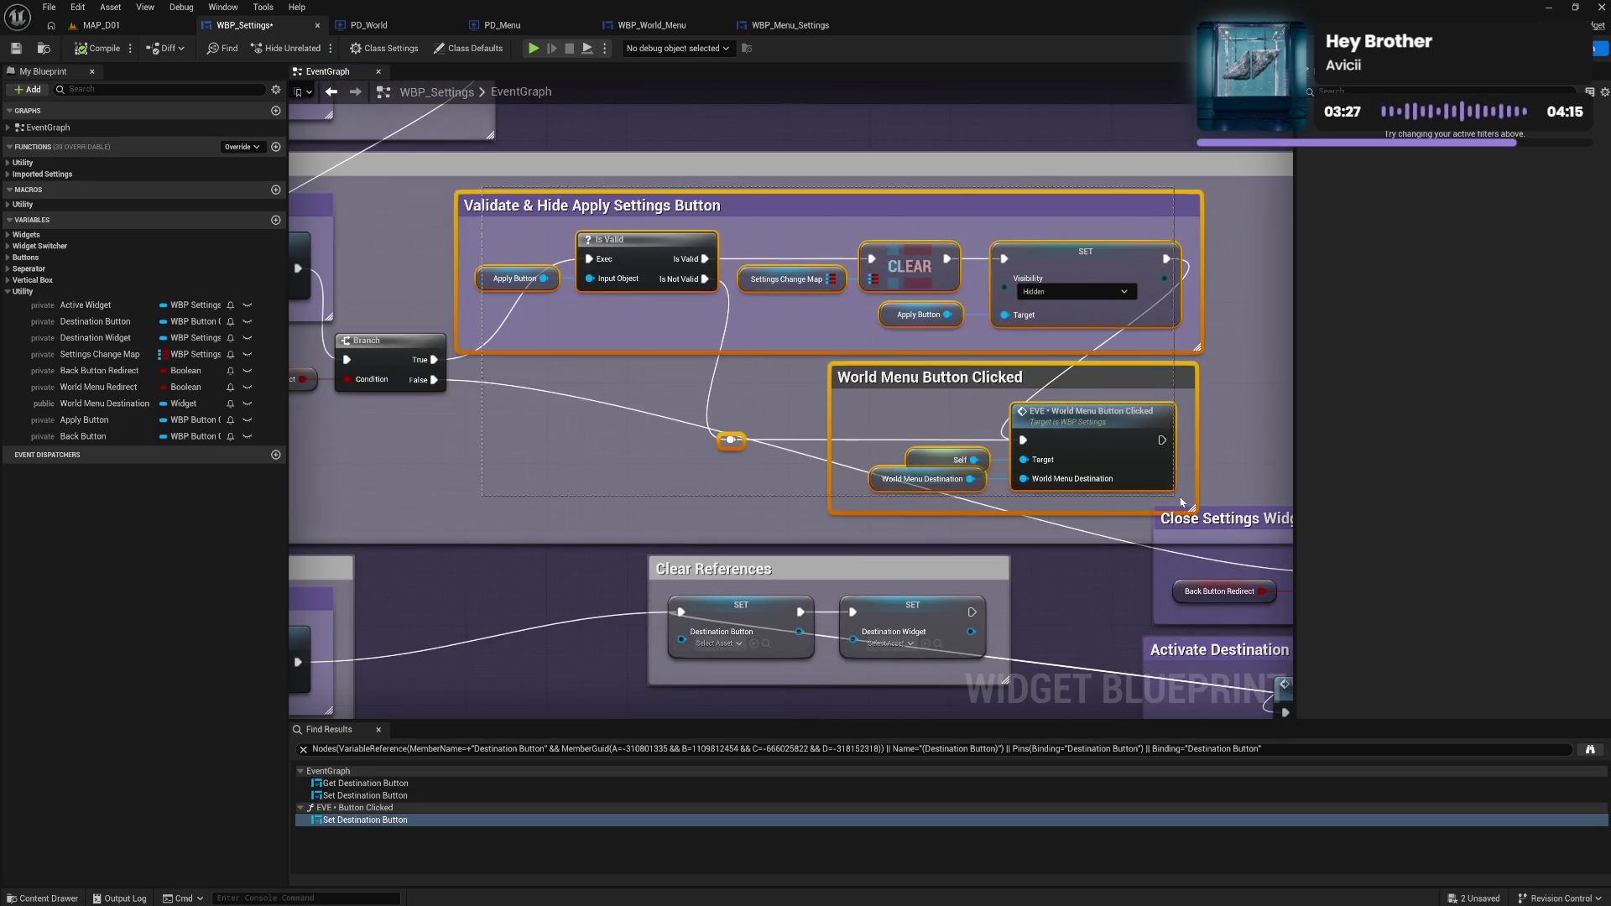
drag(925, 219, 1087, 219)
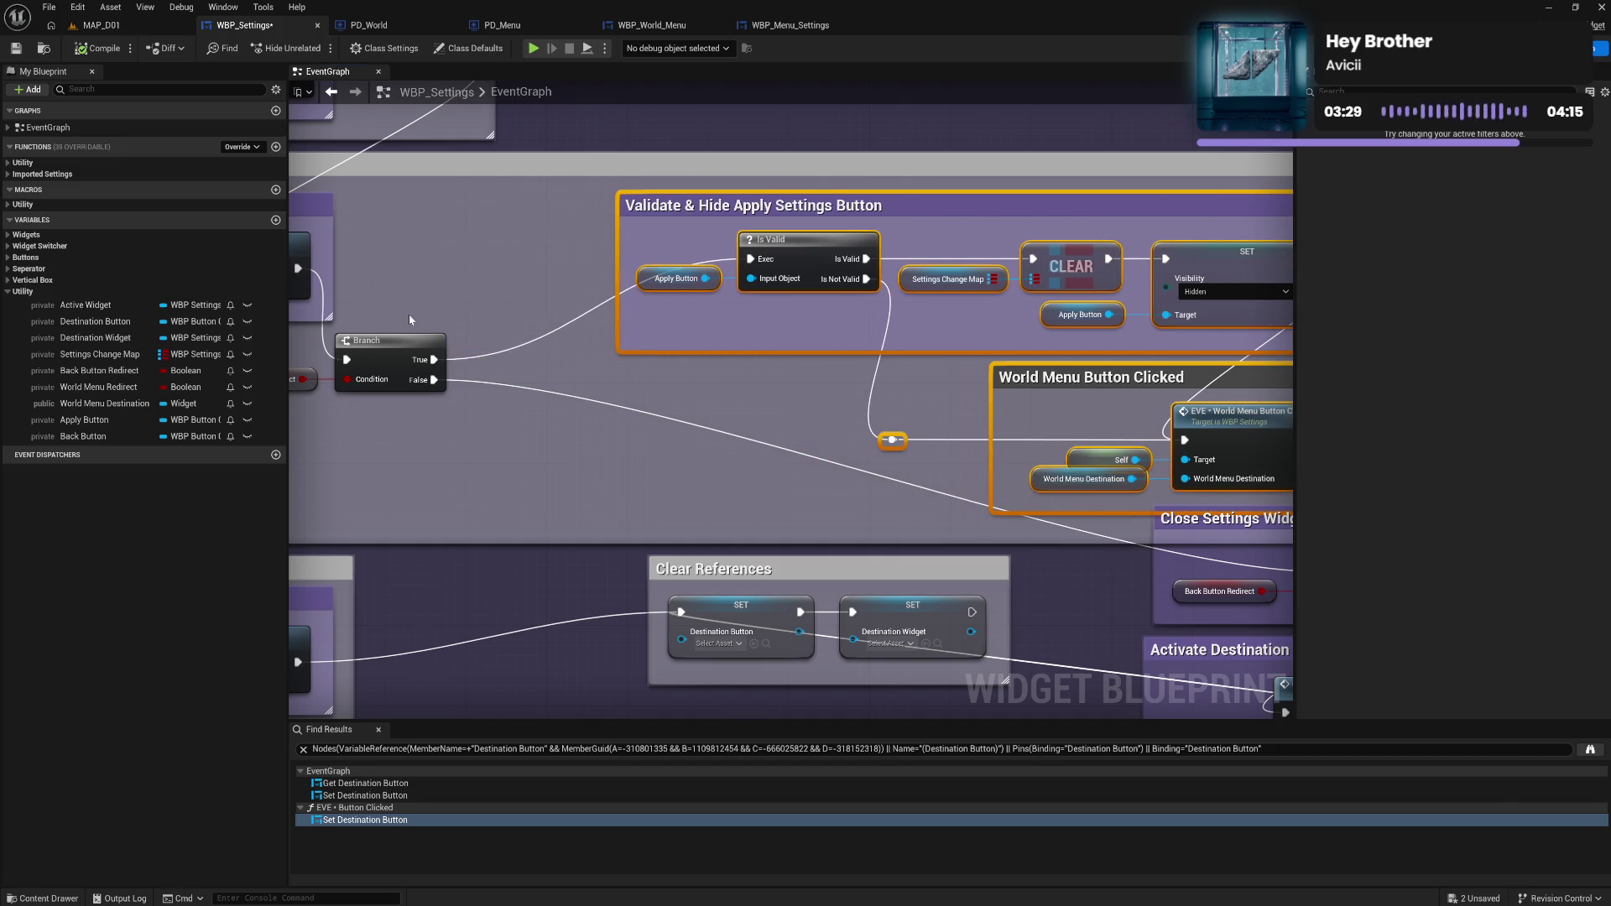
mouse_move(304, 349)
mouse_down()
mouse_move(412, 374)
mouse_move(547, 267)
mouse_up()
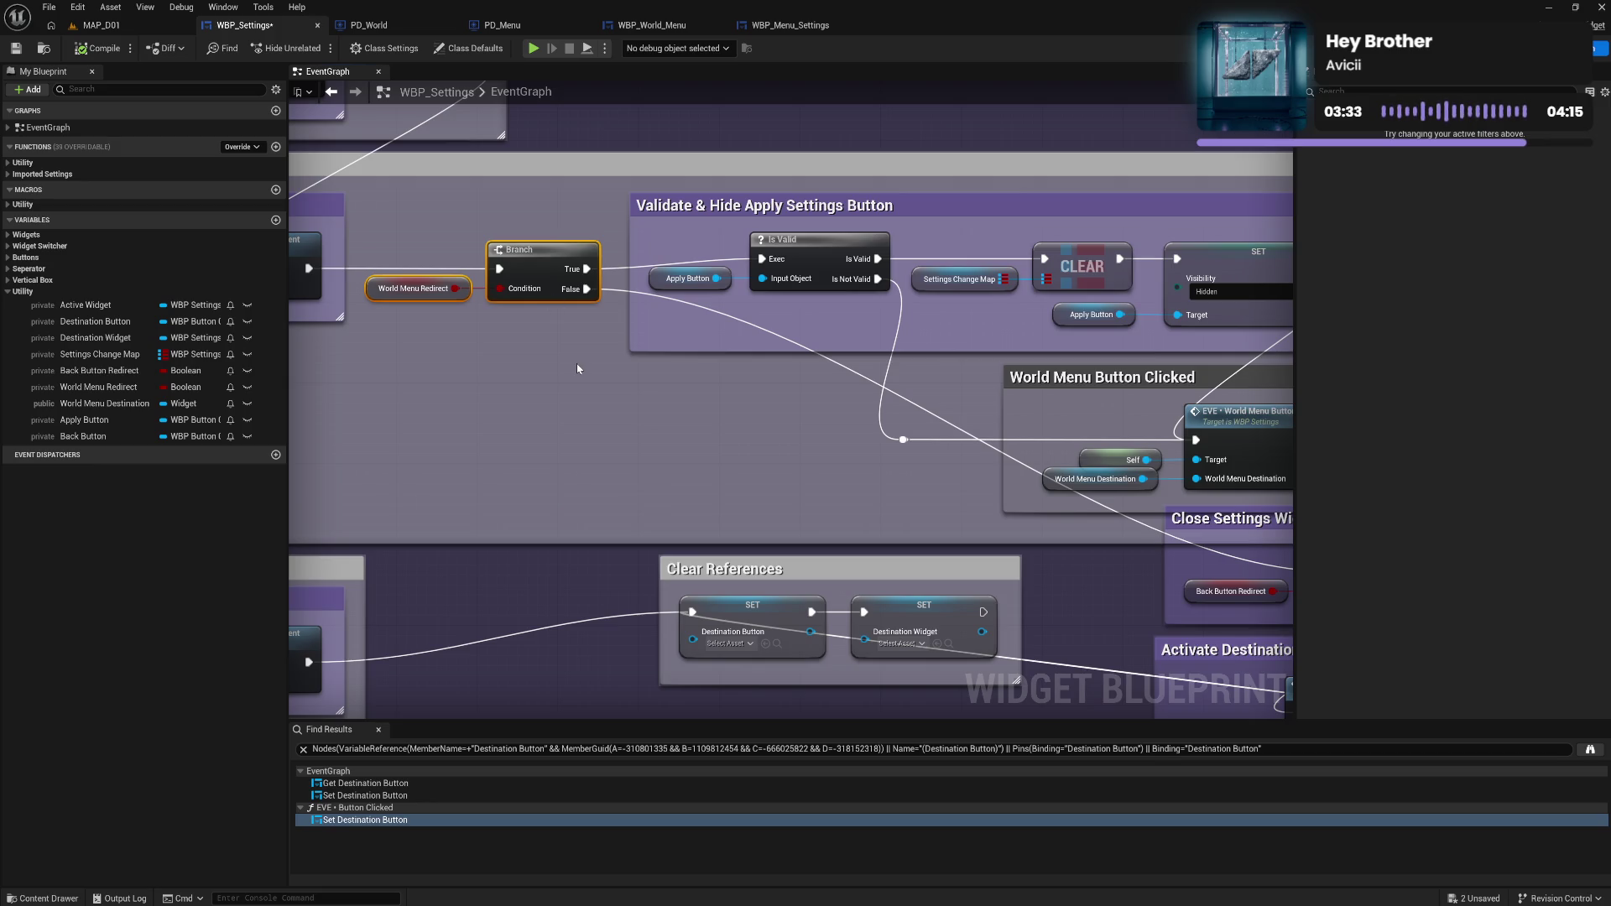
Title the Branch and World Menu Redirect comment 'World Menu Redirect Check' and adjust its position.
text(cWorld )
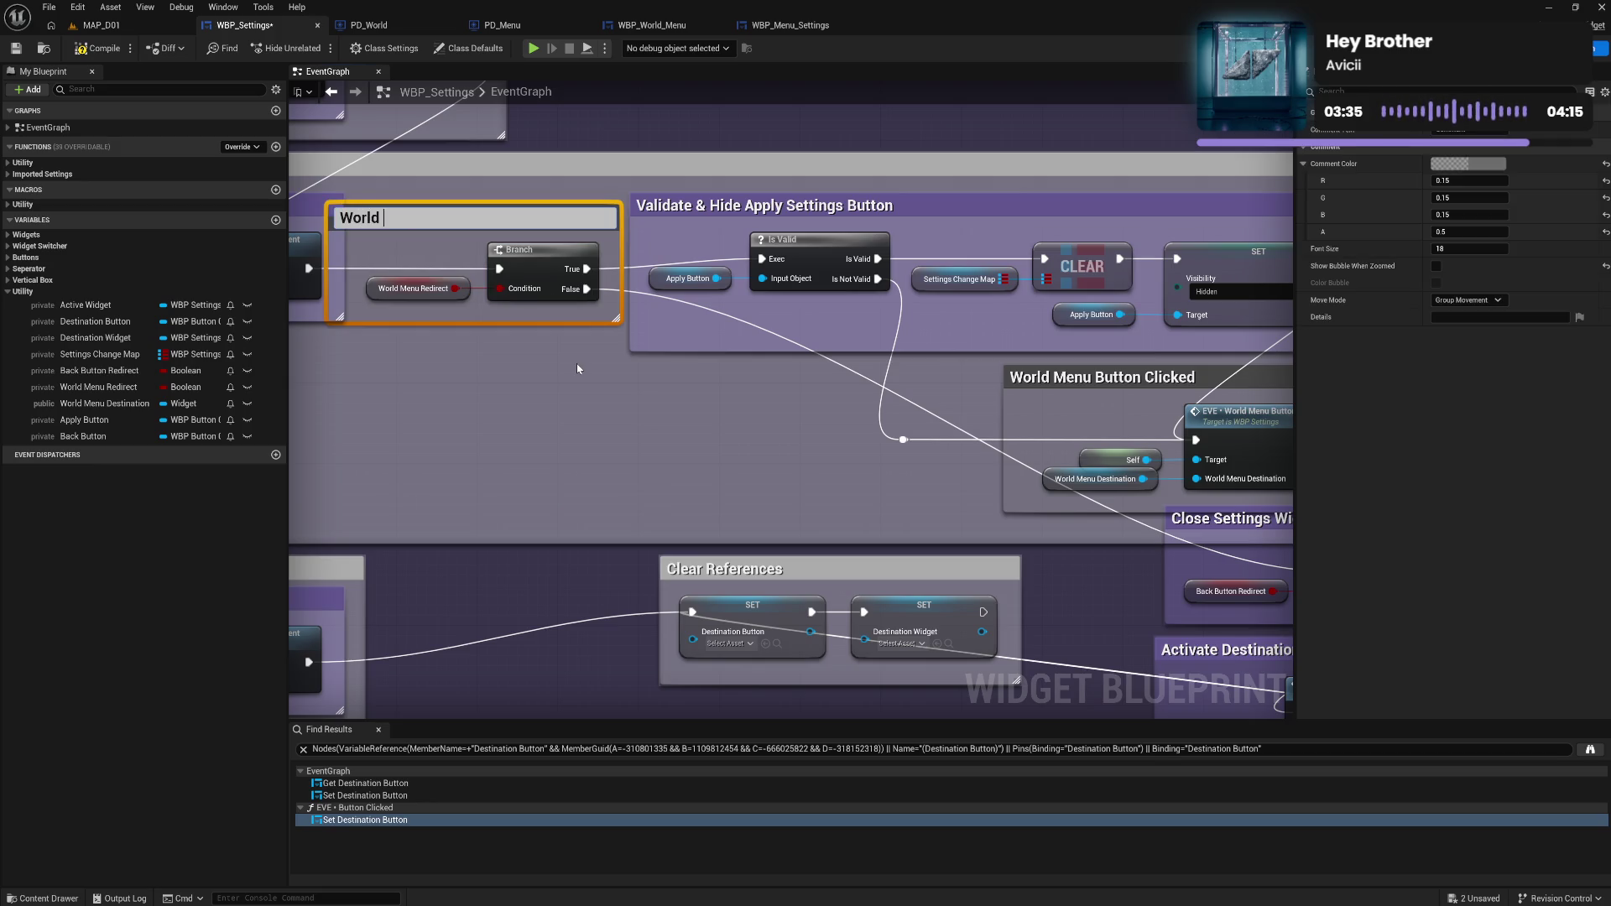
text(Menu Redirec)
text(t Che)
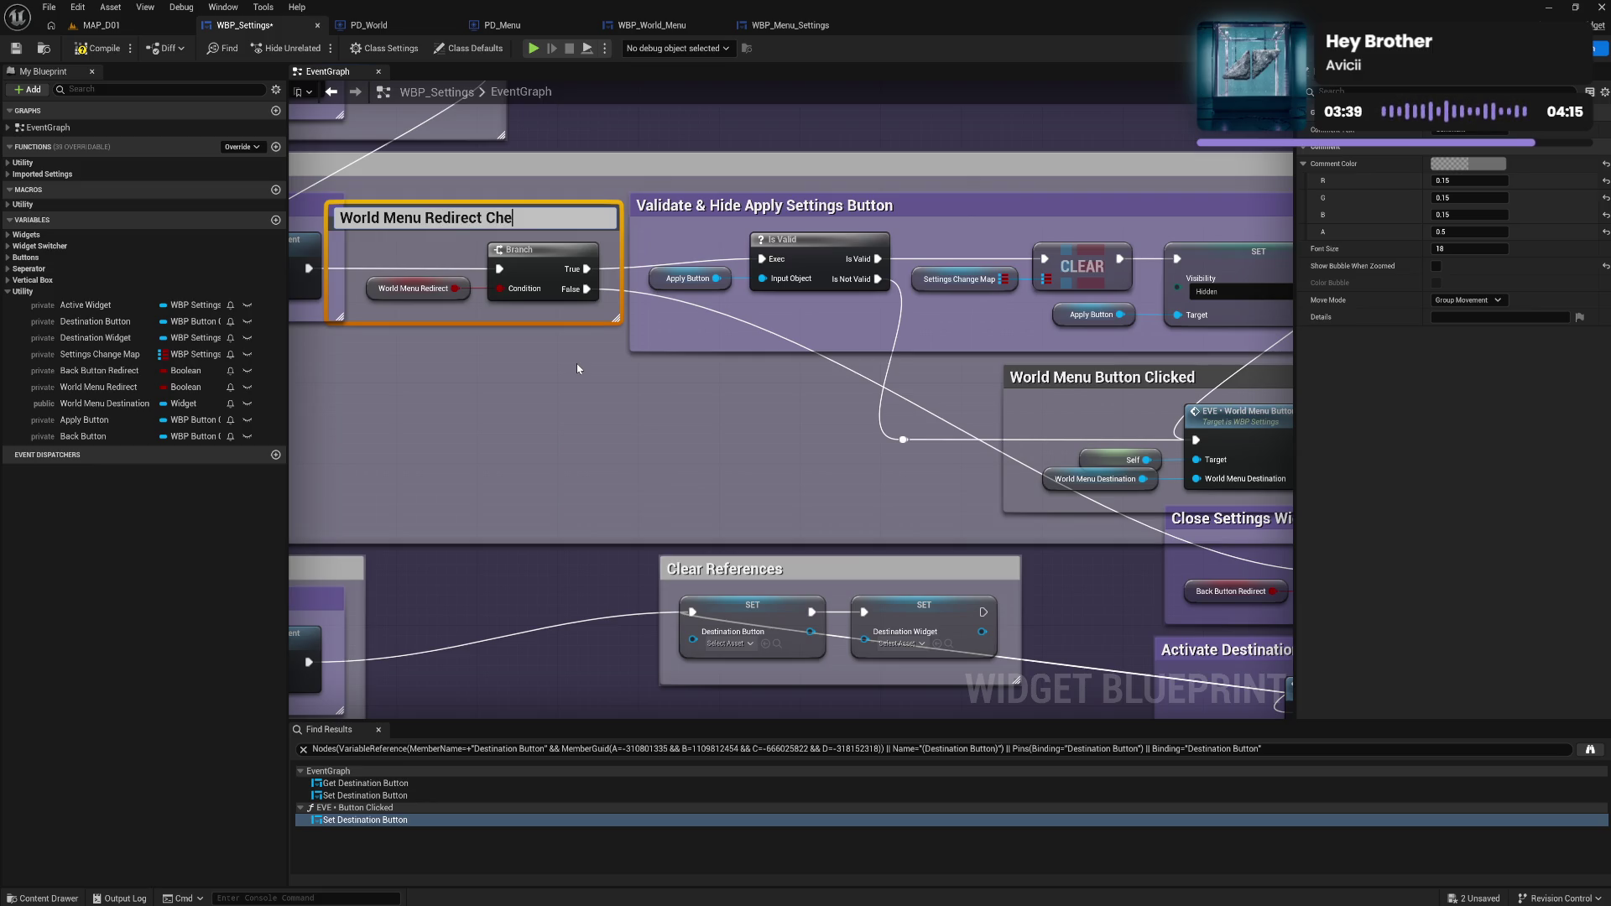
text(ck)
key(Return)
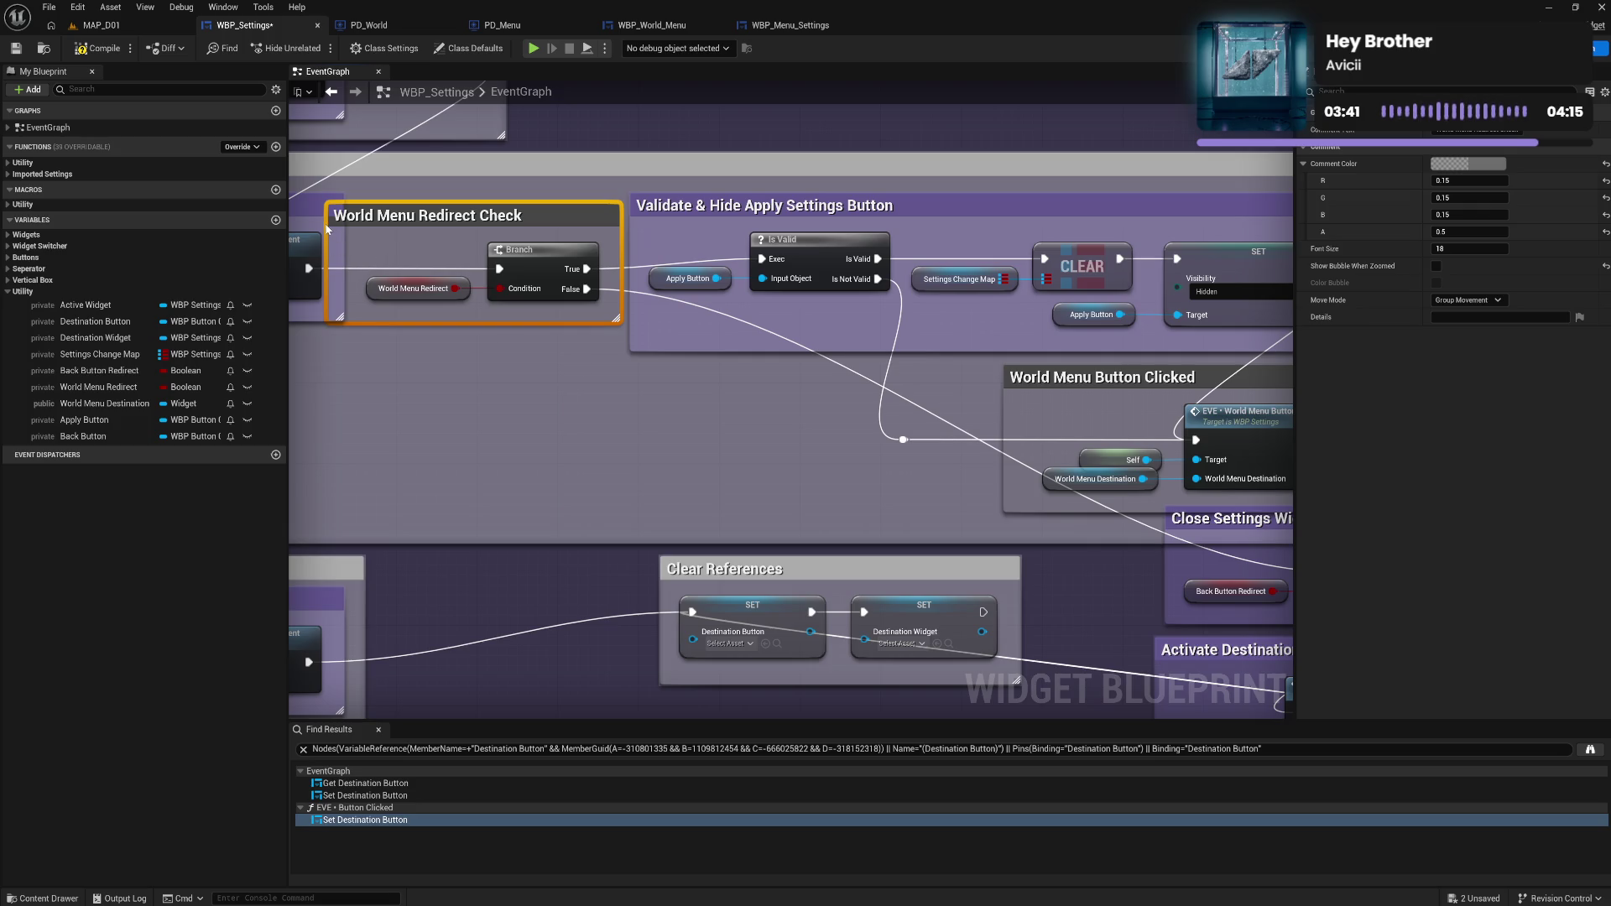
mouse_move(428, 218)
mouse_down()
mouse_move(452, 219)
mouse_move(380, 242)
mouse_up()
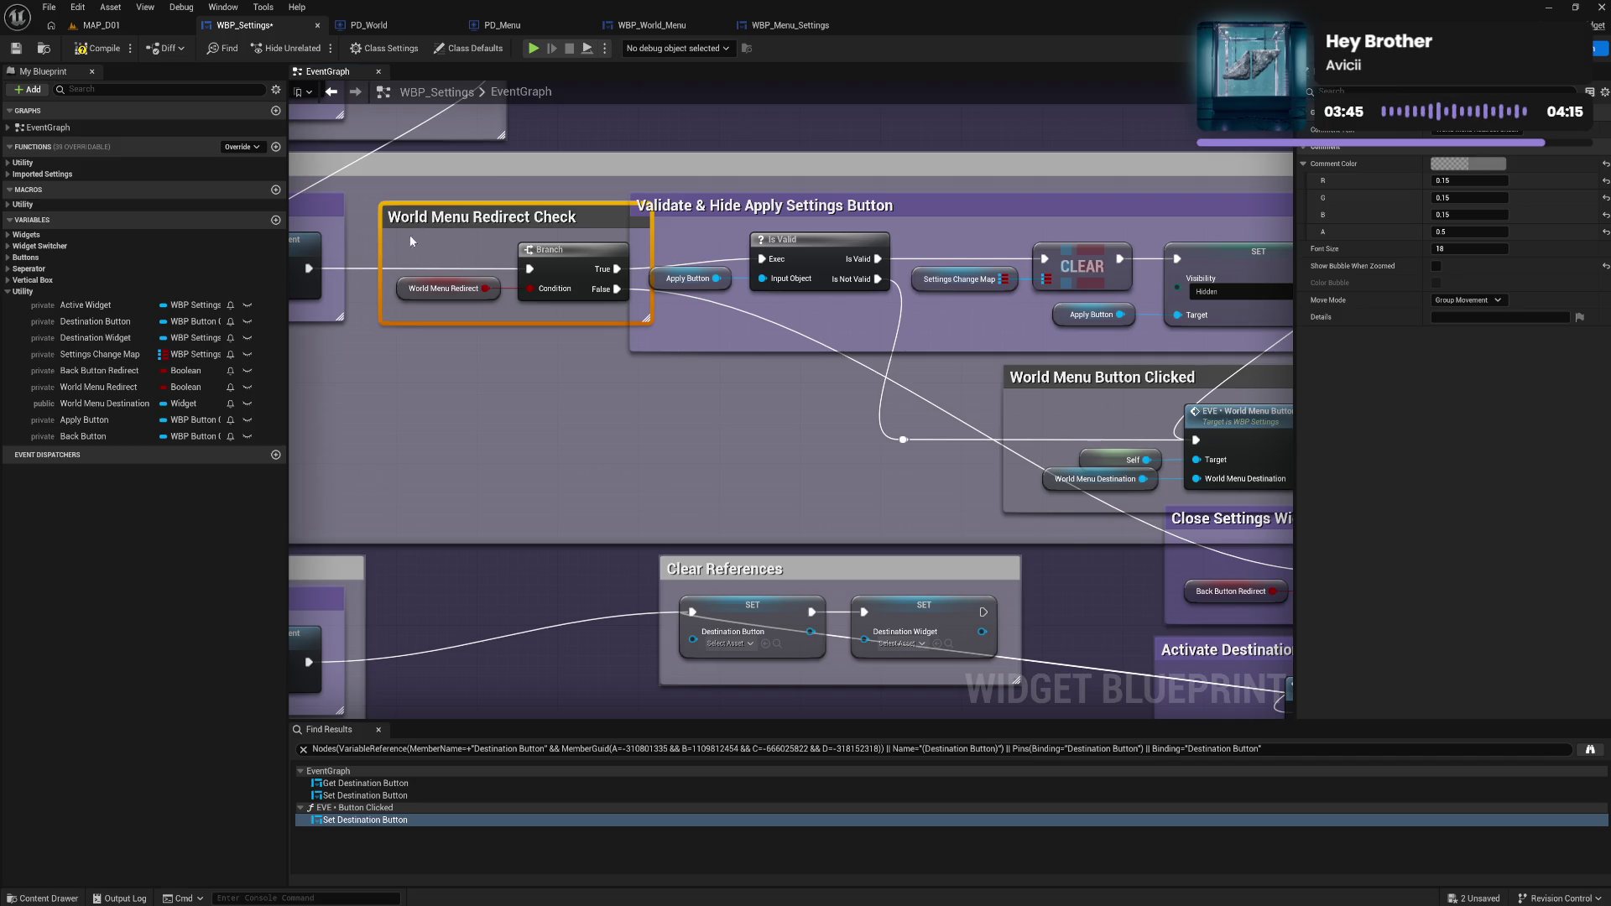
mouse_move(474, 223)
mouse_down()
mouse_move(445, 223)
mouse_move(537, 285)
mouse_move(540, 266)
mouse_up()
click(582, 390)
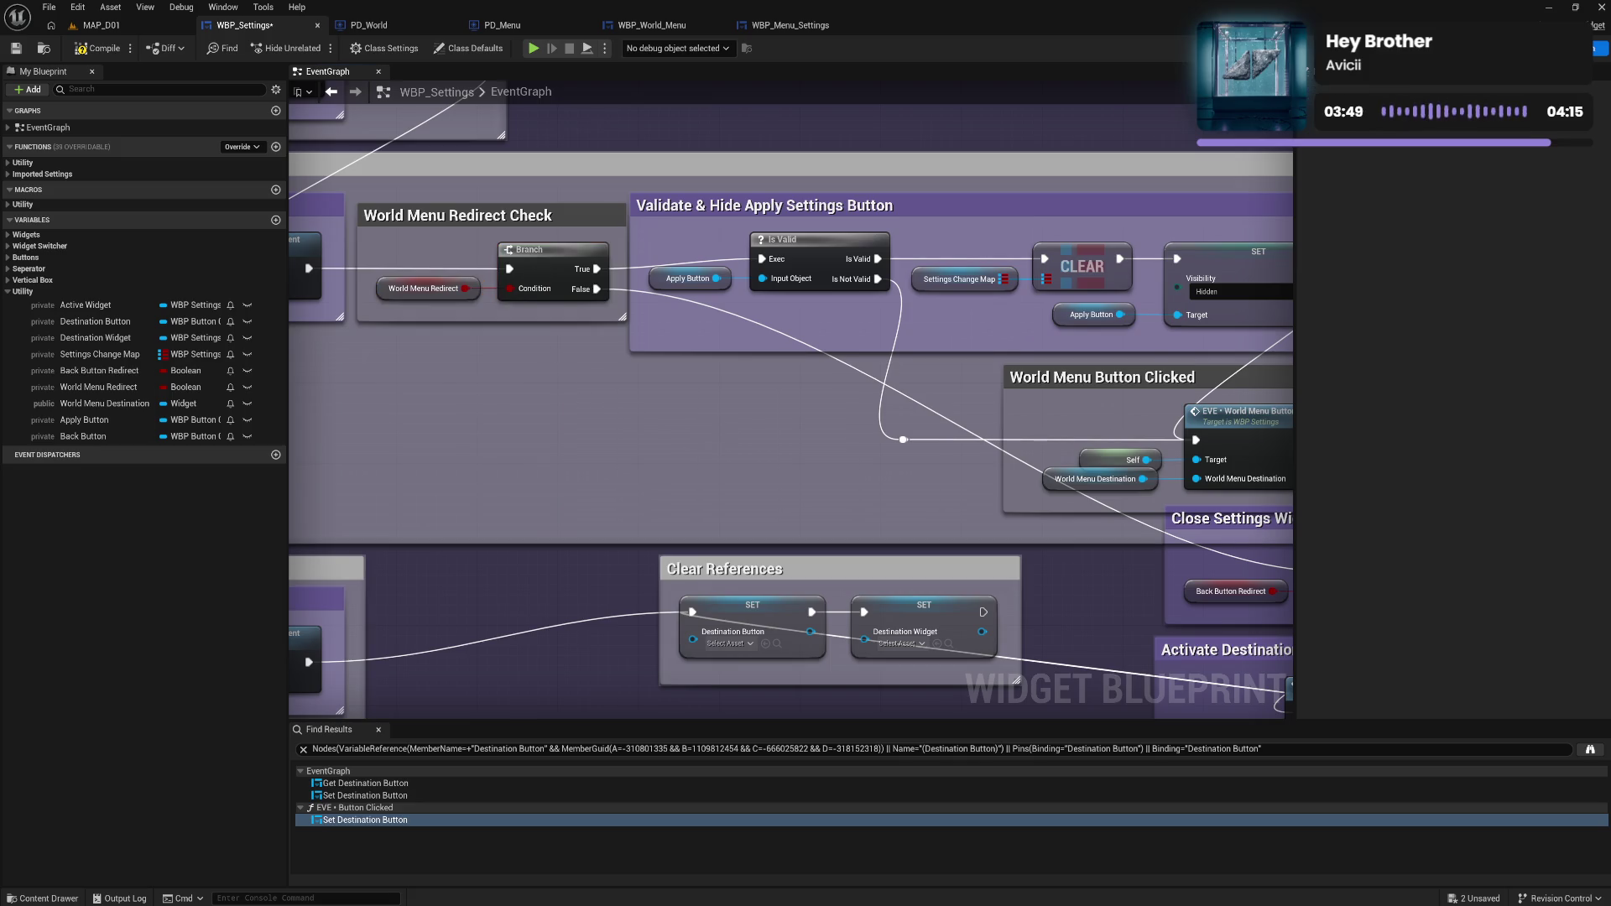
mouse_move(699, 244)
mouse_down()
mouse_move(470, 279)
mouse_move(1031, 460)
mouse_up()
click(470, 278)
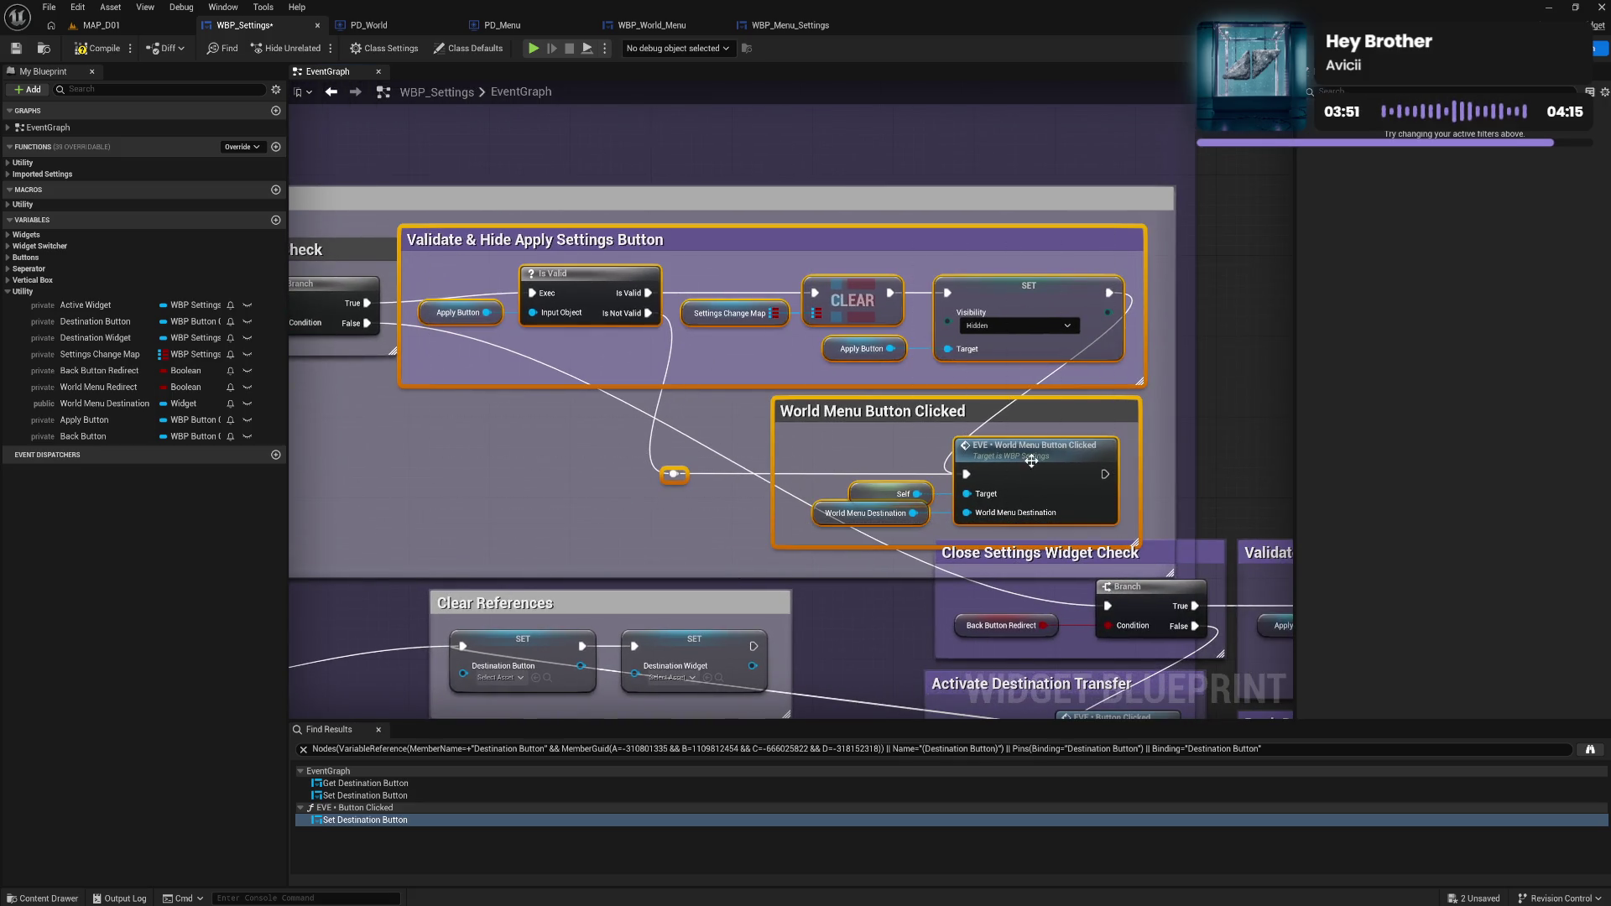
Select the Close Settings, Validate, Back Button and Activate groups and move them left onto the upper area.
drag(567, 253, 570, 255)
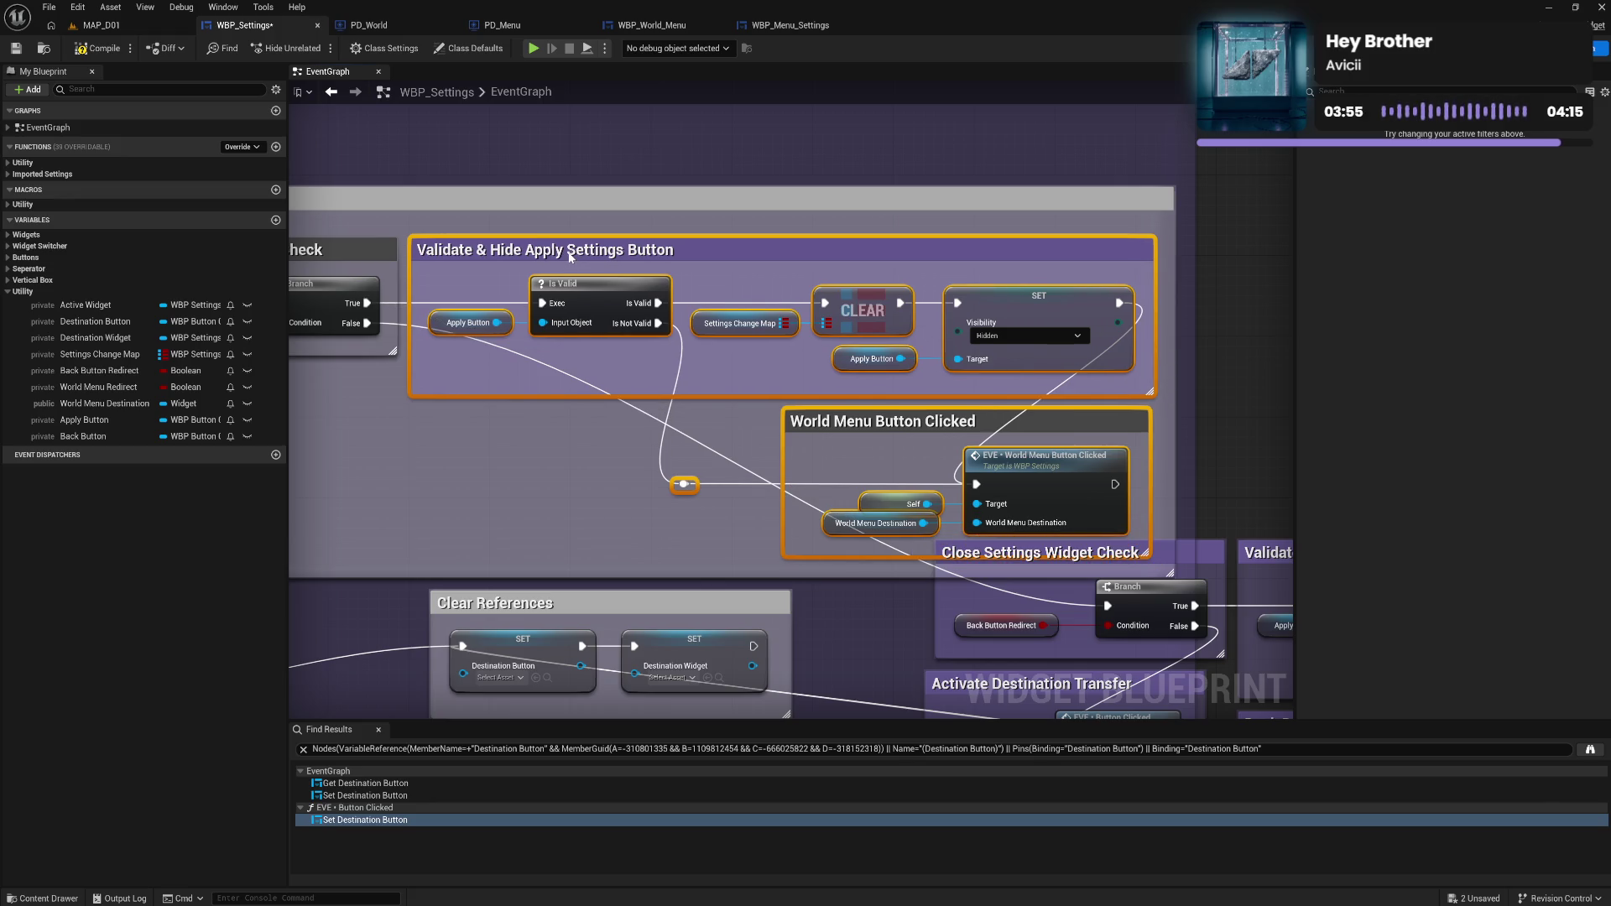
mouse_move(608, 518)
mouse_down()
mouse_move(553, 287)
mouse_move(394, 571)
mouse_move(780, 483)
mouse_move(860, 351)
mouse_move(504, 348)
mouse_move(291, 466)
mouse_up()
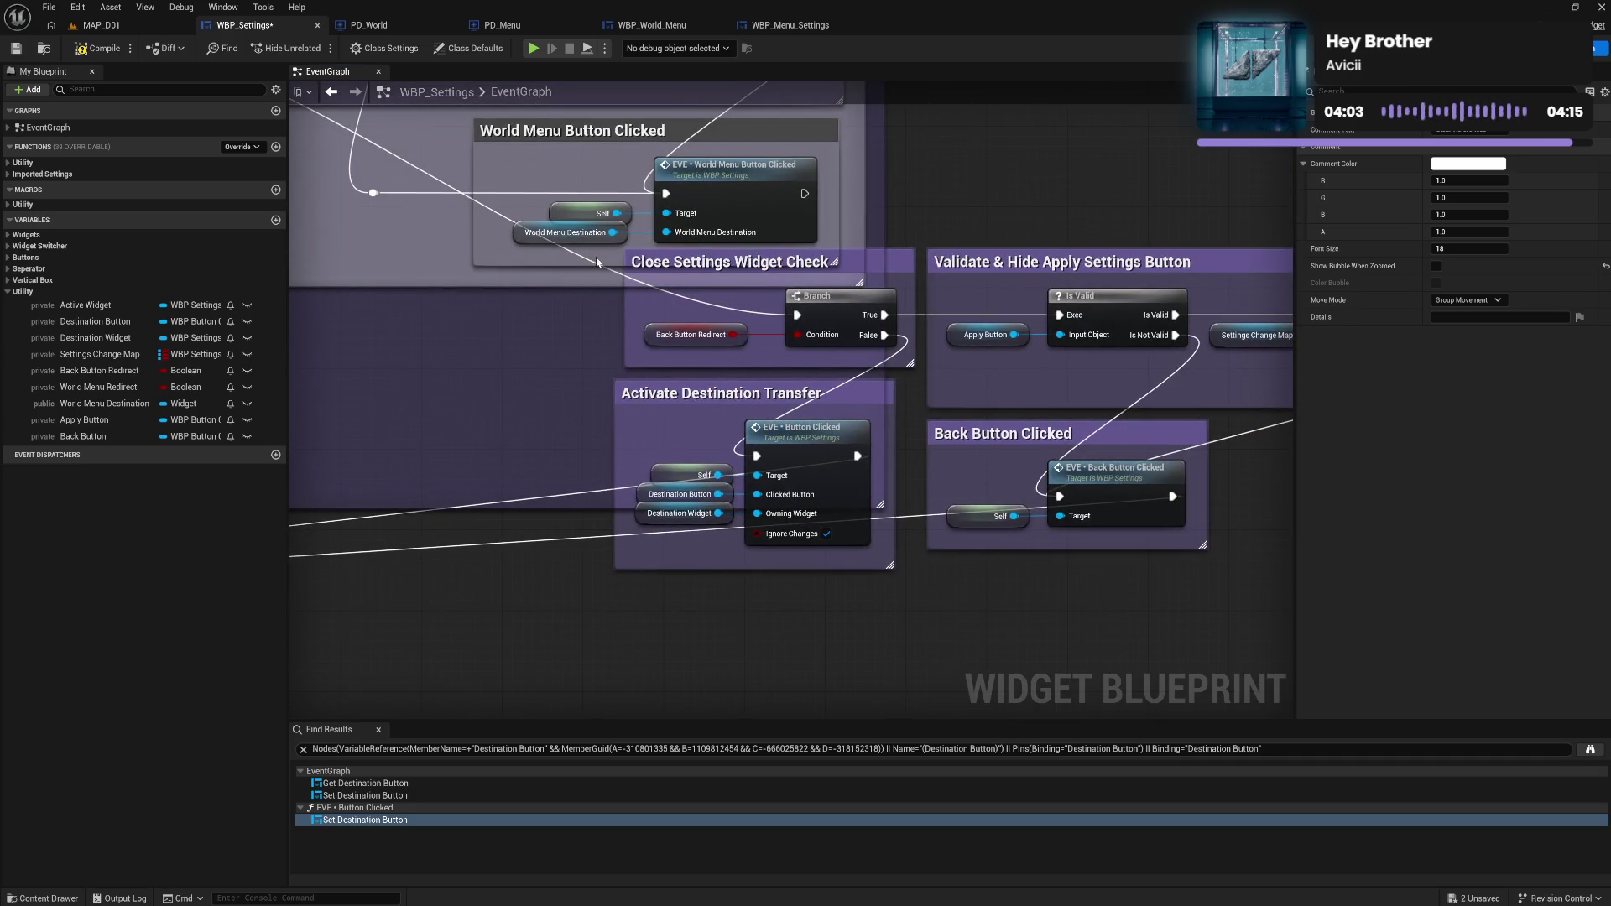
mouse_move(592, 265)
mouse_down()
mouse_move(923, 369)
mouse_move(1350, 560)
mouse_move(855, 611)
mouse_move(672, 496)
mouse_move(1192, 688)
mouse_move(893, 580)
mouse_move(825, 576)
mouse_up()
click(1146, 408)
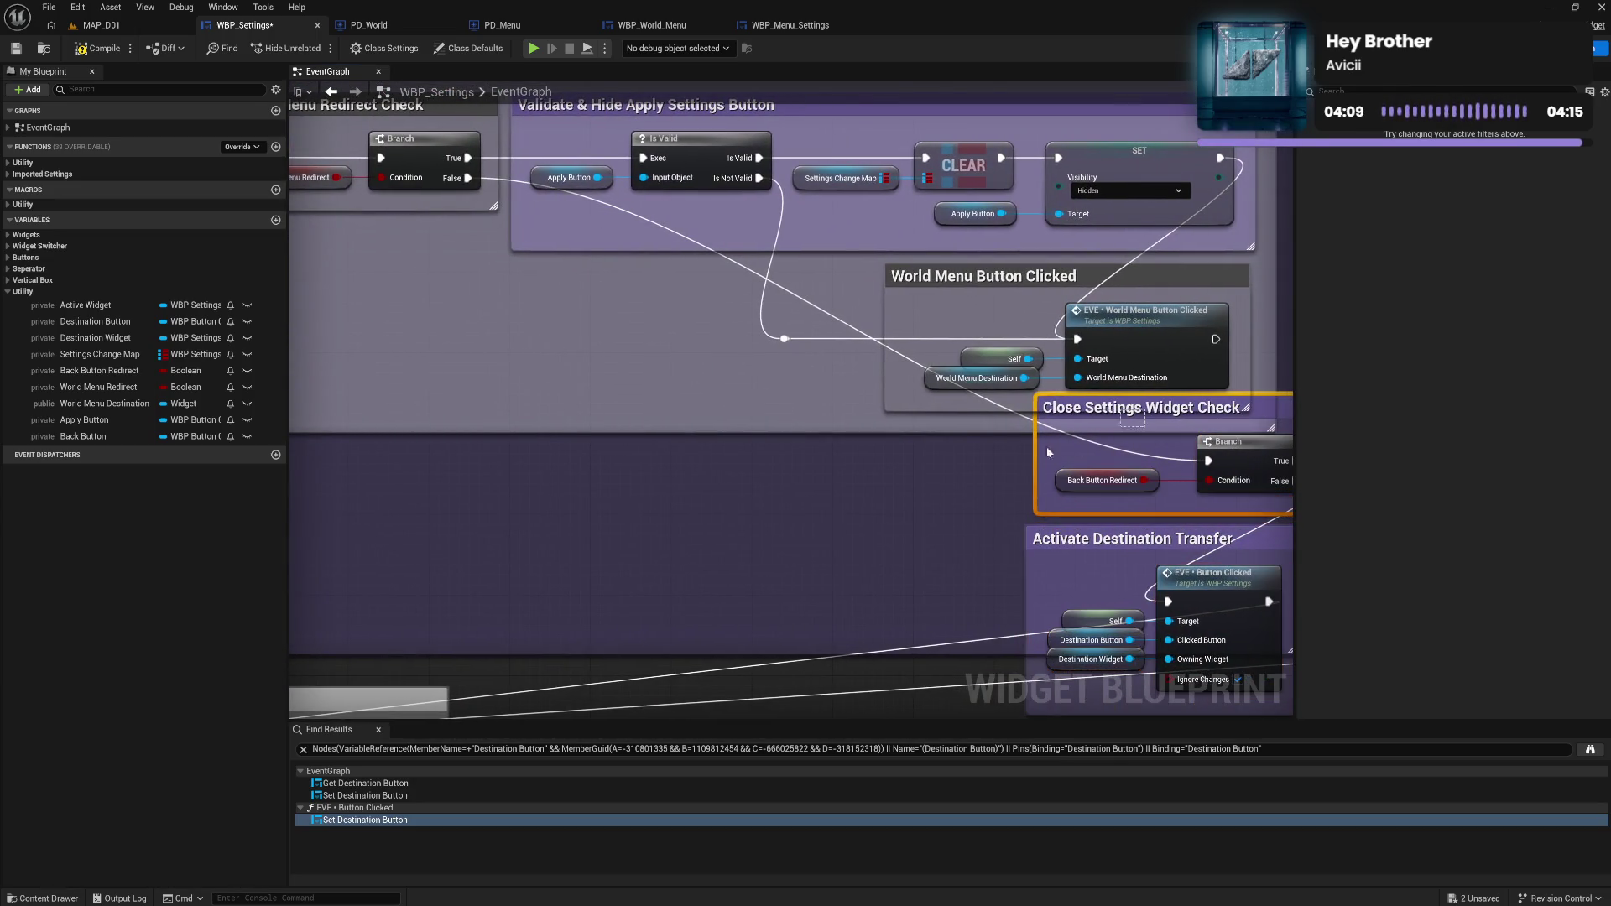
drag(1019, 469, 667, 513)
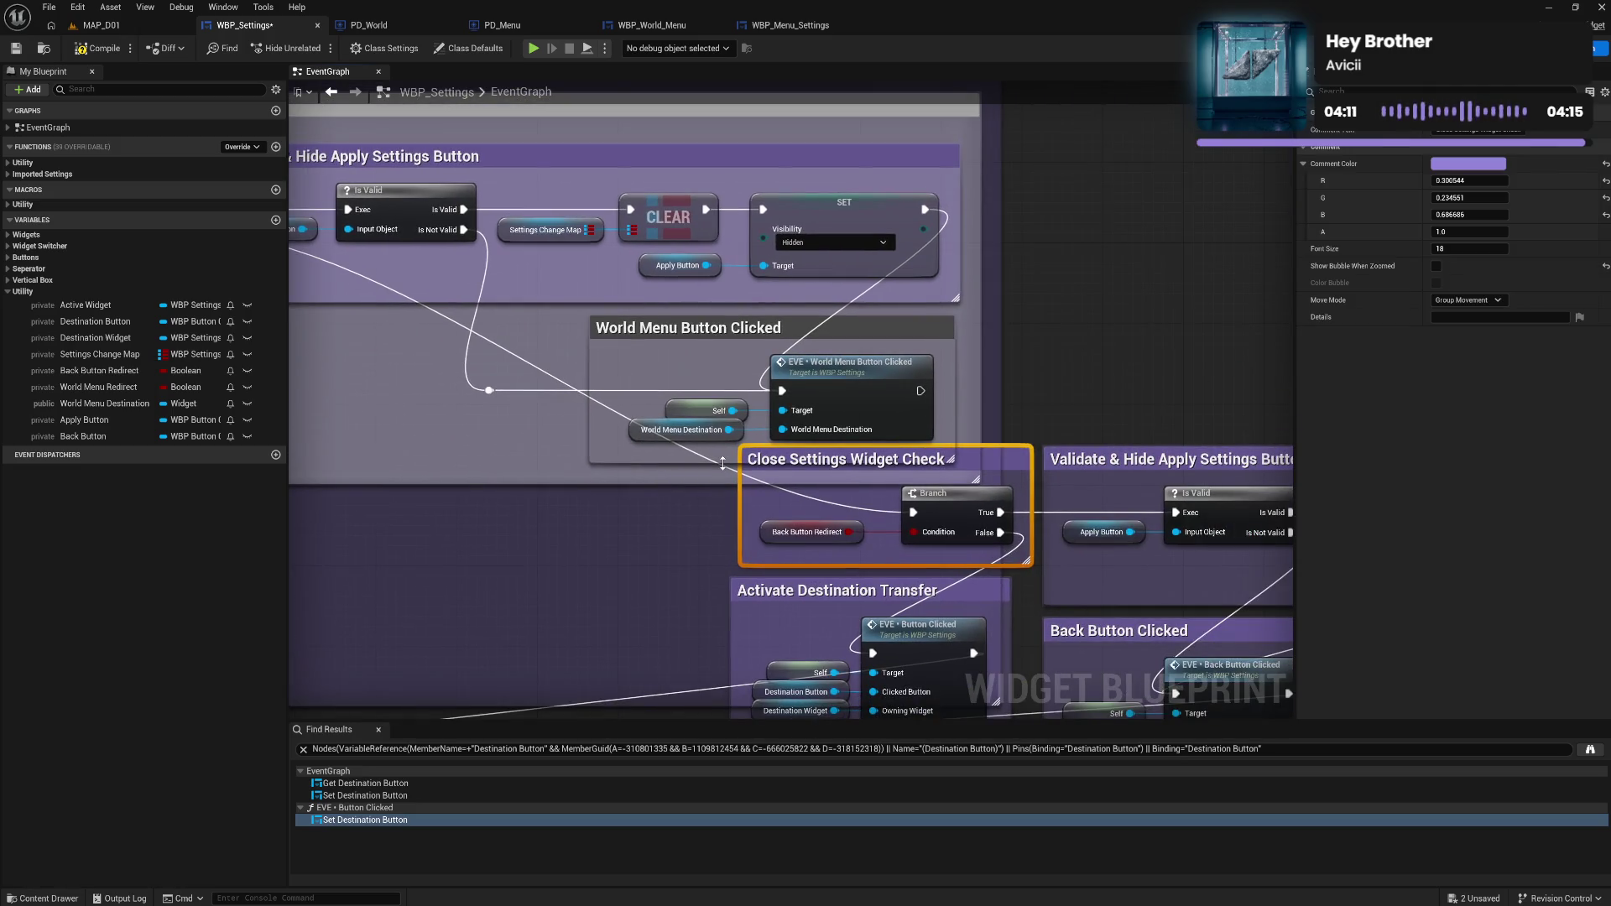
mouse_move(722, 465)
mouse_down()
mouse_move(797, 504)
mouse_move(1403, 678)
mouse_move(336, 588)
mouse_move(756, 528)
mouse_up()
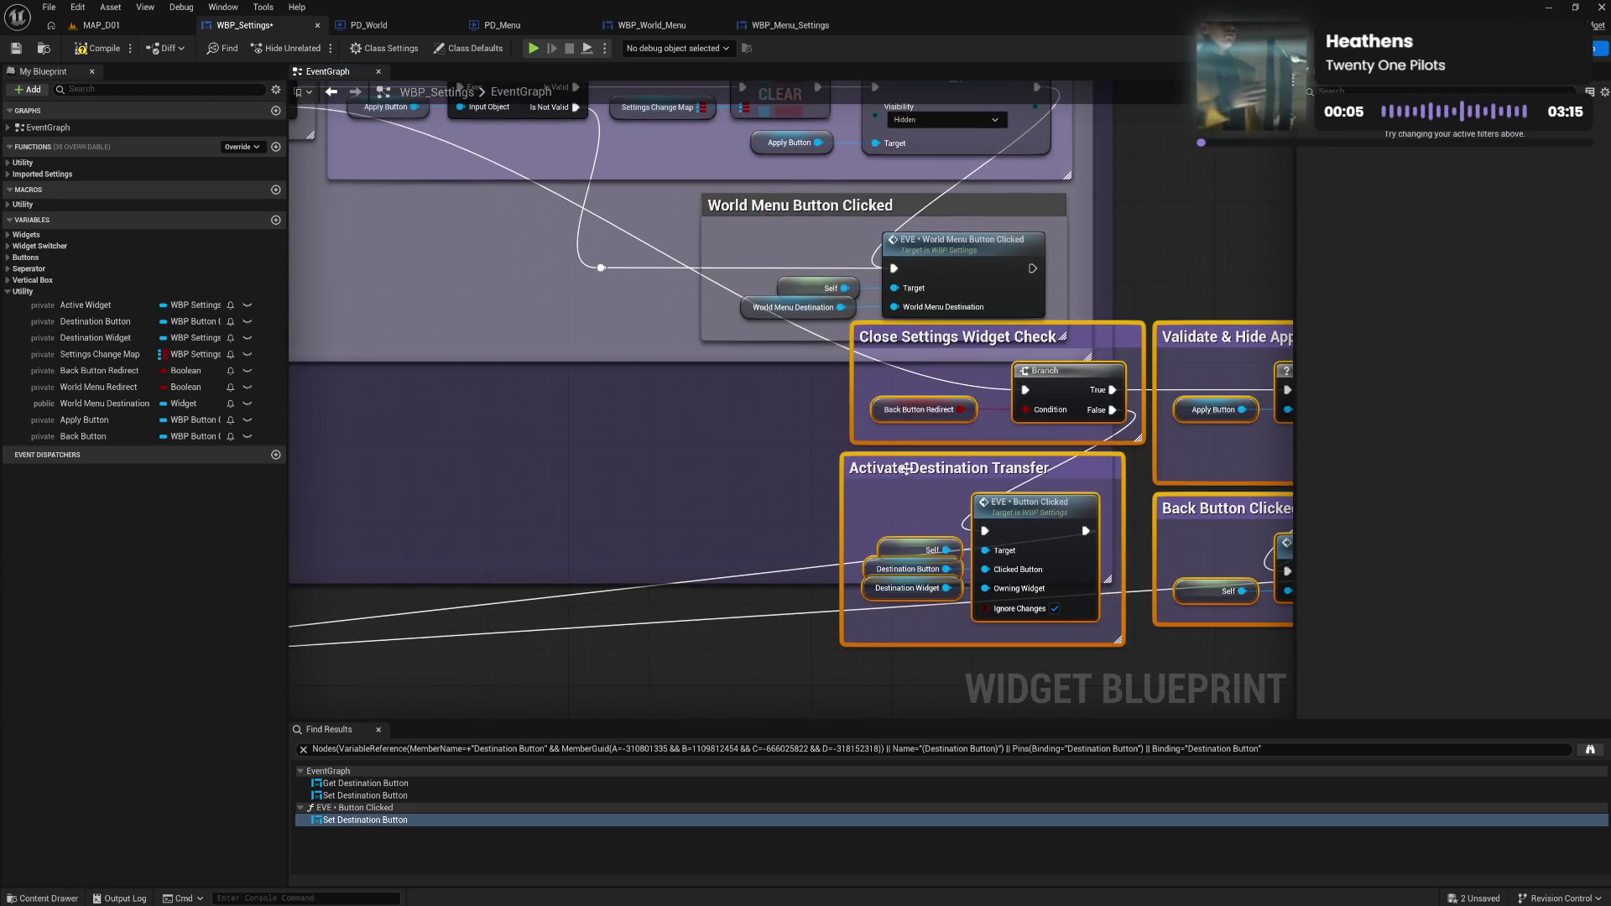
drag(906, 469, 502, 501)
mouse_move(451, 321)
mouse_down()
mouse_move(777, 481)
mouse_move(571, 378)
mouse_move(664, 409)
mouse_up()
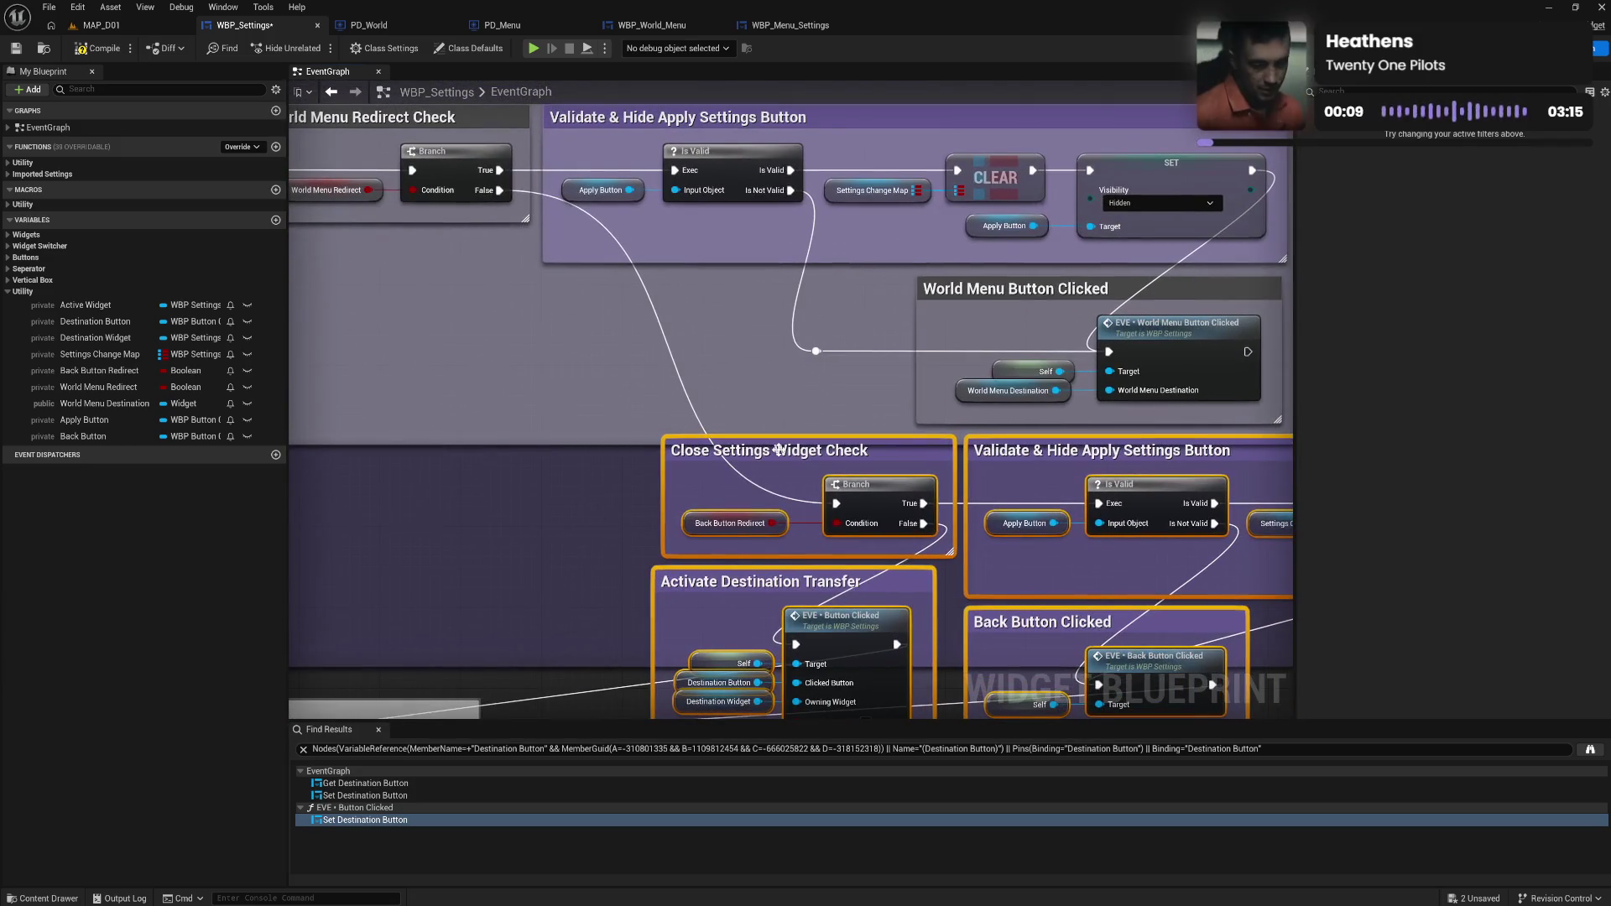
drag(779, 449, 659, 458)
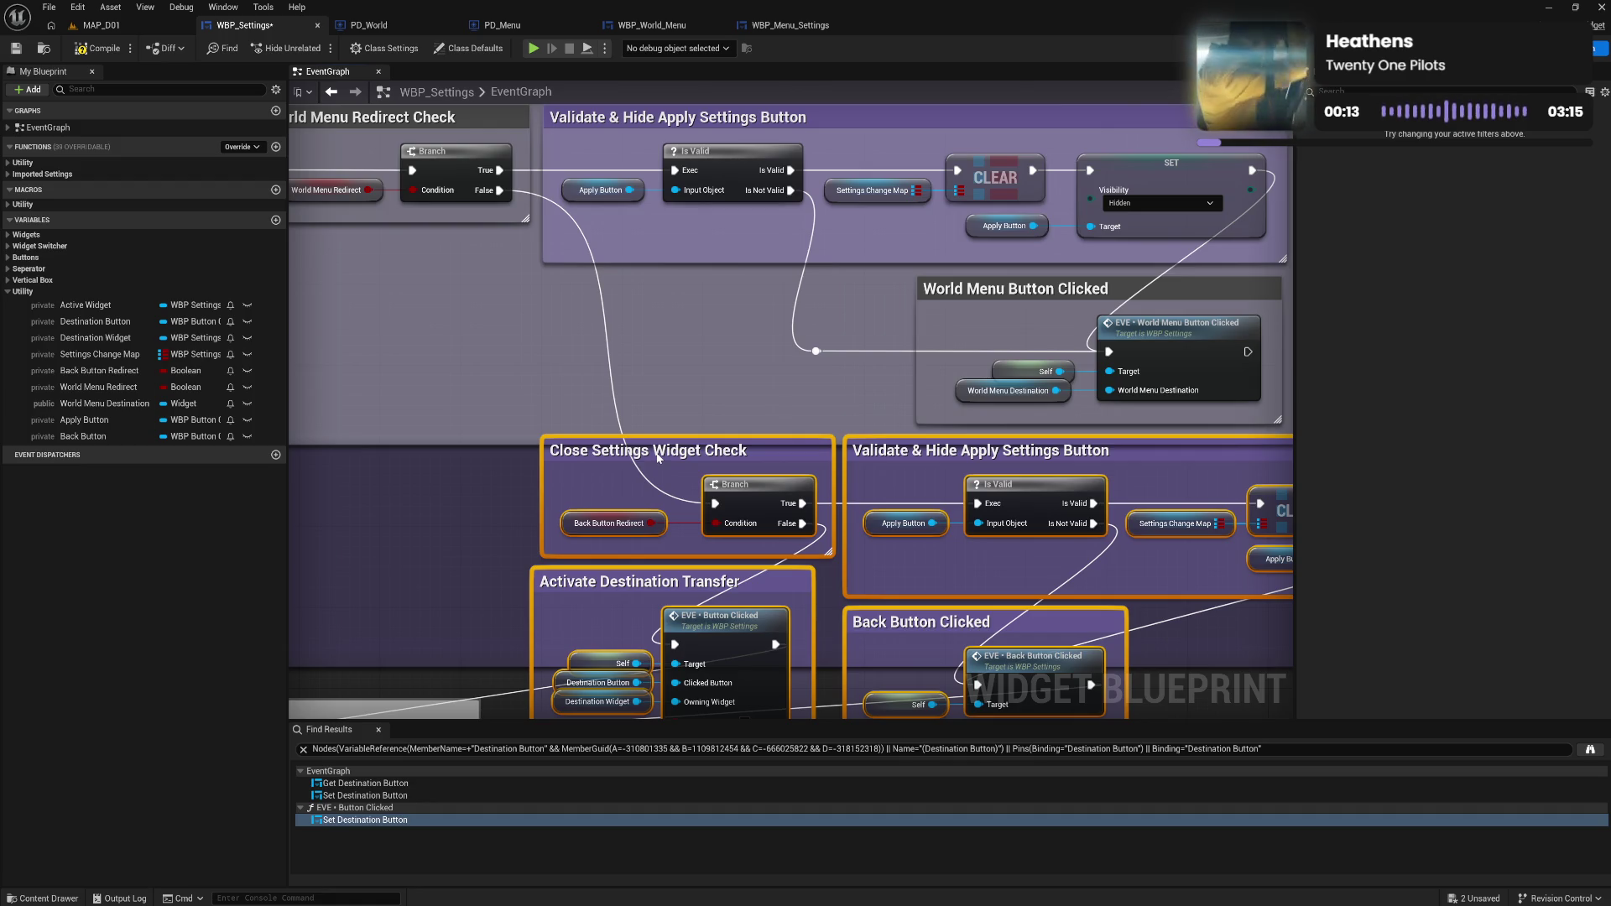
mouse_move(478, 541)
mouse_down()
mouse_move(587, 353)
mouse_move(590, 379)
mouse_move(725, 388)
mouse_up()
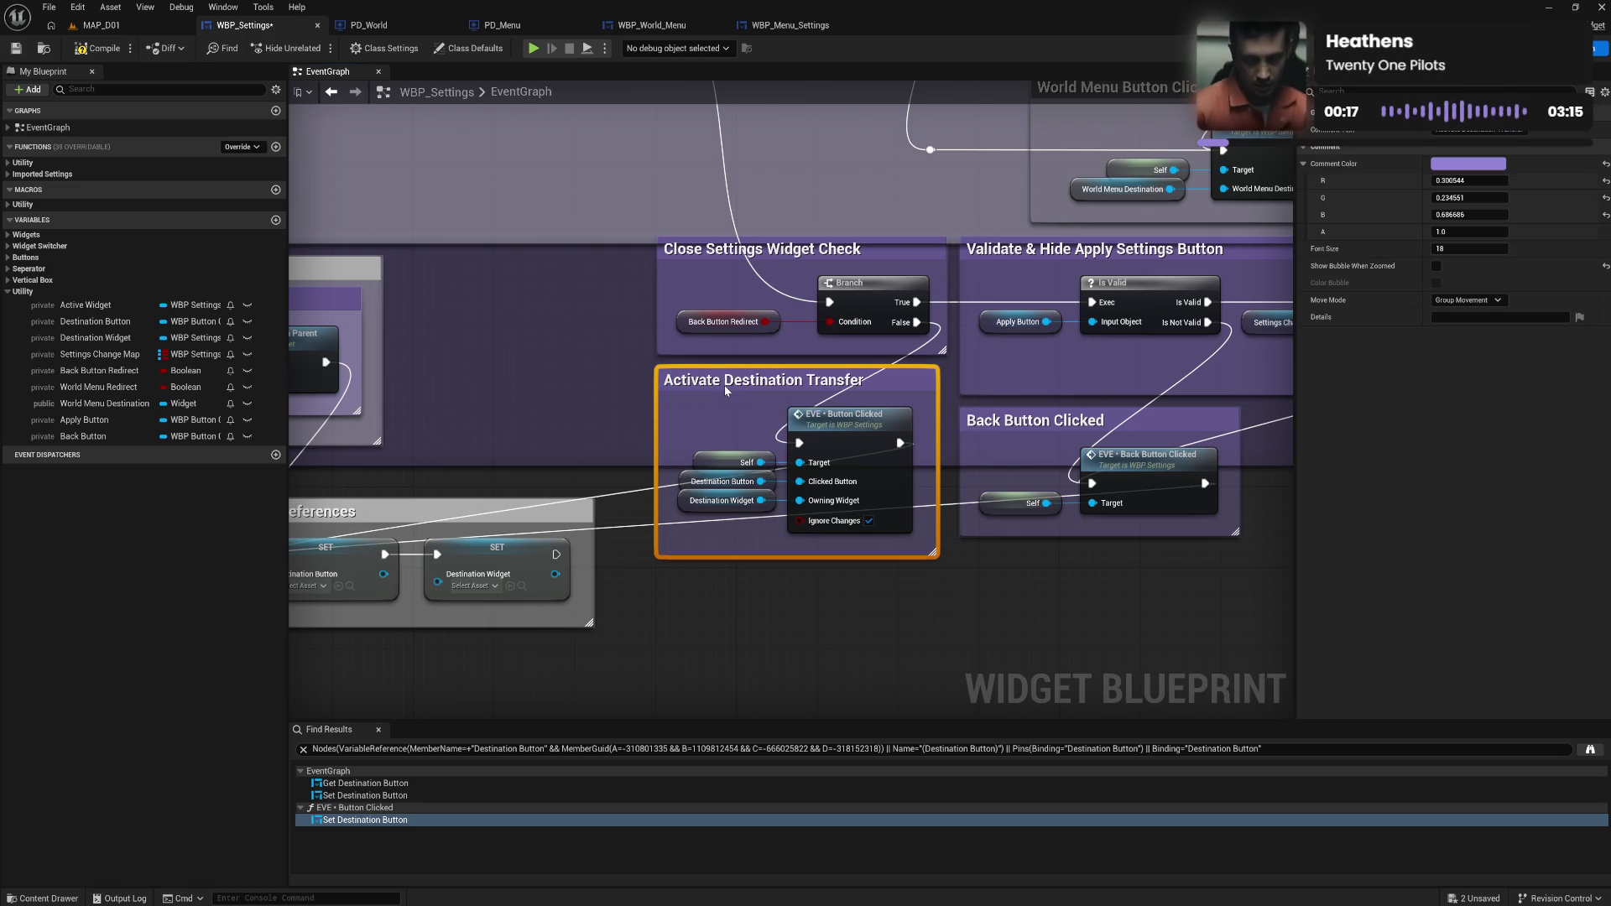
click(613, 352)
Move Cancel Settings and Clear References down and extend the top comment's bottom edge.
mouse_move(633, 306)
mouse_down()
mouse_move(606, 653)
mouse_move(630, 578)
mouse_move(702, 532)
mouse_move(770, 337)
mouse_up()
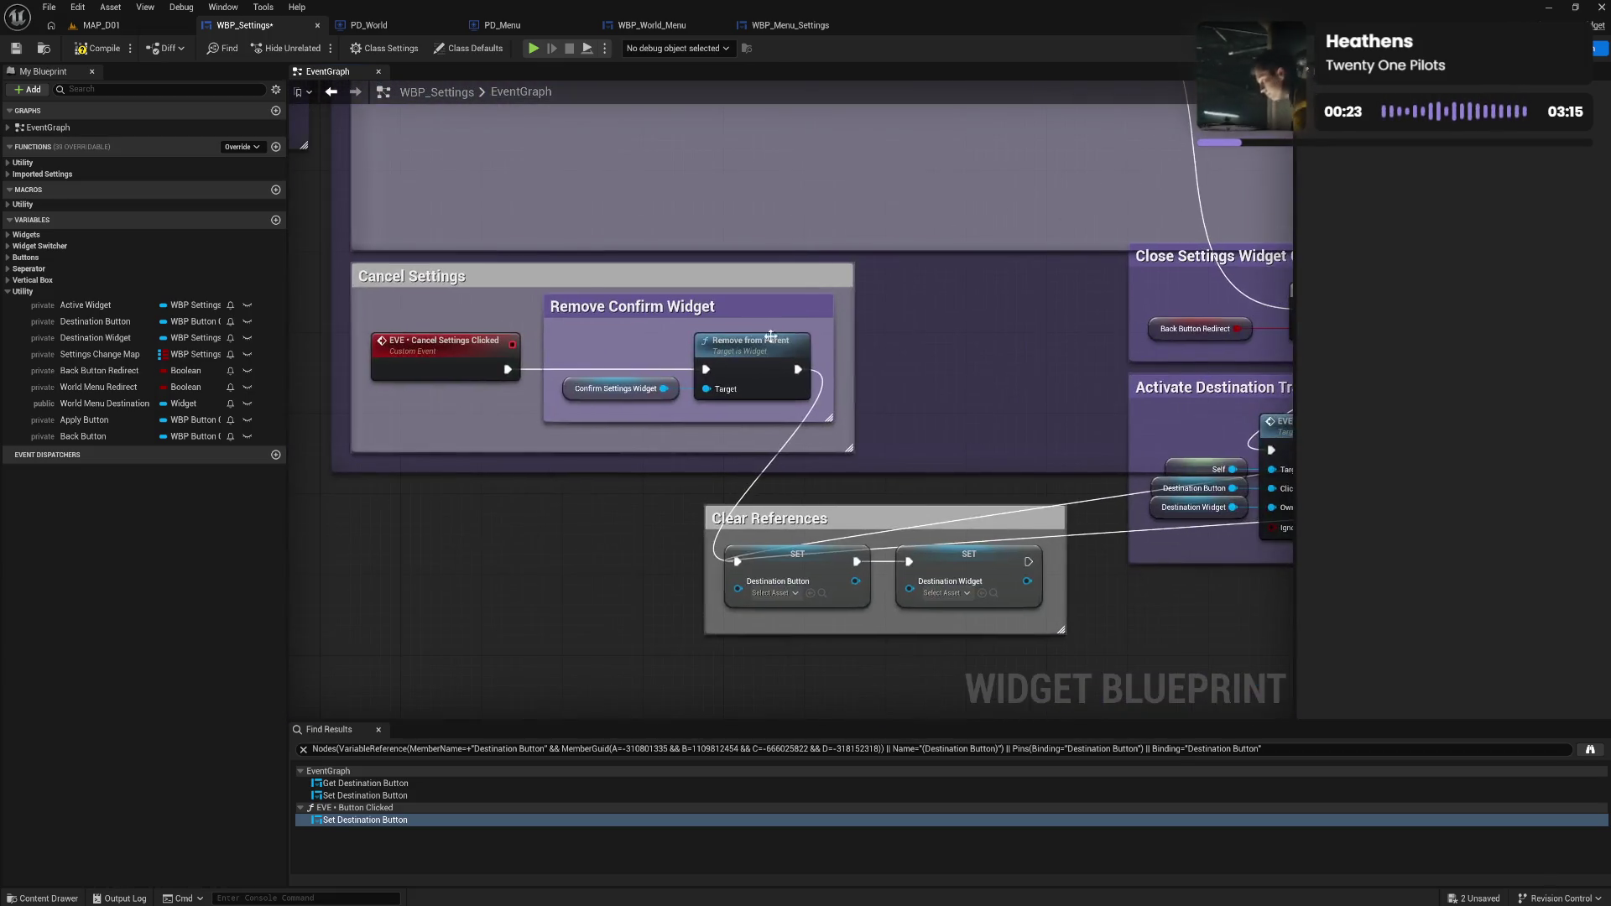
mouse_move(694, 278)
mouse_down()
mouse_move(514, 492)
mouse_move(536, 477)
mouse_up()
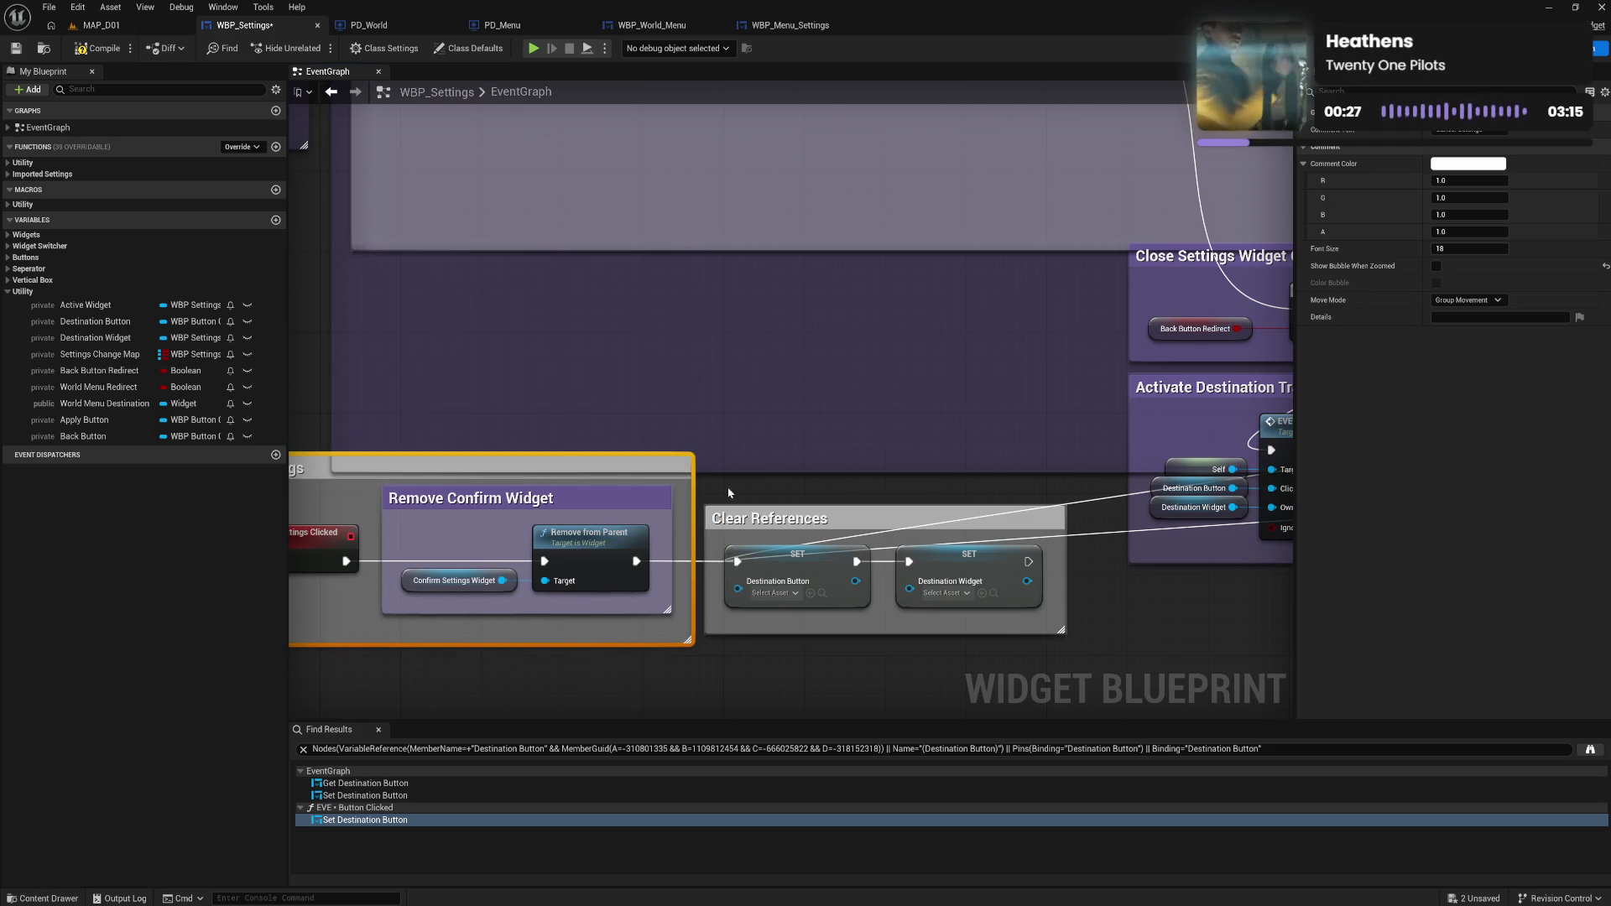
ctrl+click(793, 522)
mouse_move(658, 467)
mouse_down()
mouse_move(700, 606)
mouse_move(798, 686)
mouse_move(837, 535)
mouse_move(846, 592)
mouse_up()
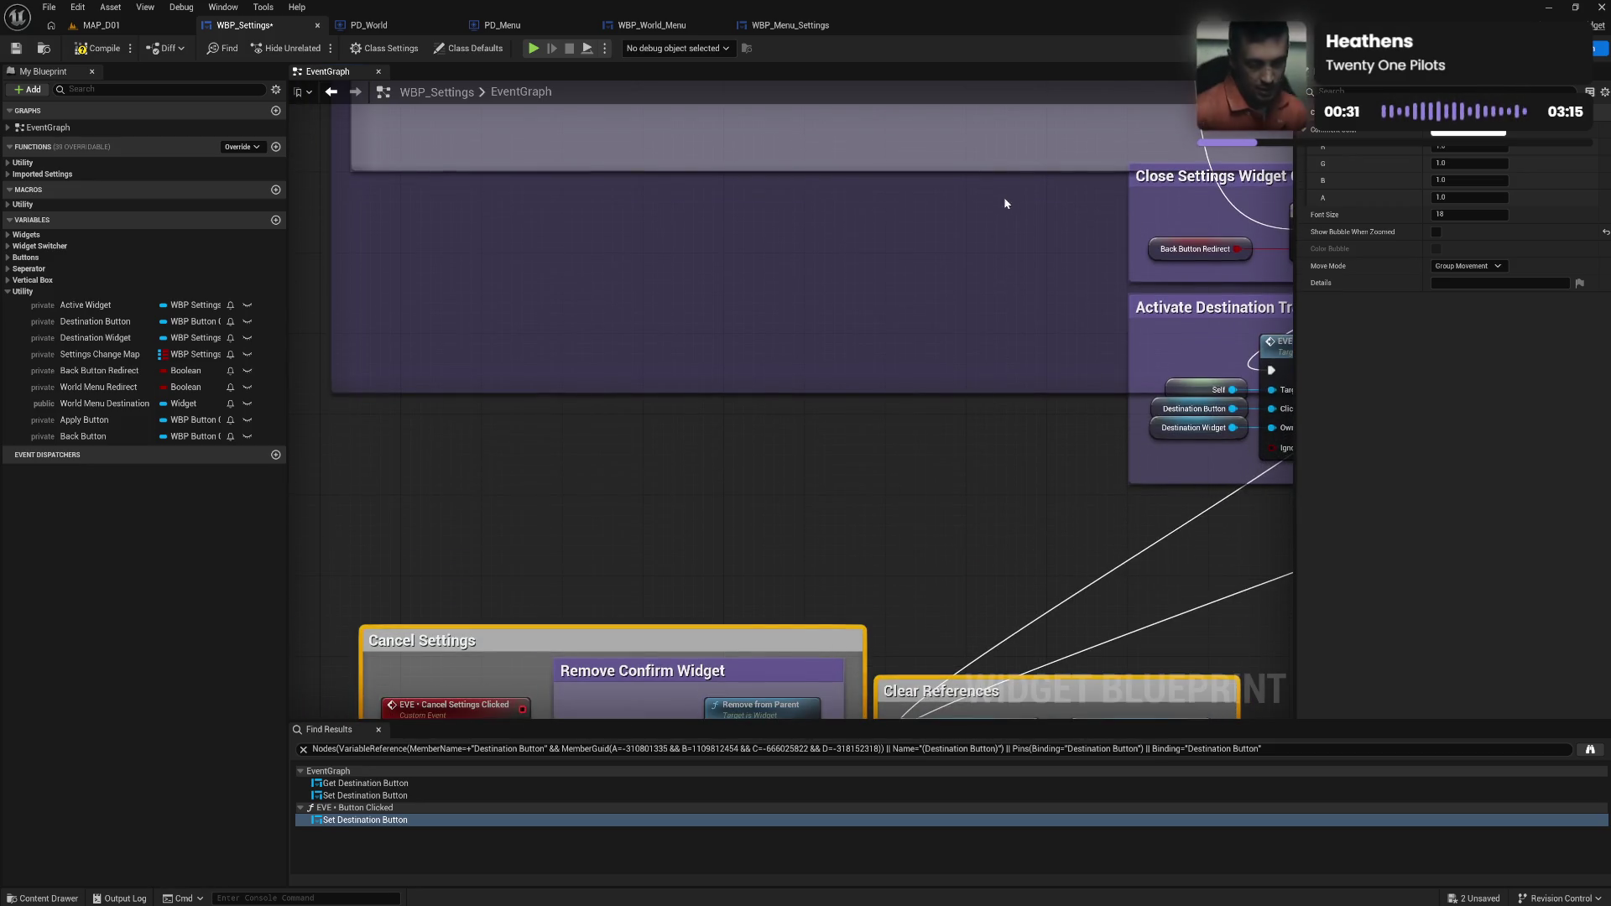
drag(1036, 168, 1057, 505)
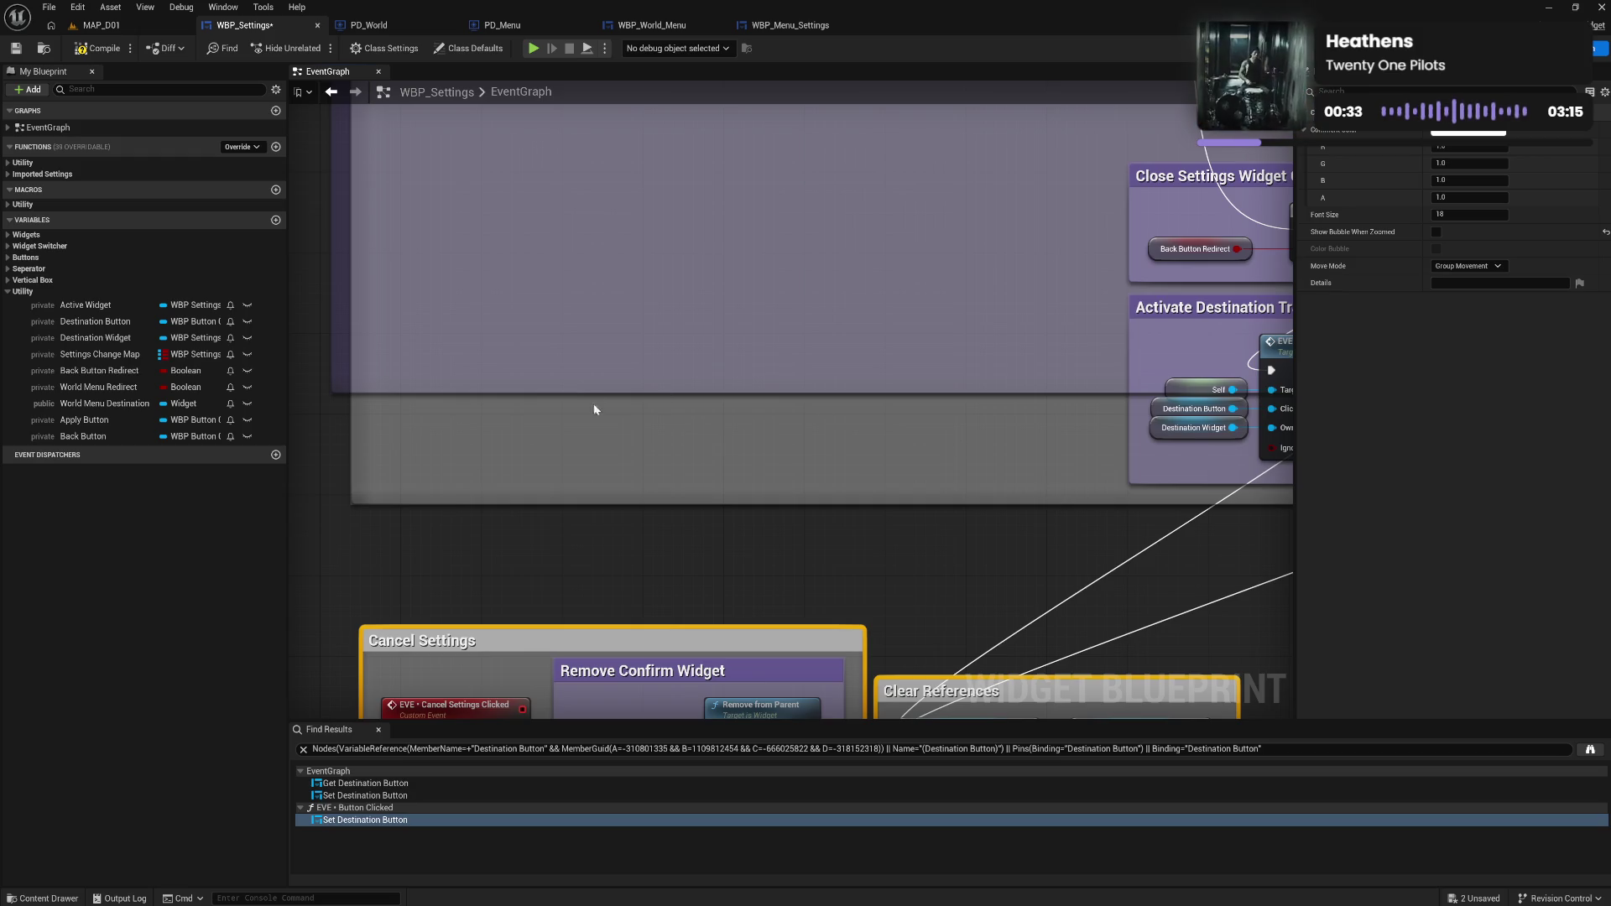
drag(555, 456, 667, 354)
mouse_move(571, 310)
mouse_down()
mouse_move(599, 492)
mouse_move(575, 249)
mouse_move(598, 410)
mouse_up()
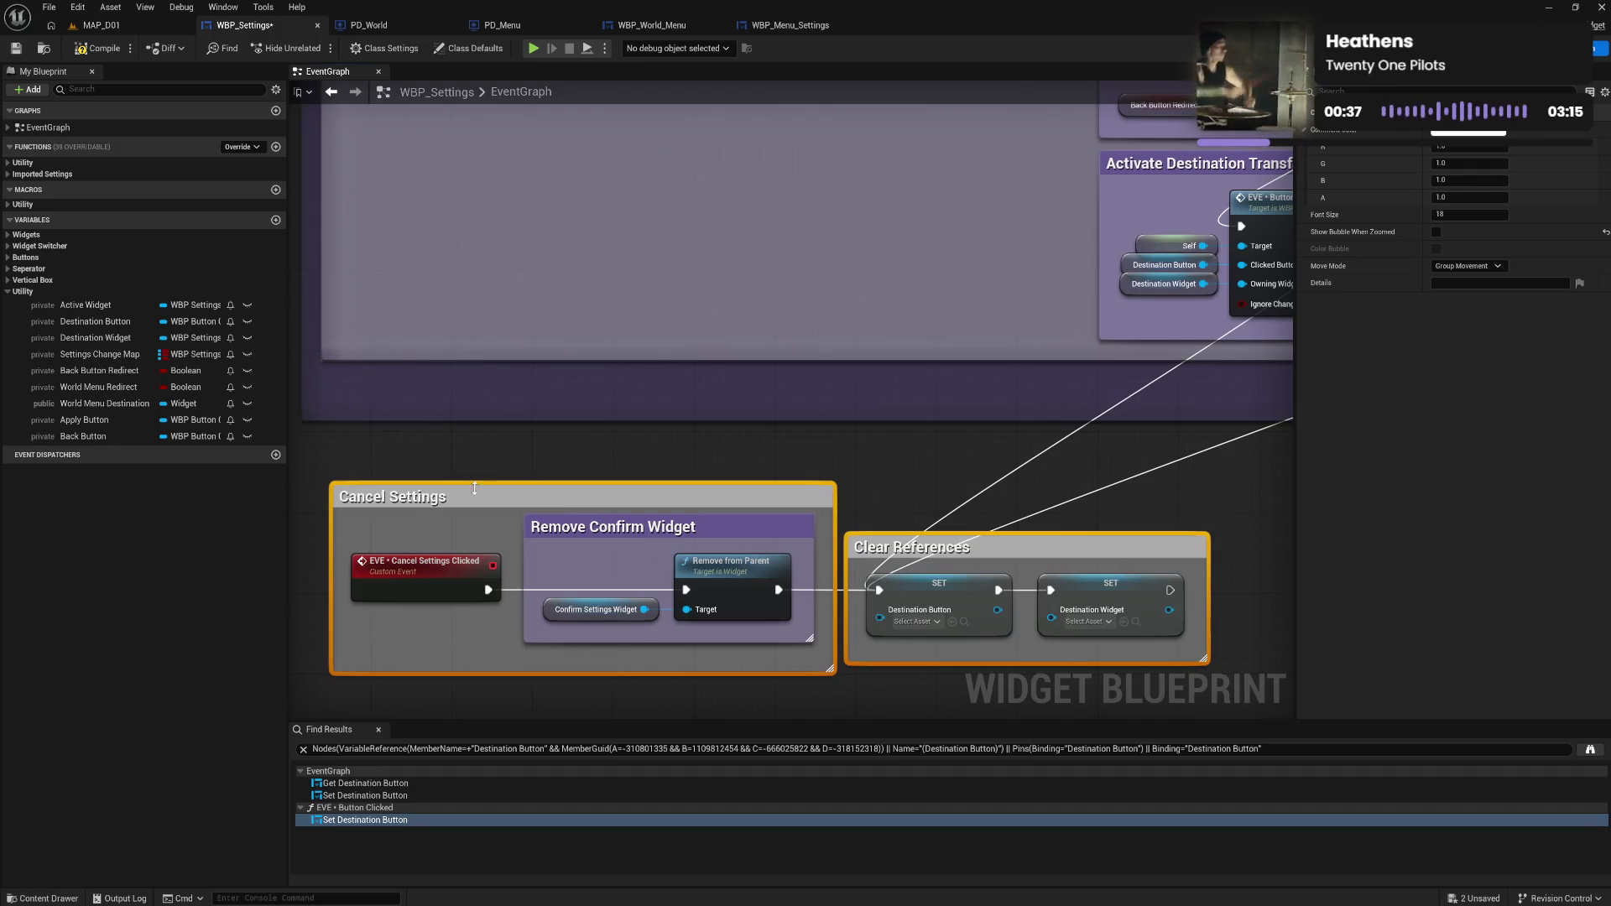
drag(472, 500, 460, 389)
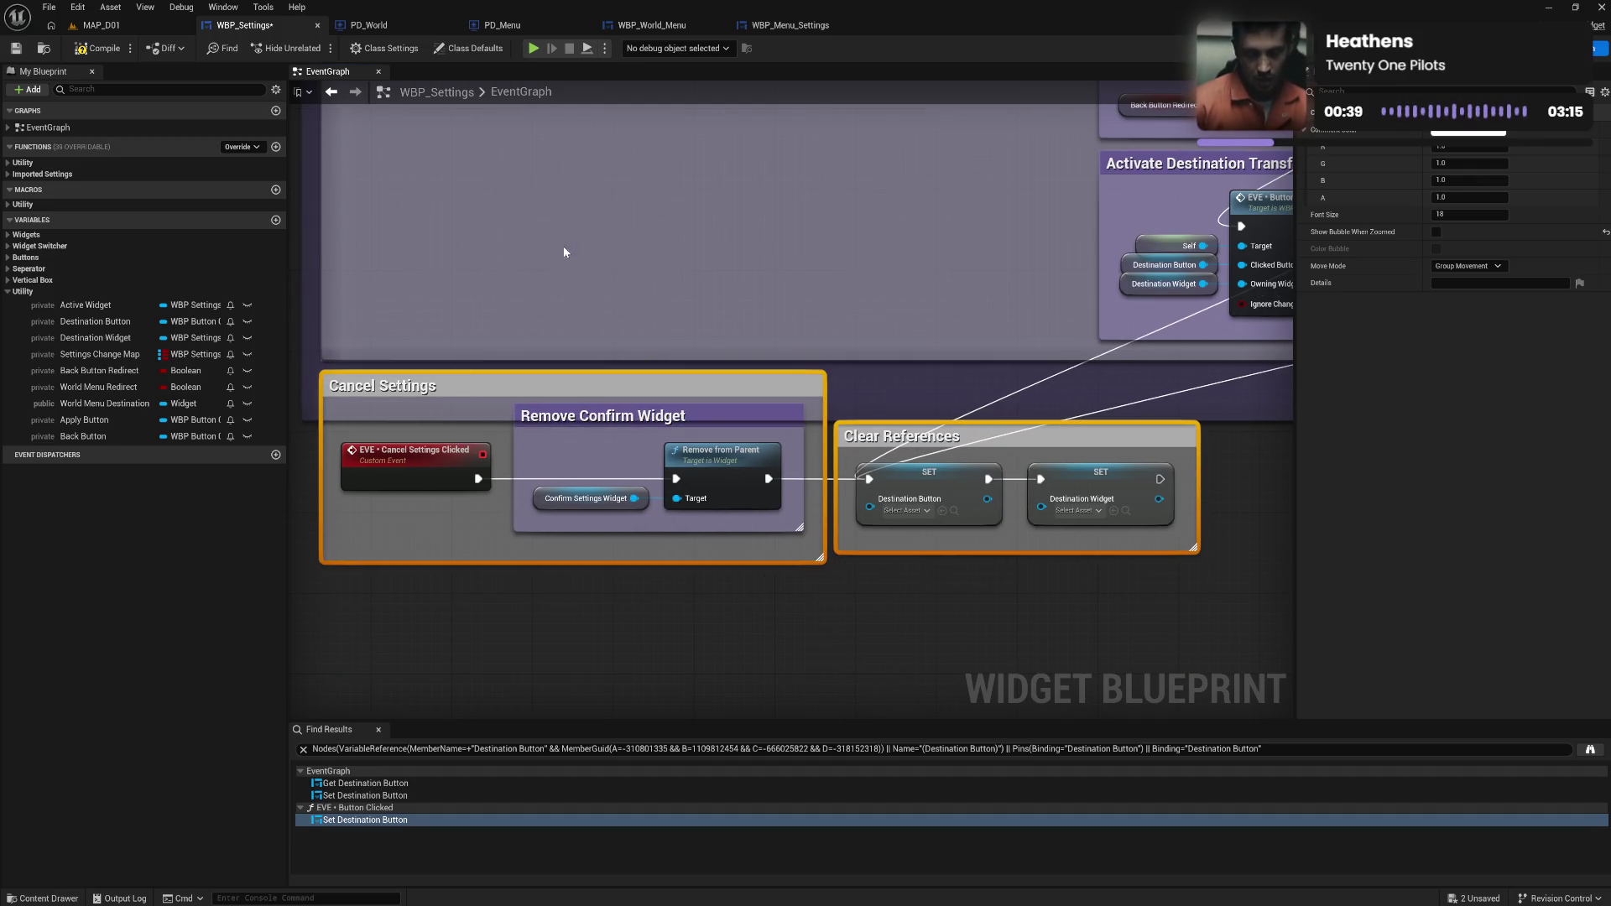
Enlarge the purple background comment downward and rightward to enclose those groups.
mouse_move(564, 251)
mouse_down()
mouse_move(633, 593)
mouse_move(626, 697)
mouse_move(766, 532)
mouse_move(293, 422)
mouse_up()
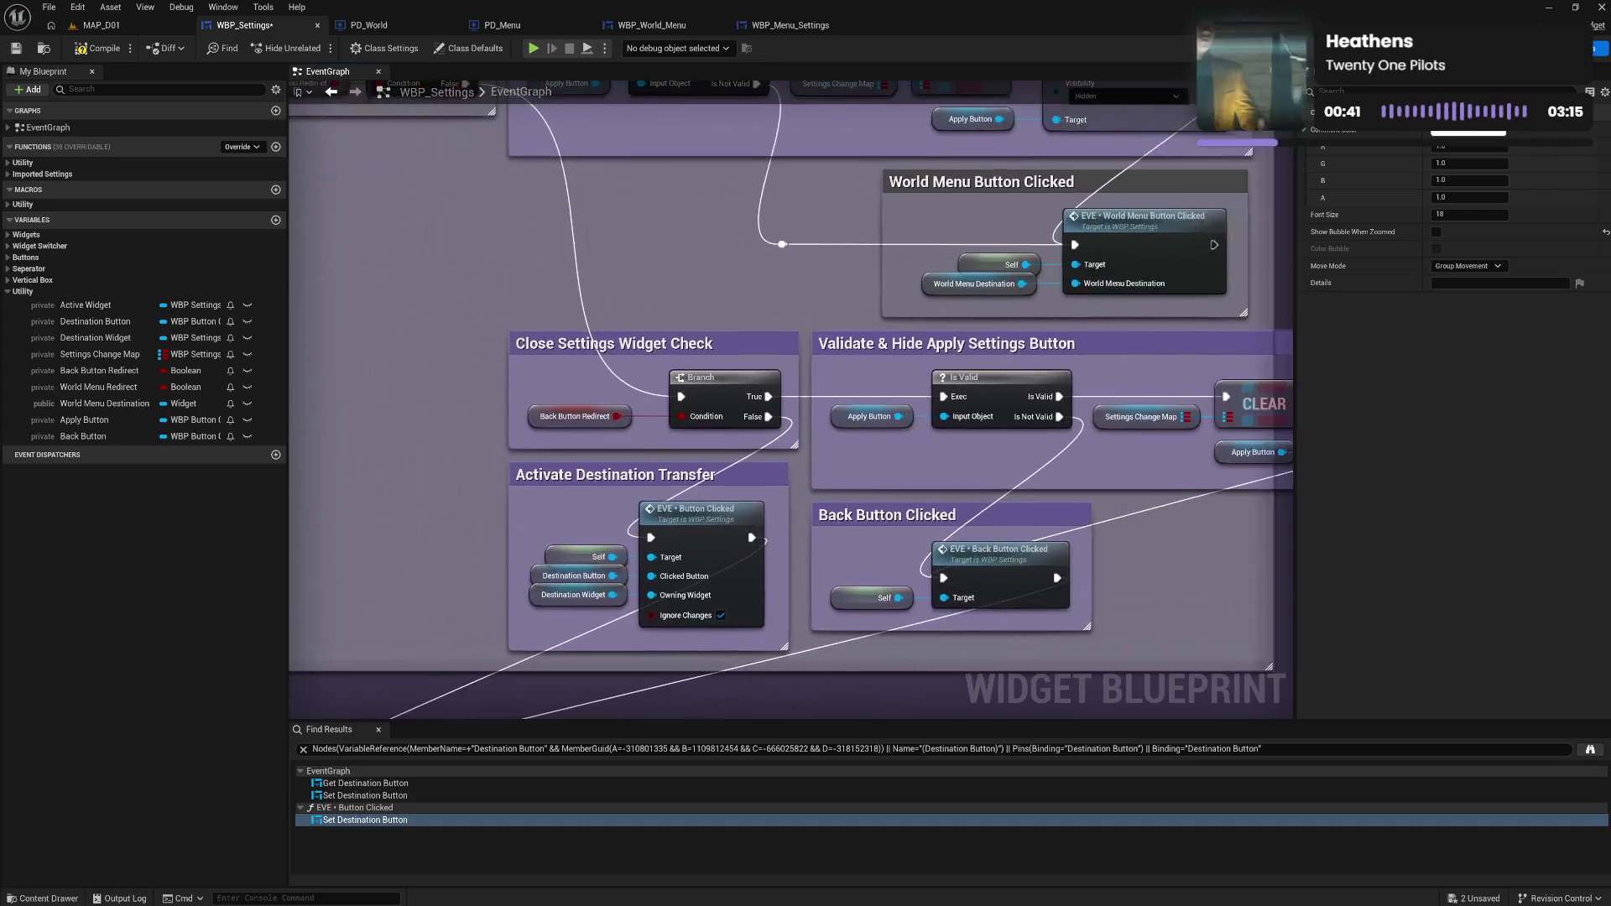
mouse_move(402, 443)
mouse_down()
mouse_move(622, 575)
mouse_move(649, 575)
mouse_move(327, 493)
mouse_move(334, 529)
mouse_move(445, 618)
mouse_move(514, 617)
mouse_move(701, 345)
mouse_move(708, 299)
mouse_move(818, 207)
mouse_up()
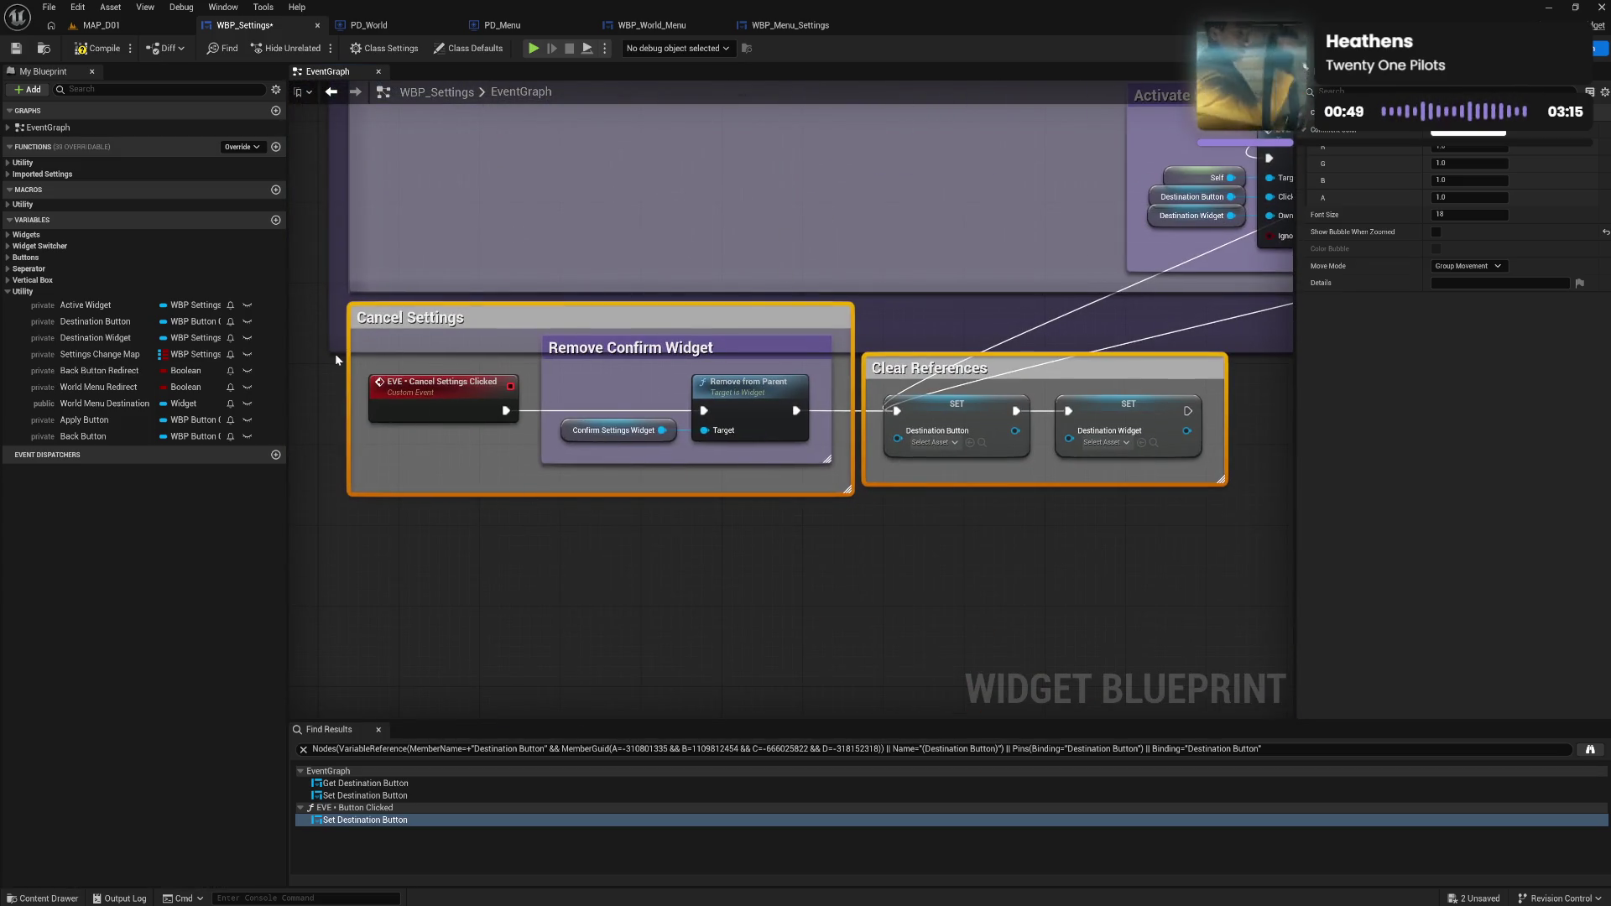
mouse_move(336, 354)
mouse_down()
mouse_move(332, 527)
mouse_move(332, 514)
mouse_up()
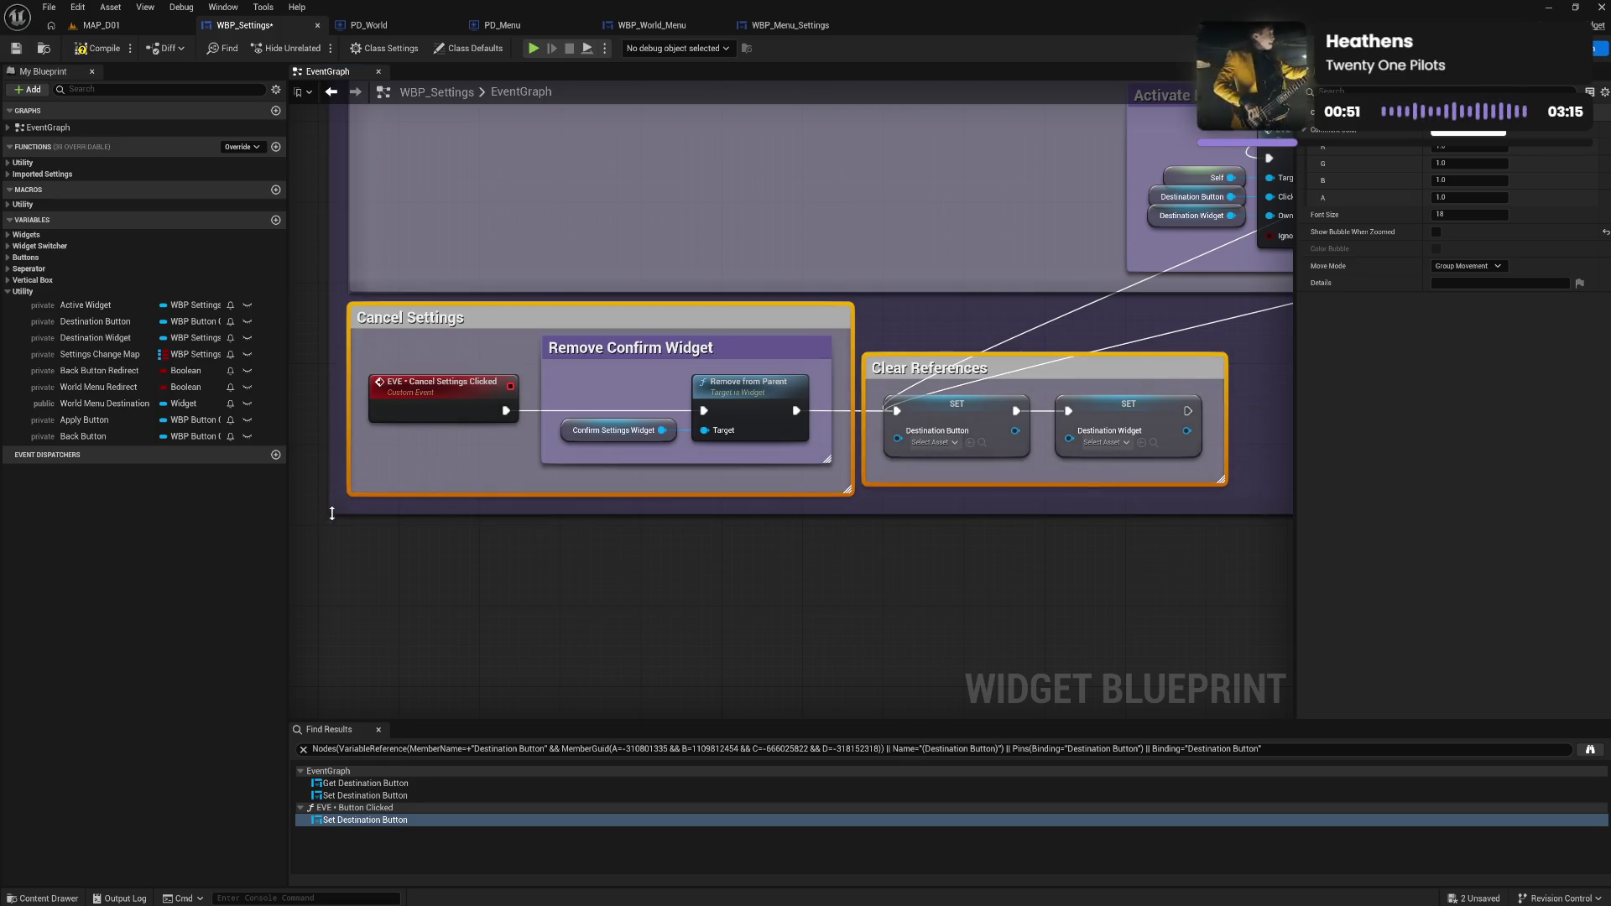
mouse_move(964, 515)
mouse_down()
mouse_move(410, 655)
mouse_move(593, 522)
mouse_move(215, 537)
mouse_up()
mouse_move(694, 455)
mouse_down()
mouse_move(628, 466)
mouse_move(892, 441)
mouse_up()
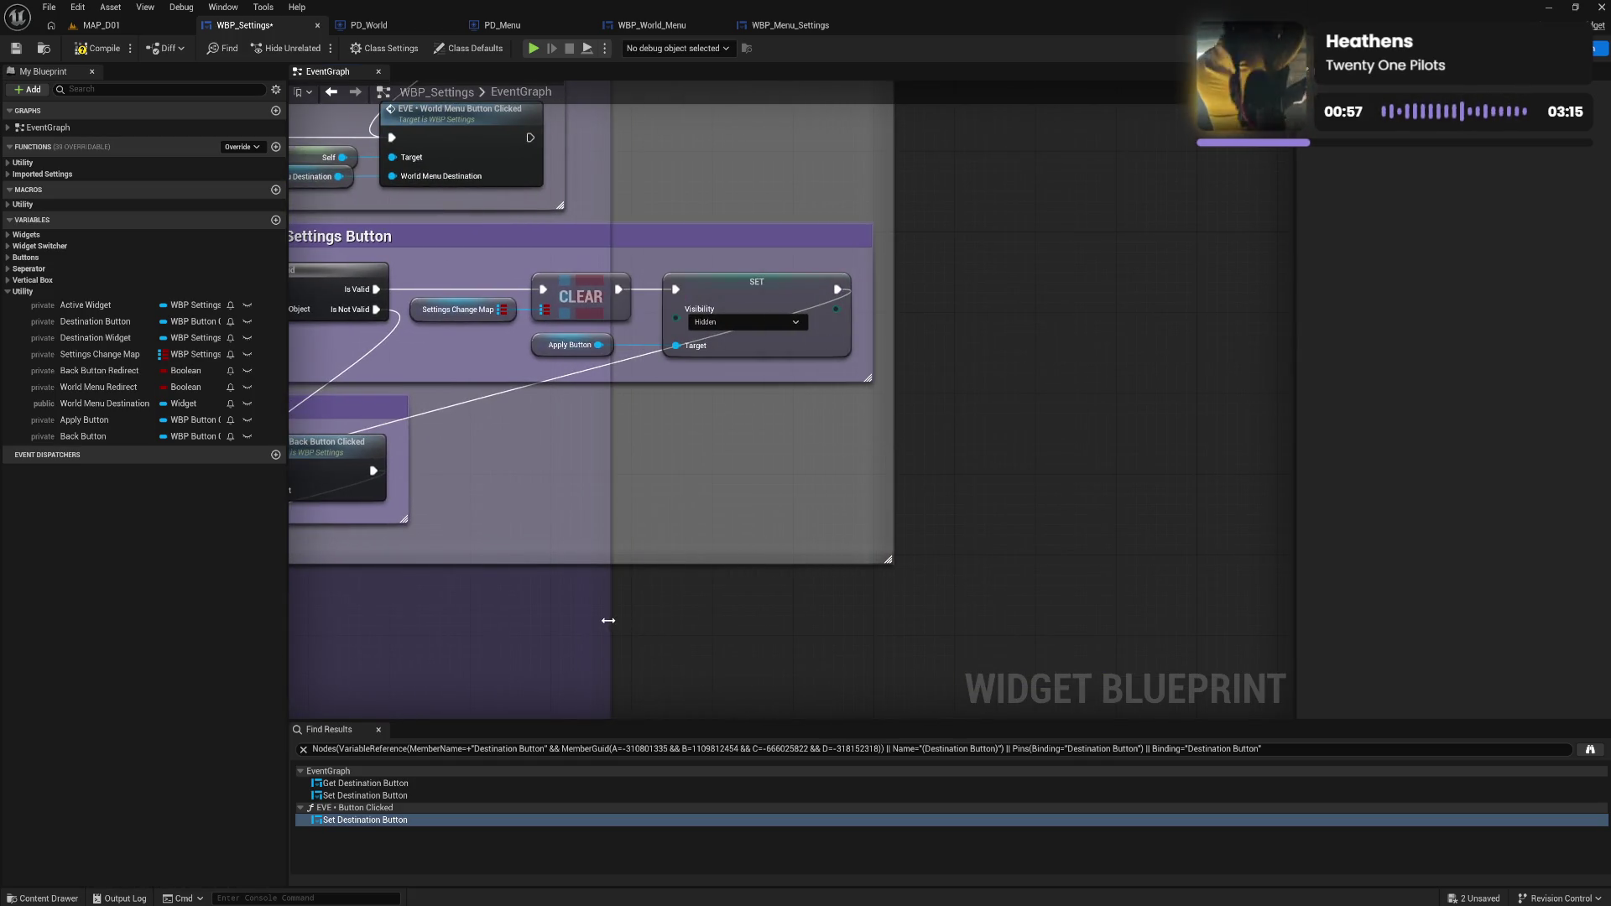
drag(608, 620, 910, 590)
mouse_move(990, 501)
mouse_down()
mouse_move(990, 662)
mouse_move(990, 637)
mouse_up()
mouse_move(615, 481)
mouse_down()
mouse_move(1068, 428)
mouse_move(761, 384)
mouse_move(471, 457)
mouse_move(533, 458)
mouse_move(727, 401)
mouse_move(1240, 558)
mouse_up()
scroll(1129, 443, down, 2)
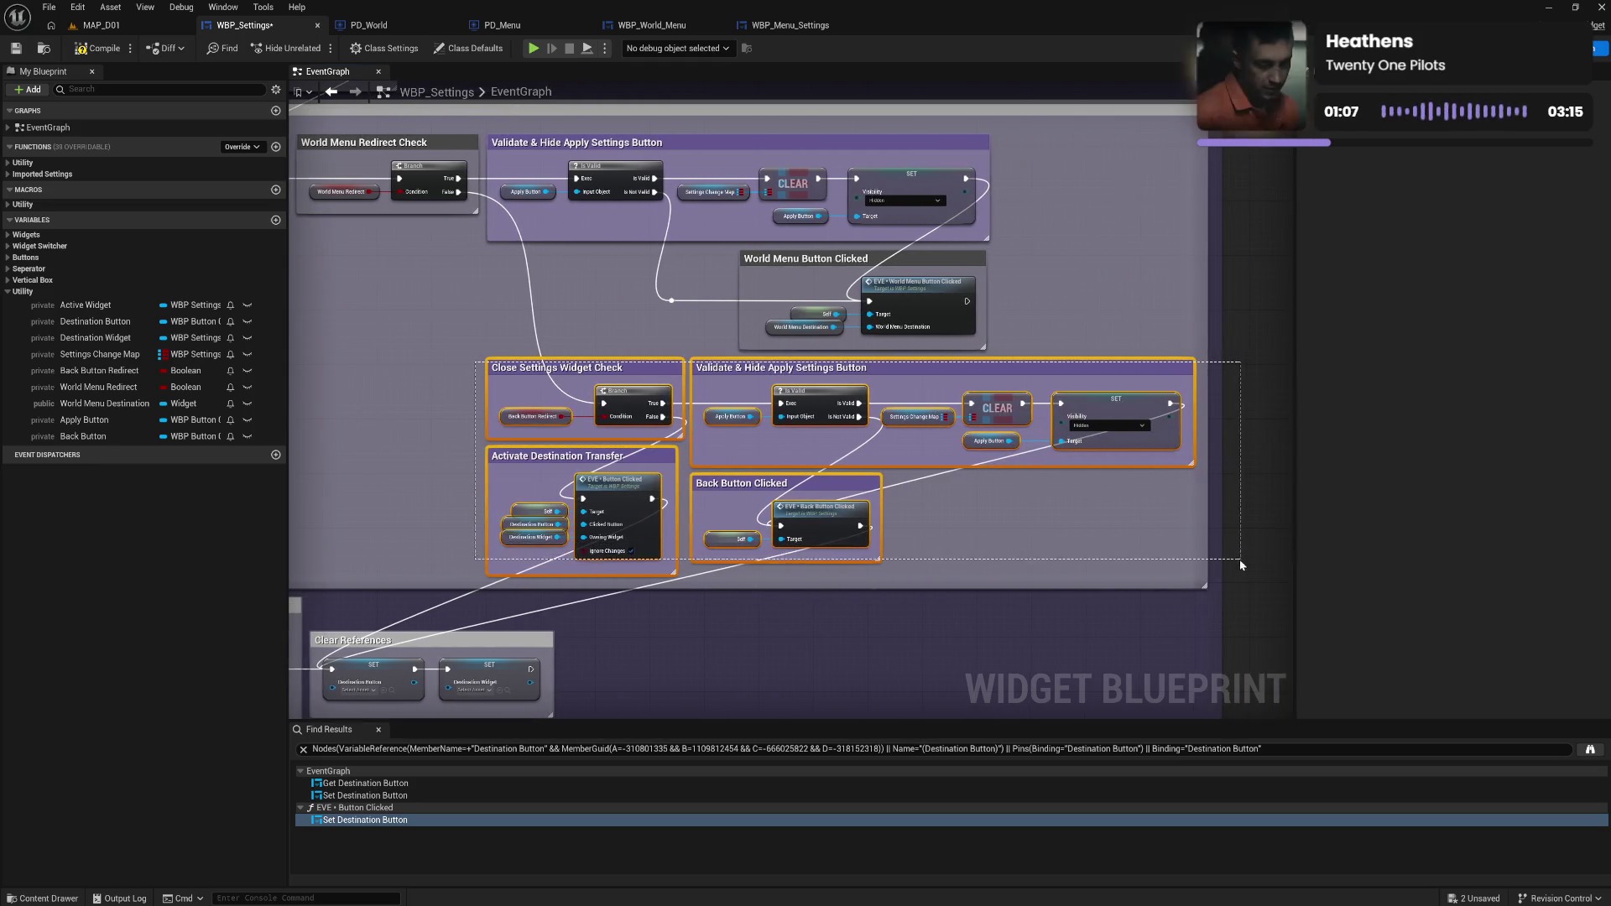
Shift the four selected comment groups left and up into place.
mouse_move(629, 368)
mouse_down()
mouse_move(1002, 353)
mouse_move(843, 432)
mouse_move(559, 298)
mouse_move(549, 253)
mouse_move(470, 276)
mouse_move(467, 251)
mouse_up()
mouse_move(489, 245)
mouse_down()
mouse_move(482, 285)
mouse_move(542, 250)
mouse_up()
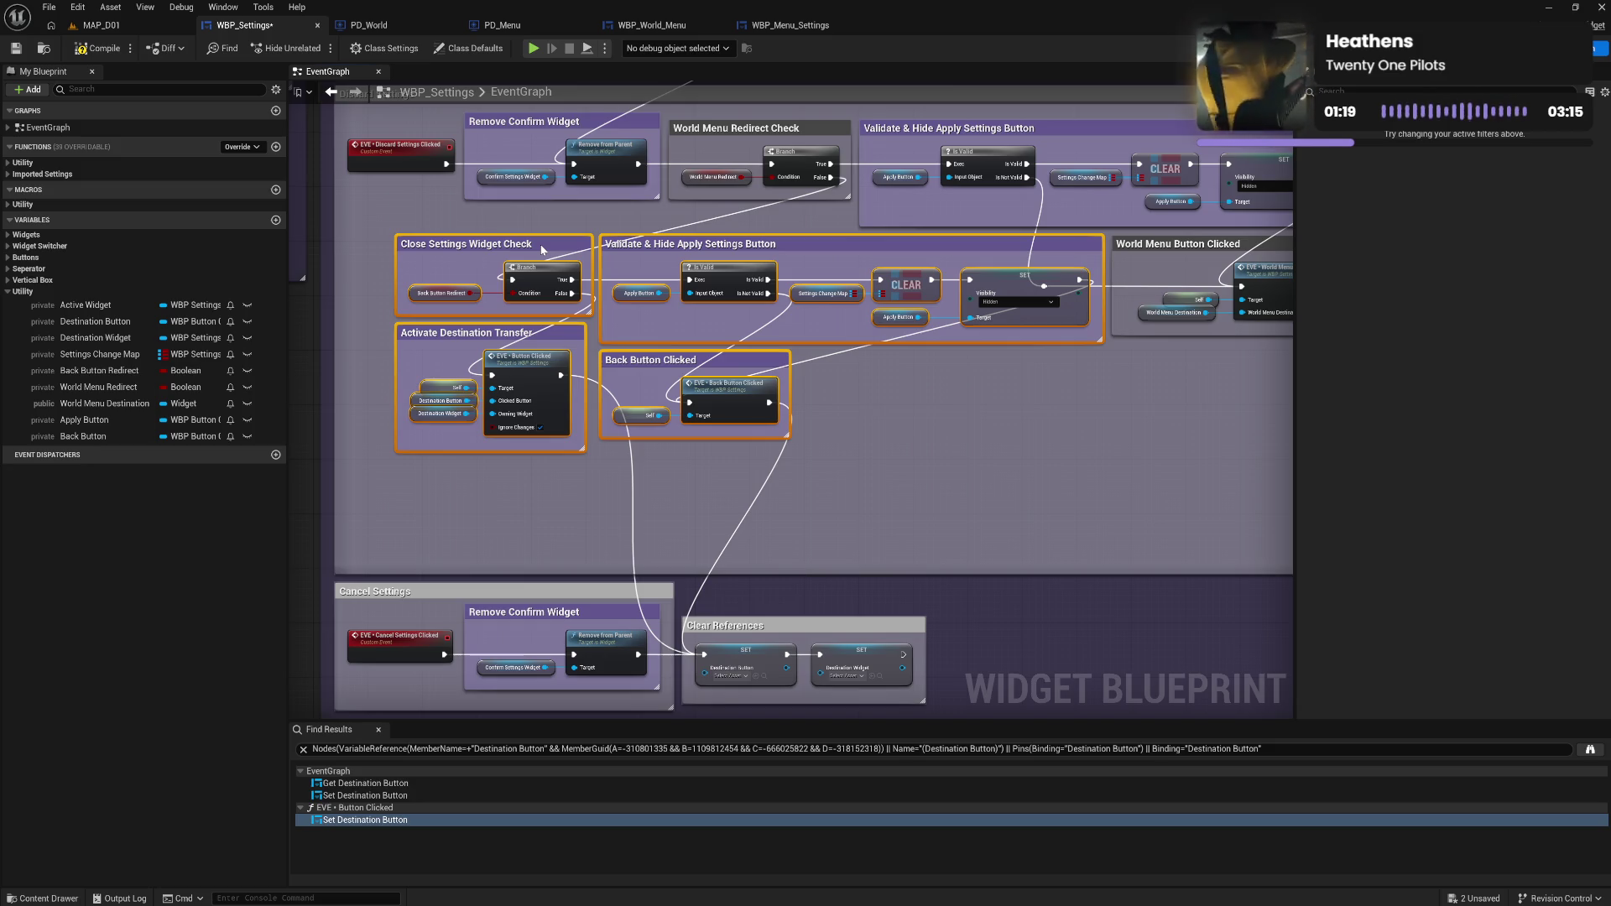
drag(918, 369, 690, 456)
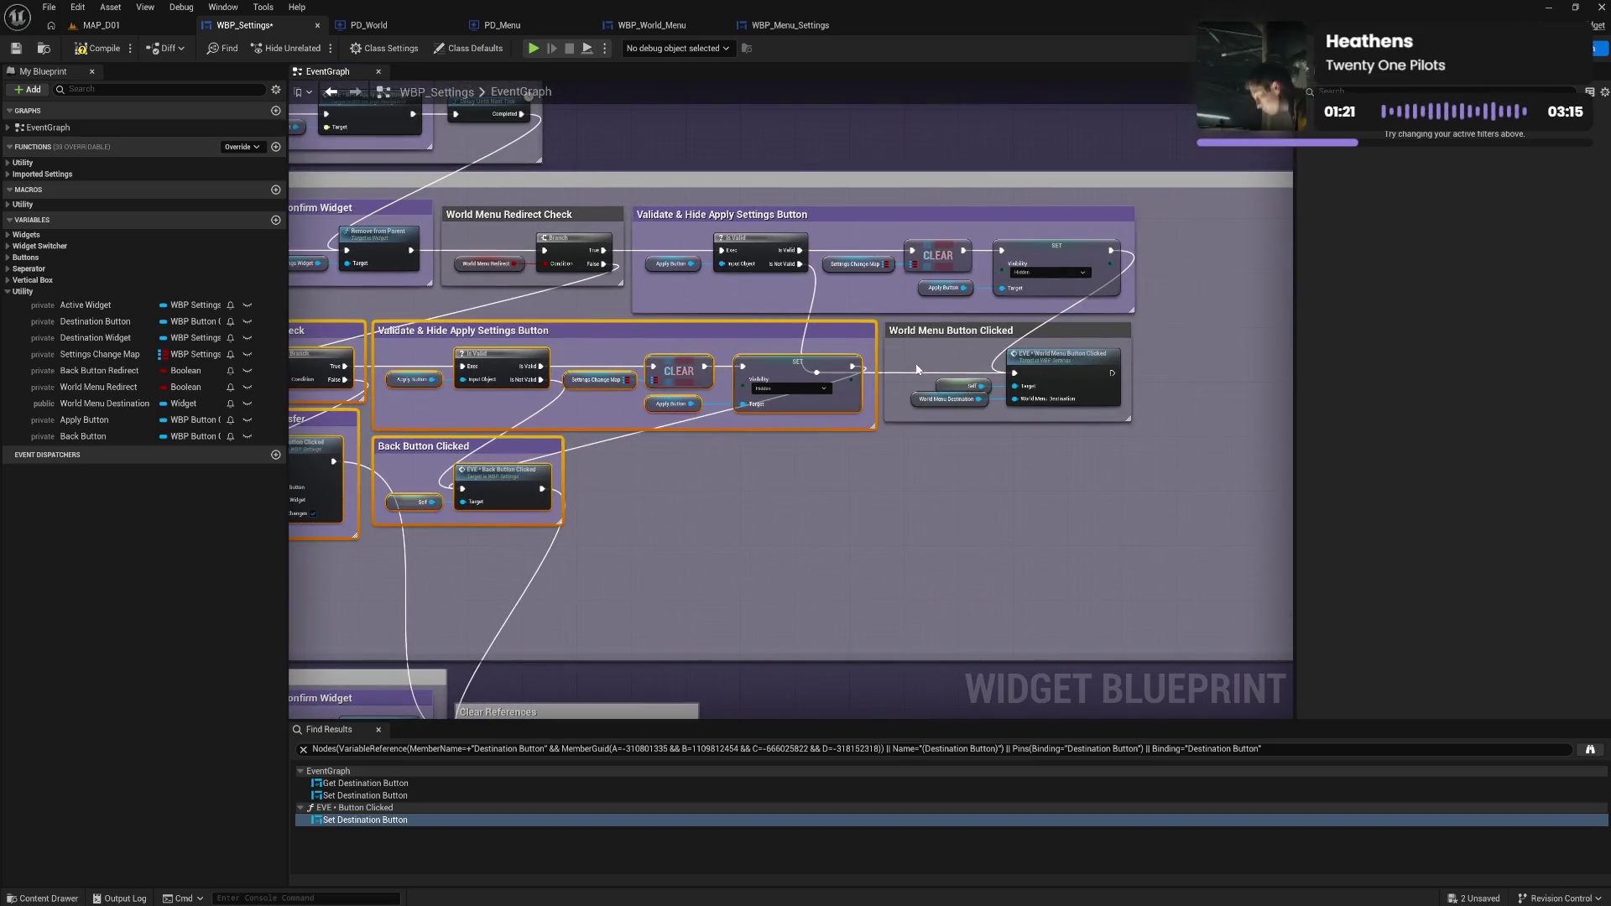
Wire the upper Is Not Valid output into the World Menu Button Clicked call.
mouse_move(799, 264)
mouse_down()
mouse_move(965, 386)
mouse_move(1016, 375)
mouse_up()
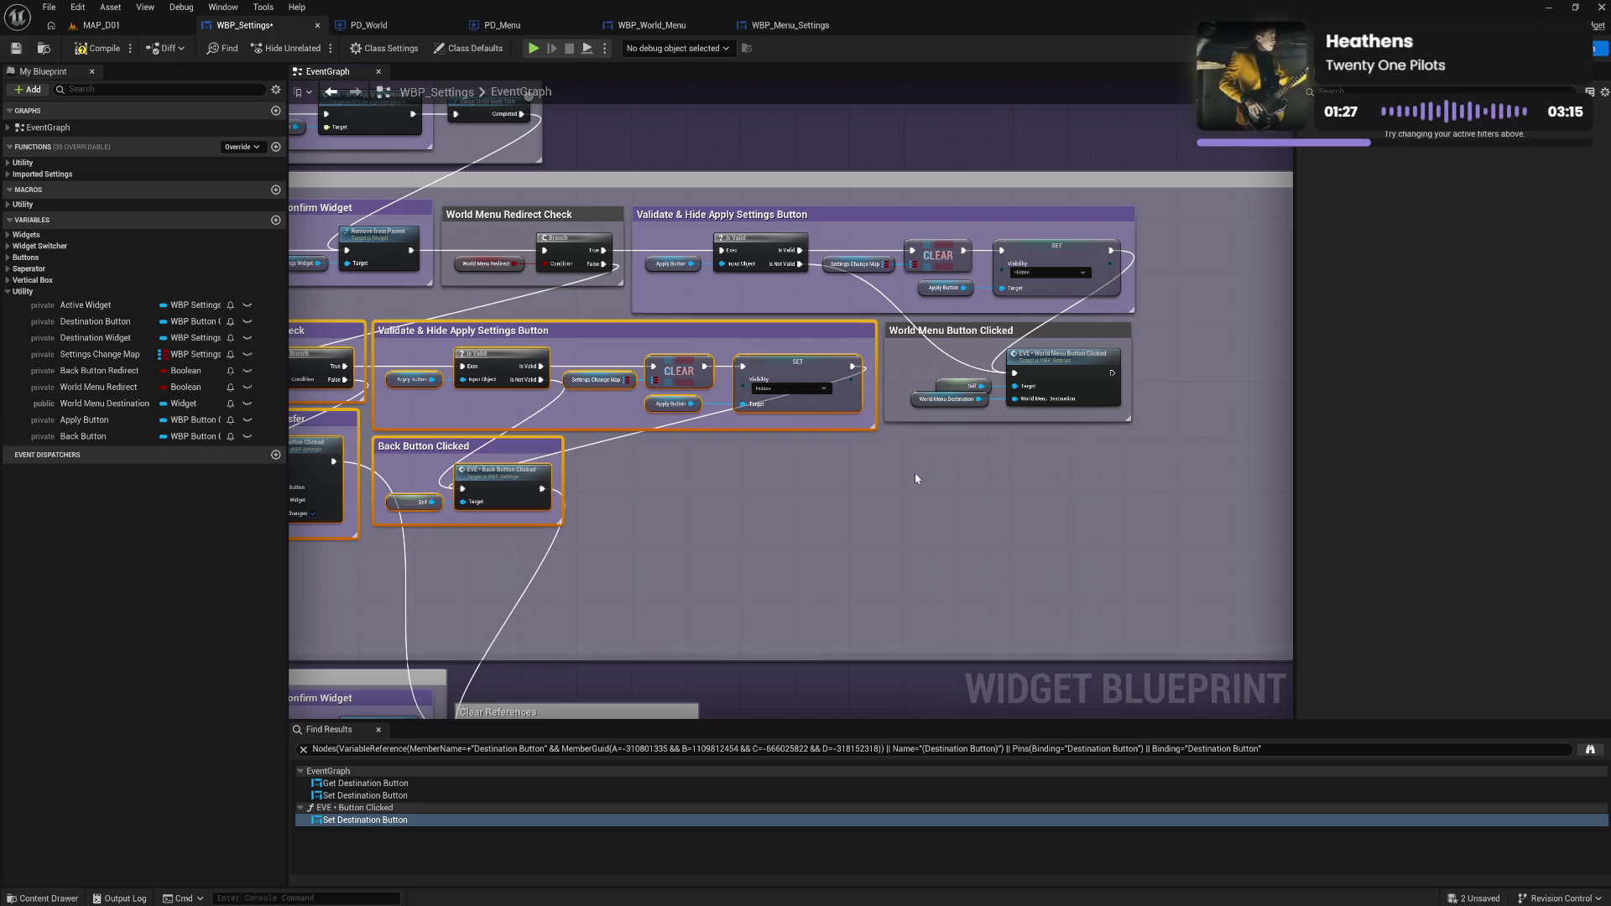
click(882, 484)
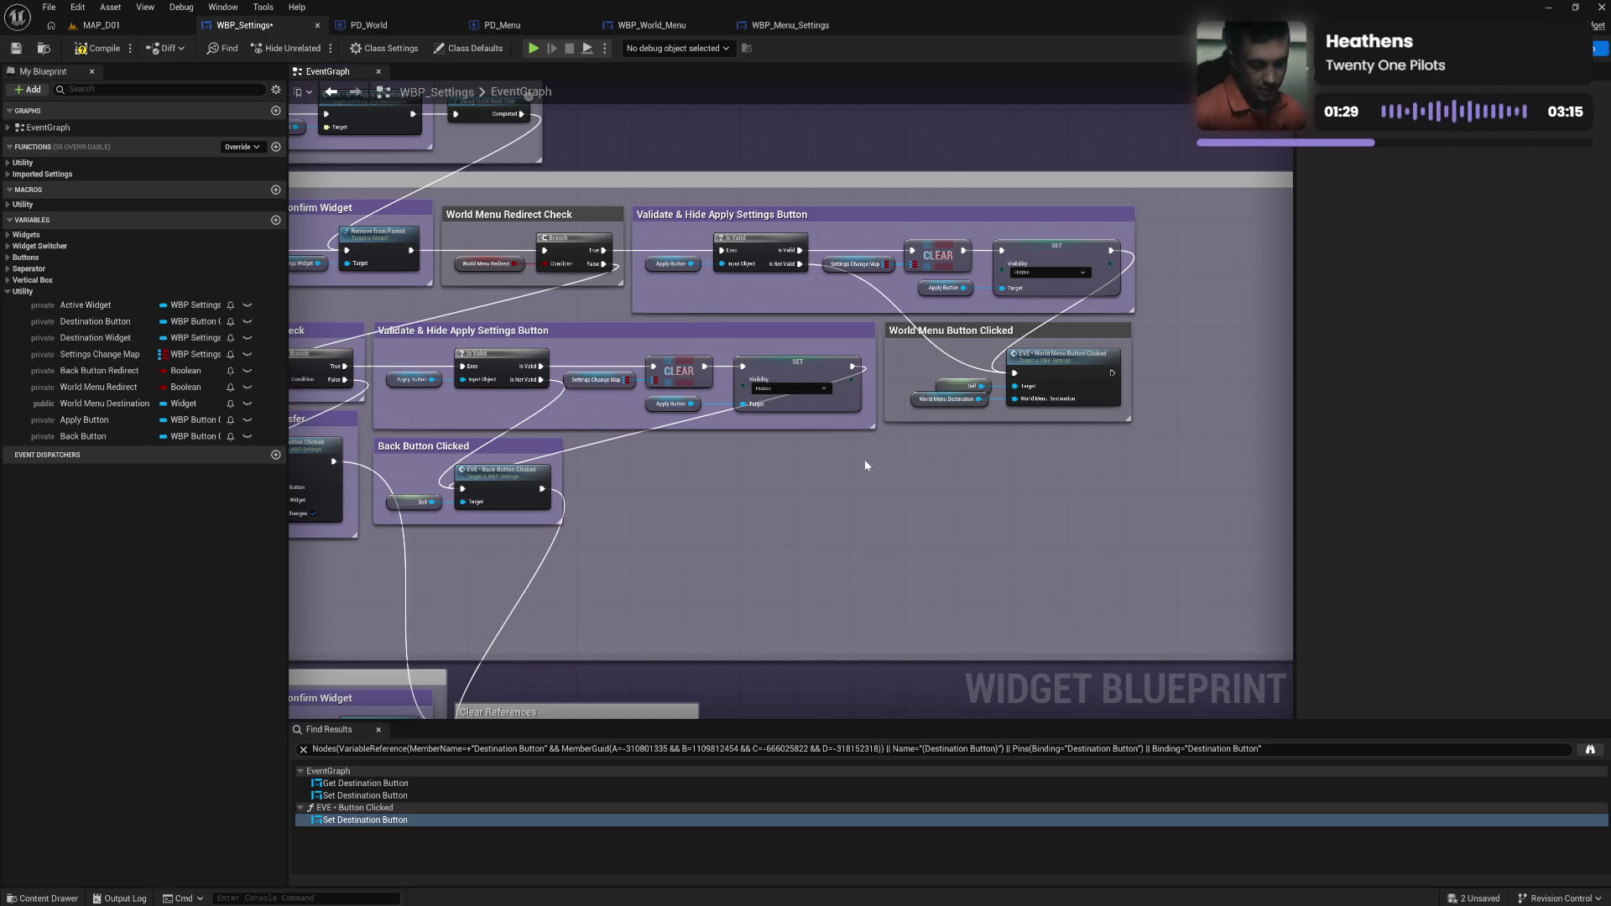
click(931, 332)
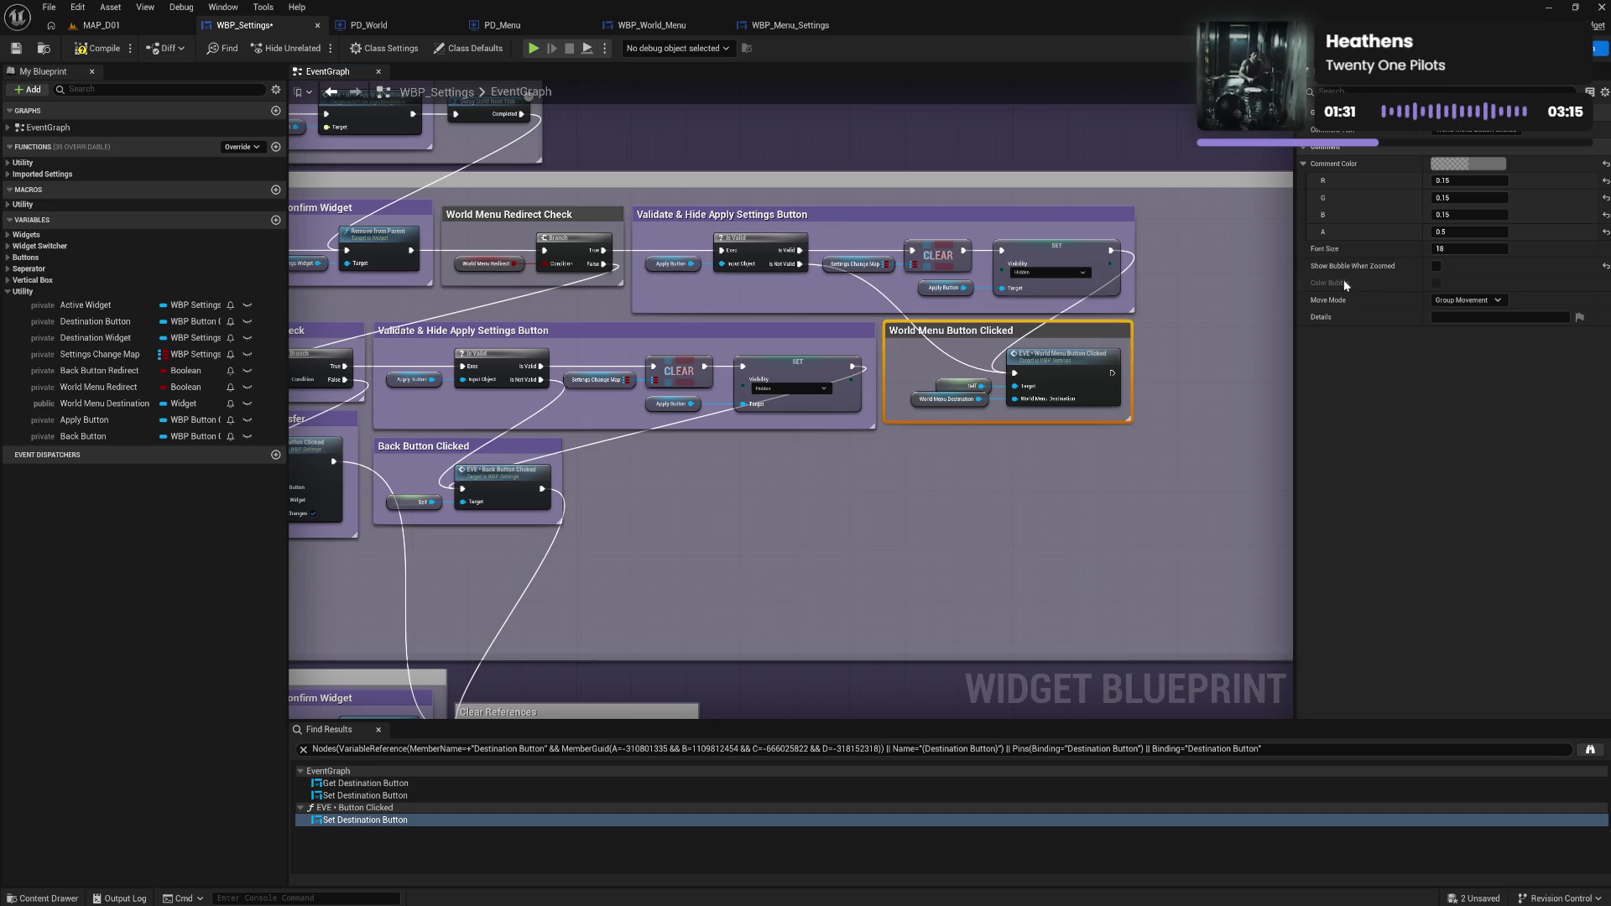
Set the World Menu Button Clicked comment colour to purple from the Brand colour theme.
click(1467, 164)
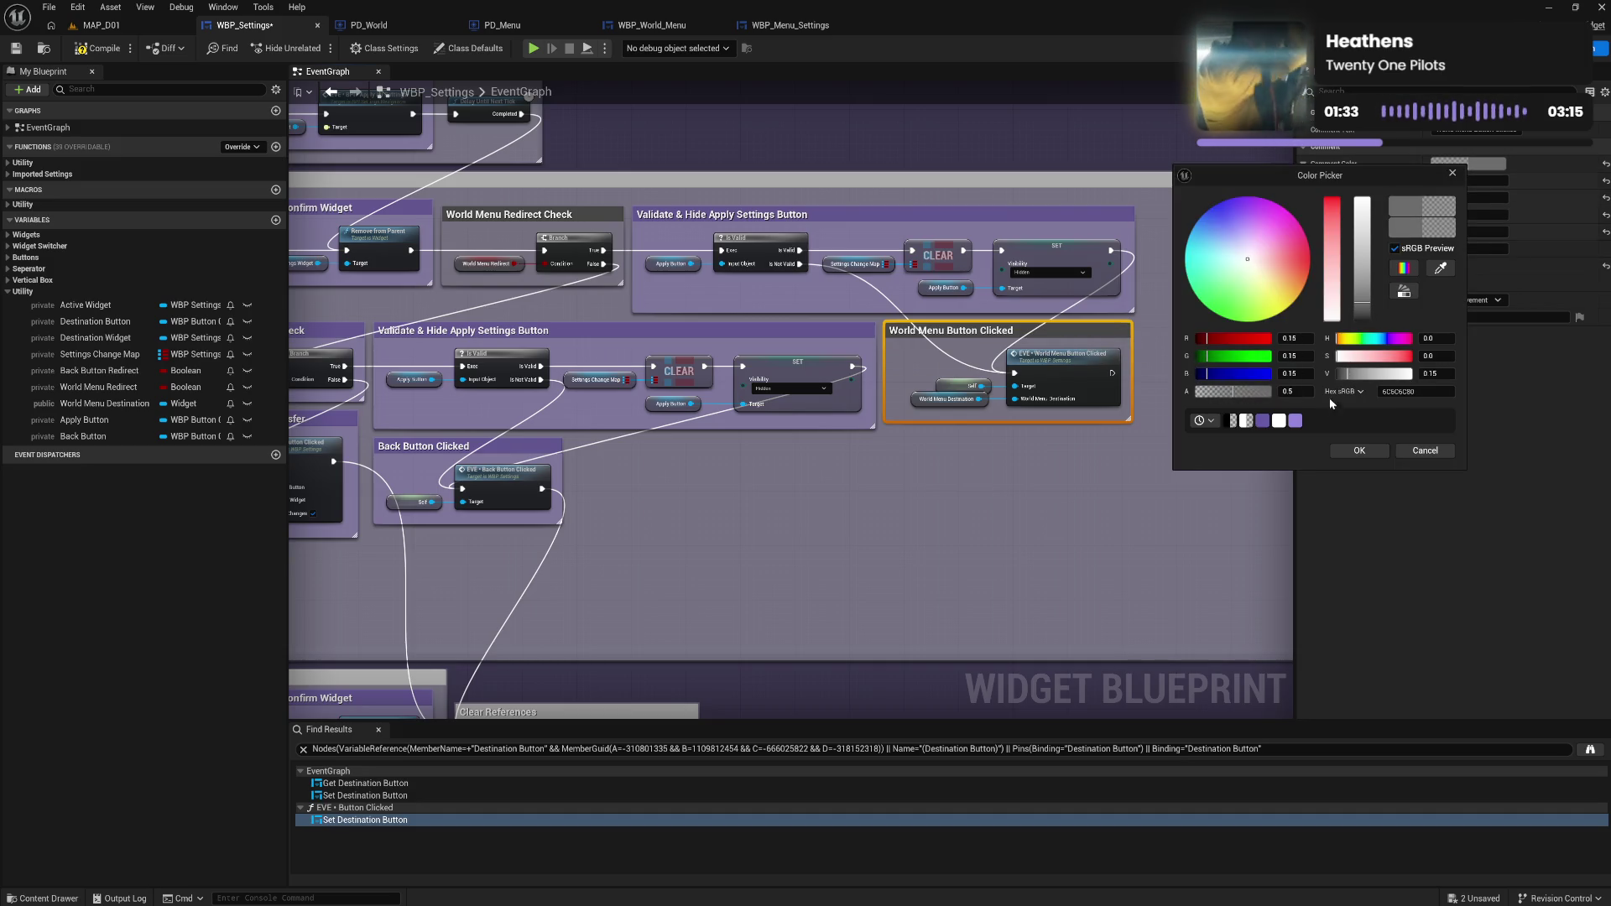
click(1213, 422)
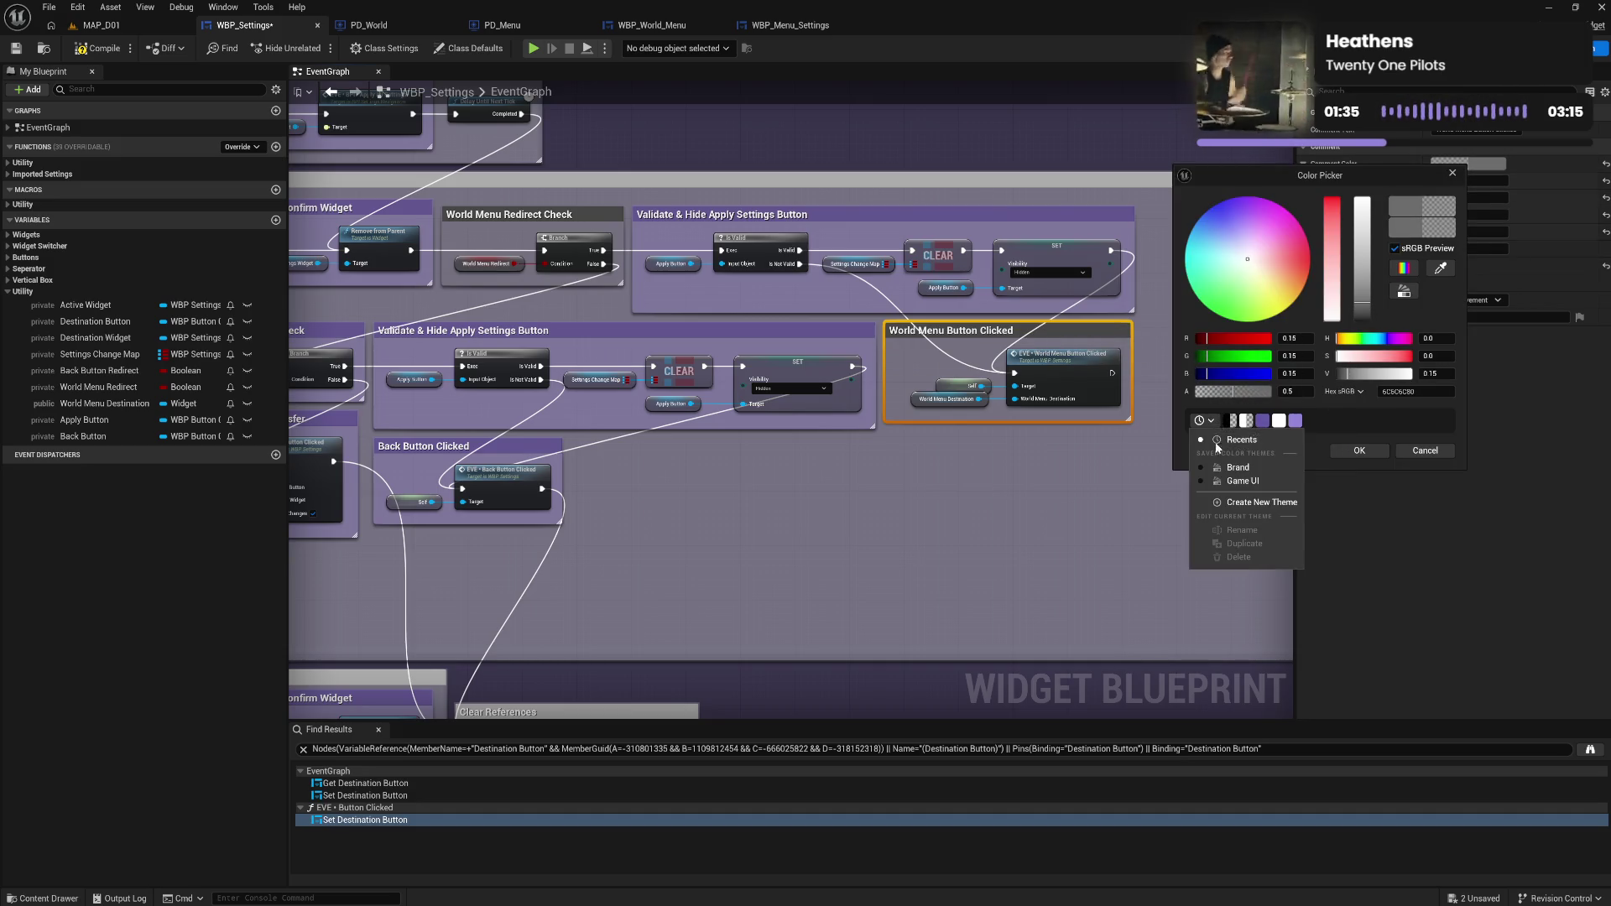
click(1233, 468)
click(1284, 427)
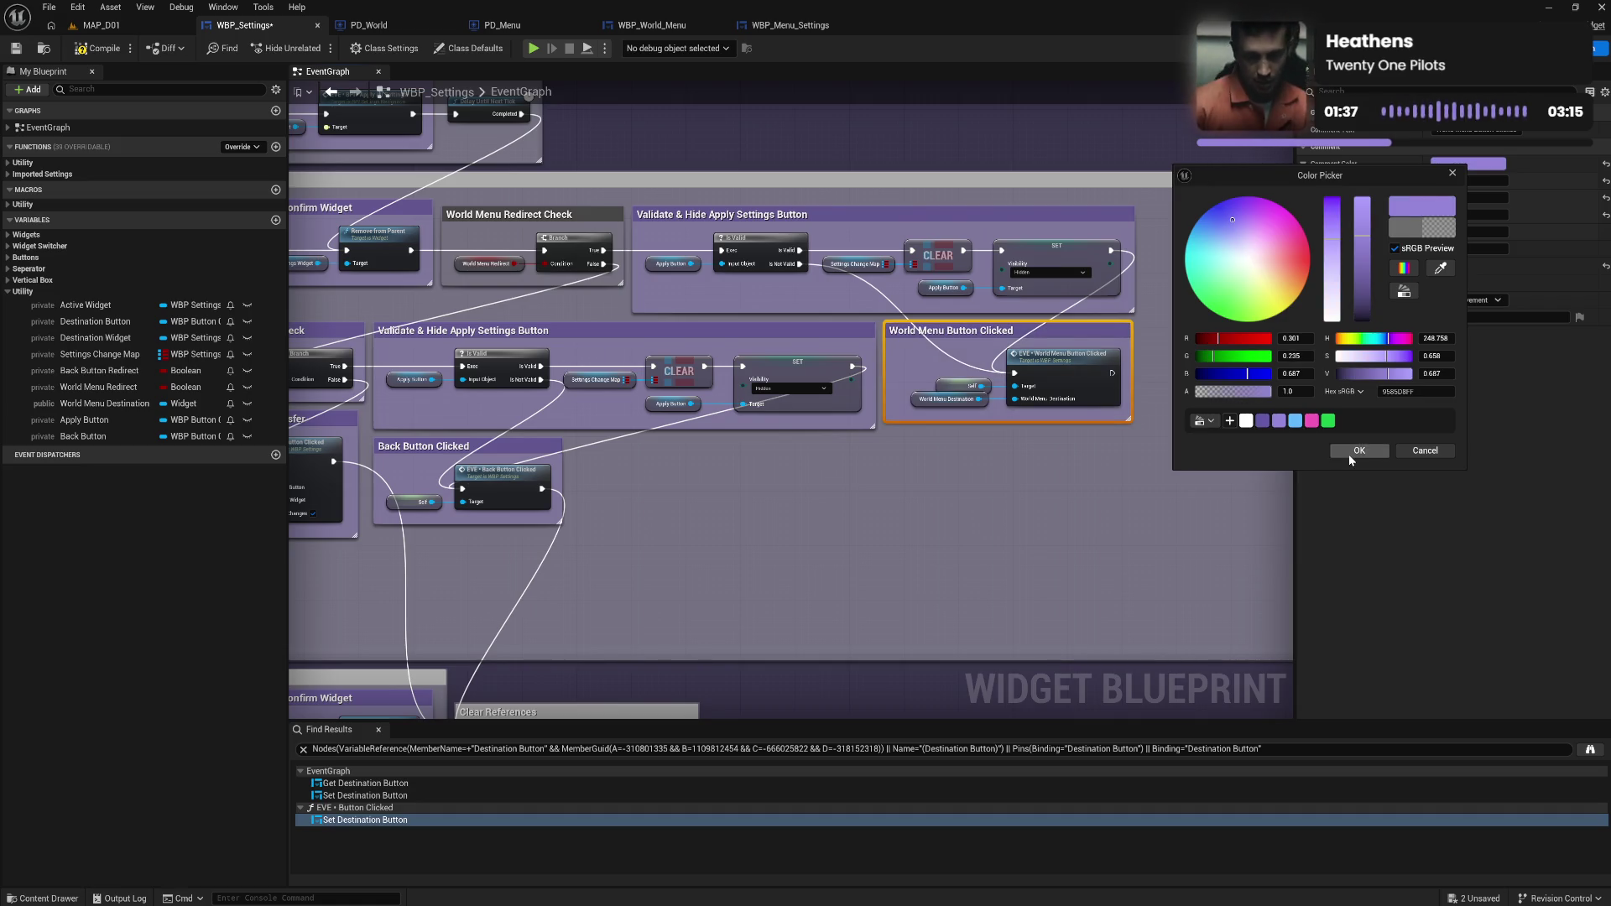
click(1359, 450)
drag(1288, 419, 870, 391)
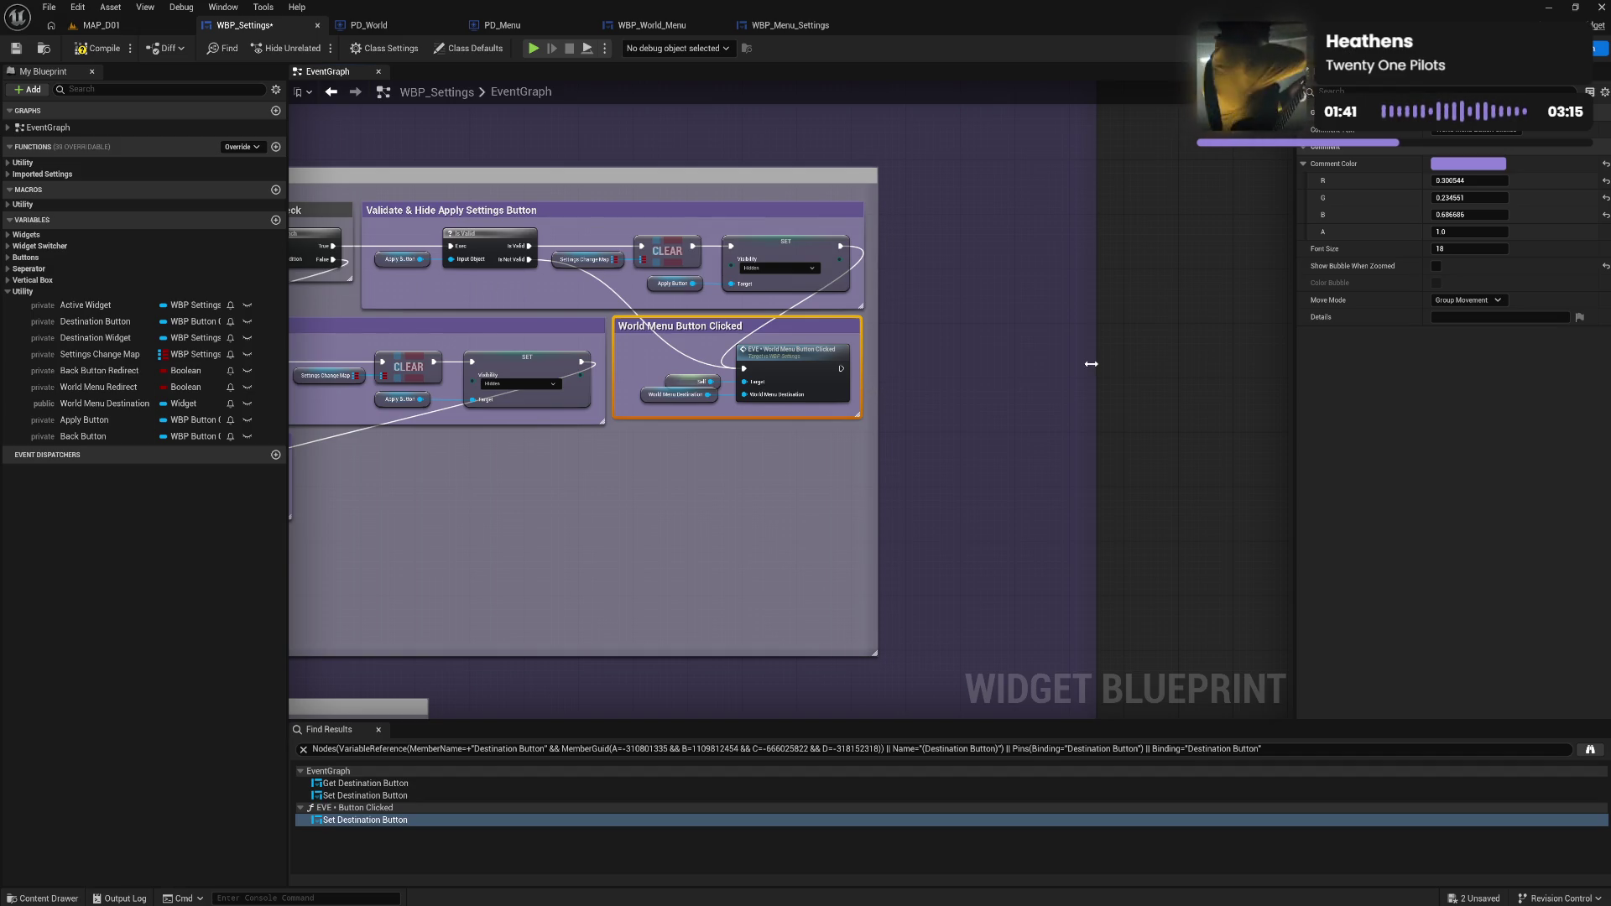
Shrink the outer comment and move Cancel Settings, Remove Confirm Widget and Clear References up.
drag(1090, 364, 886, 378)
drag(630, 475, 1235, 420)
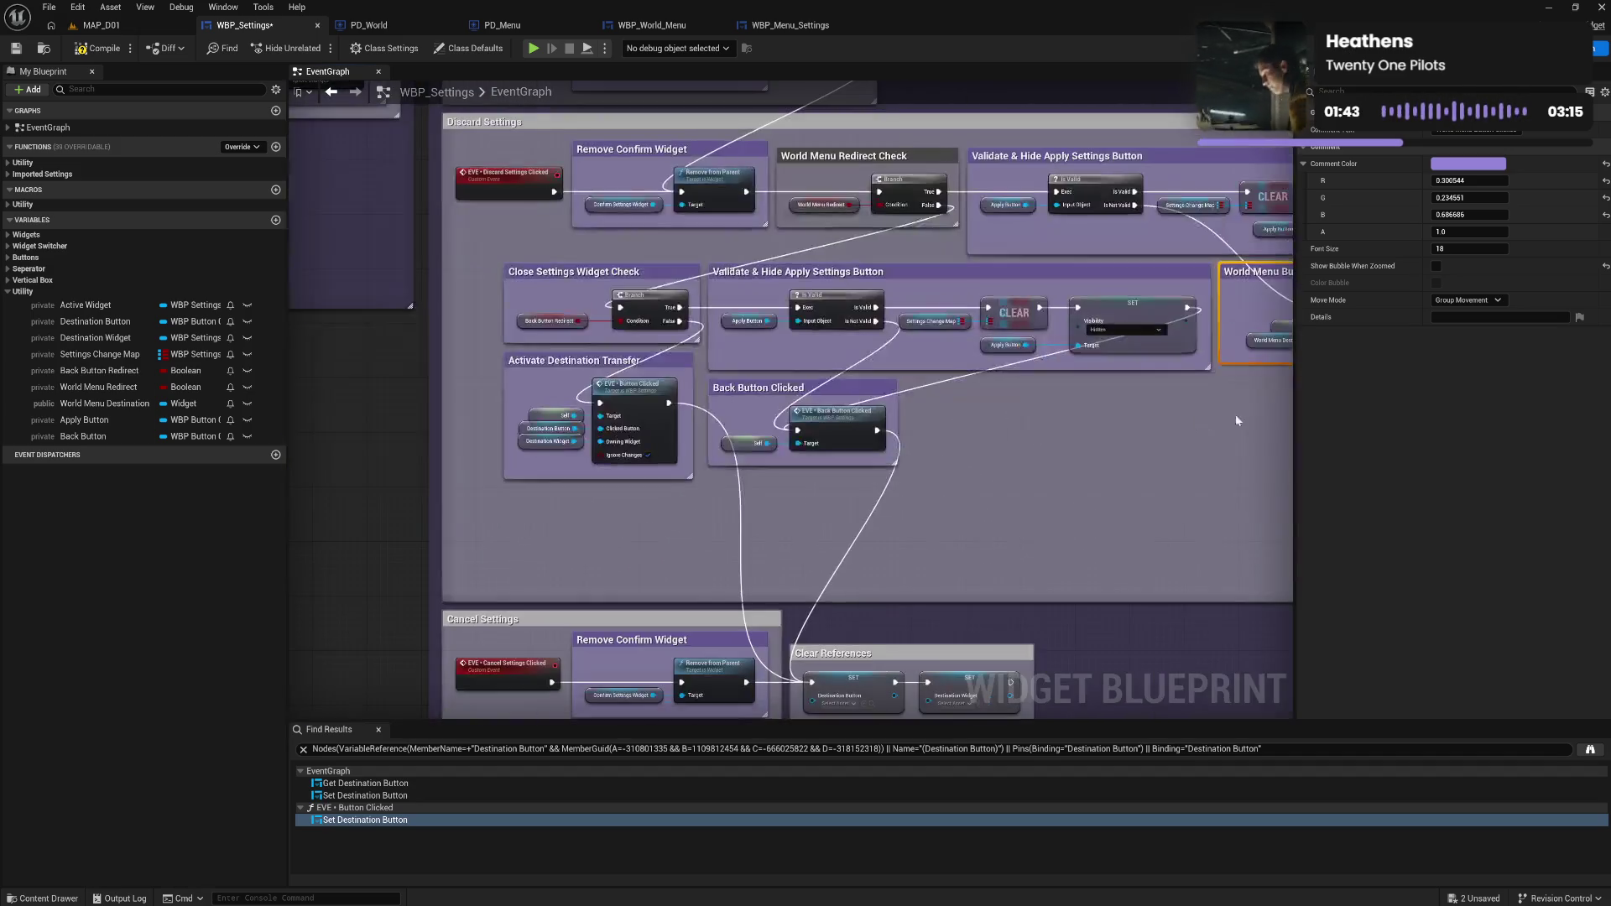
drag(934, 598, 1001, 193)
drag(526, 273, 1133, 494)
drag(666, 316, 670, 210)
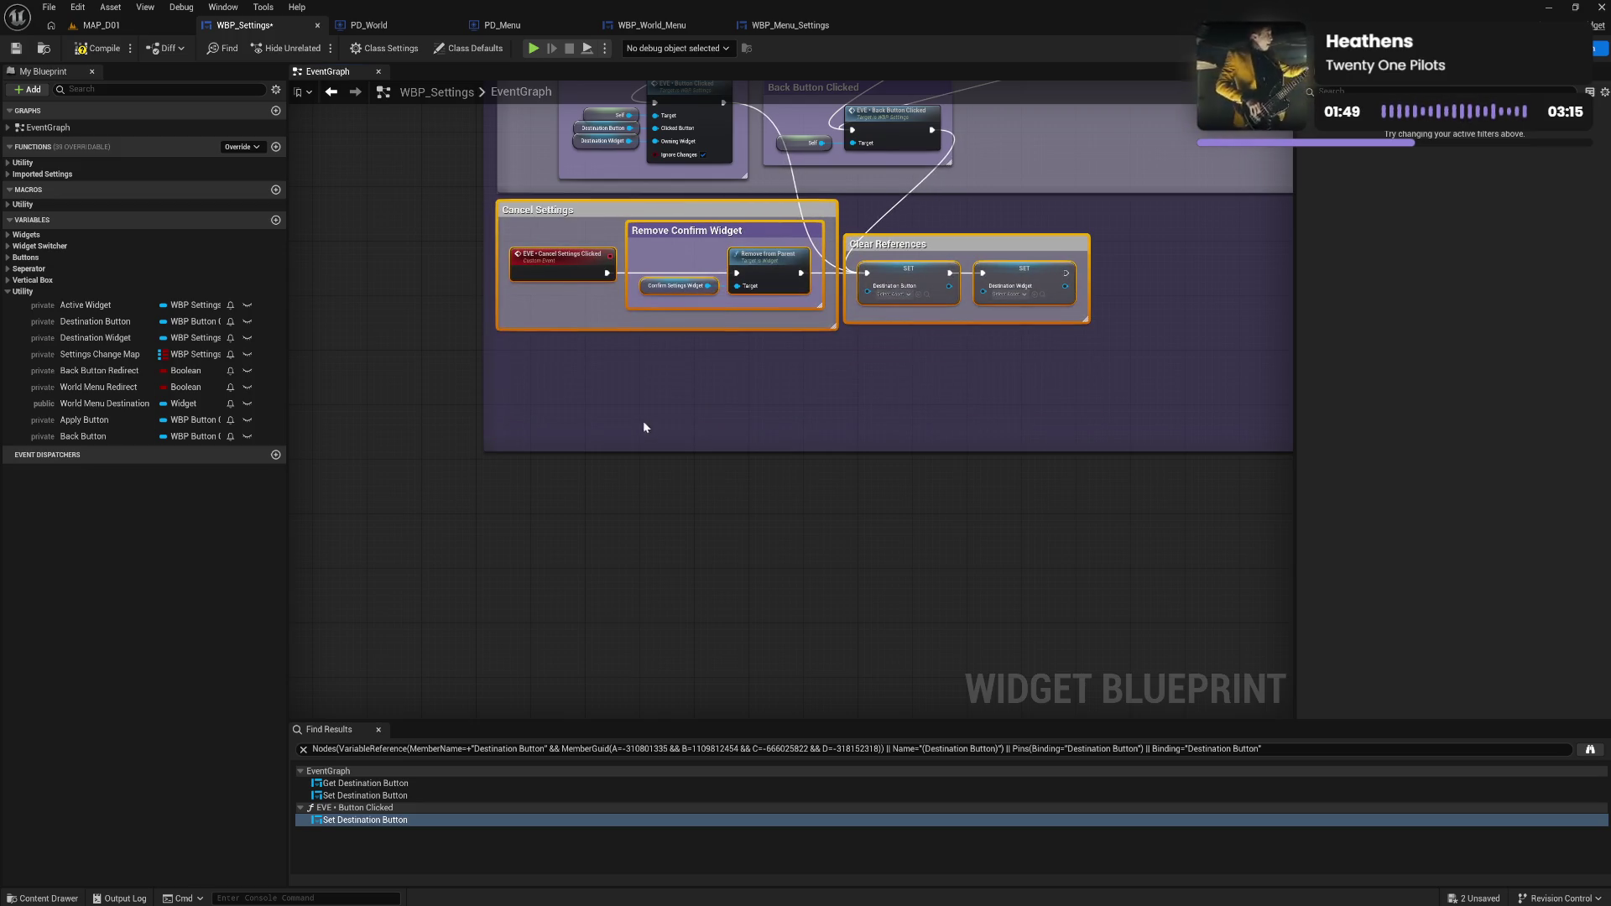
drag(650, 450, 665, 338)
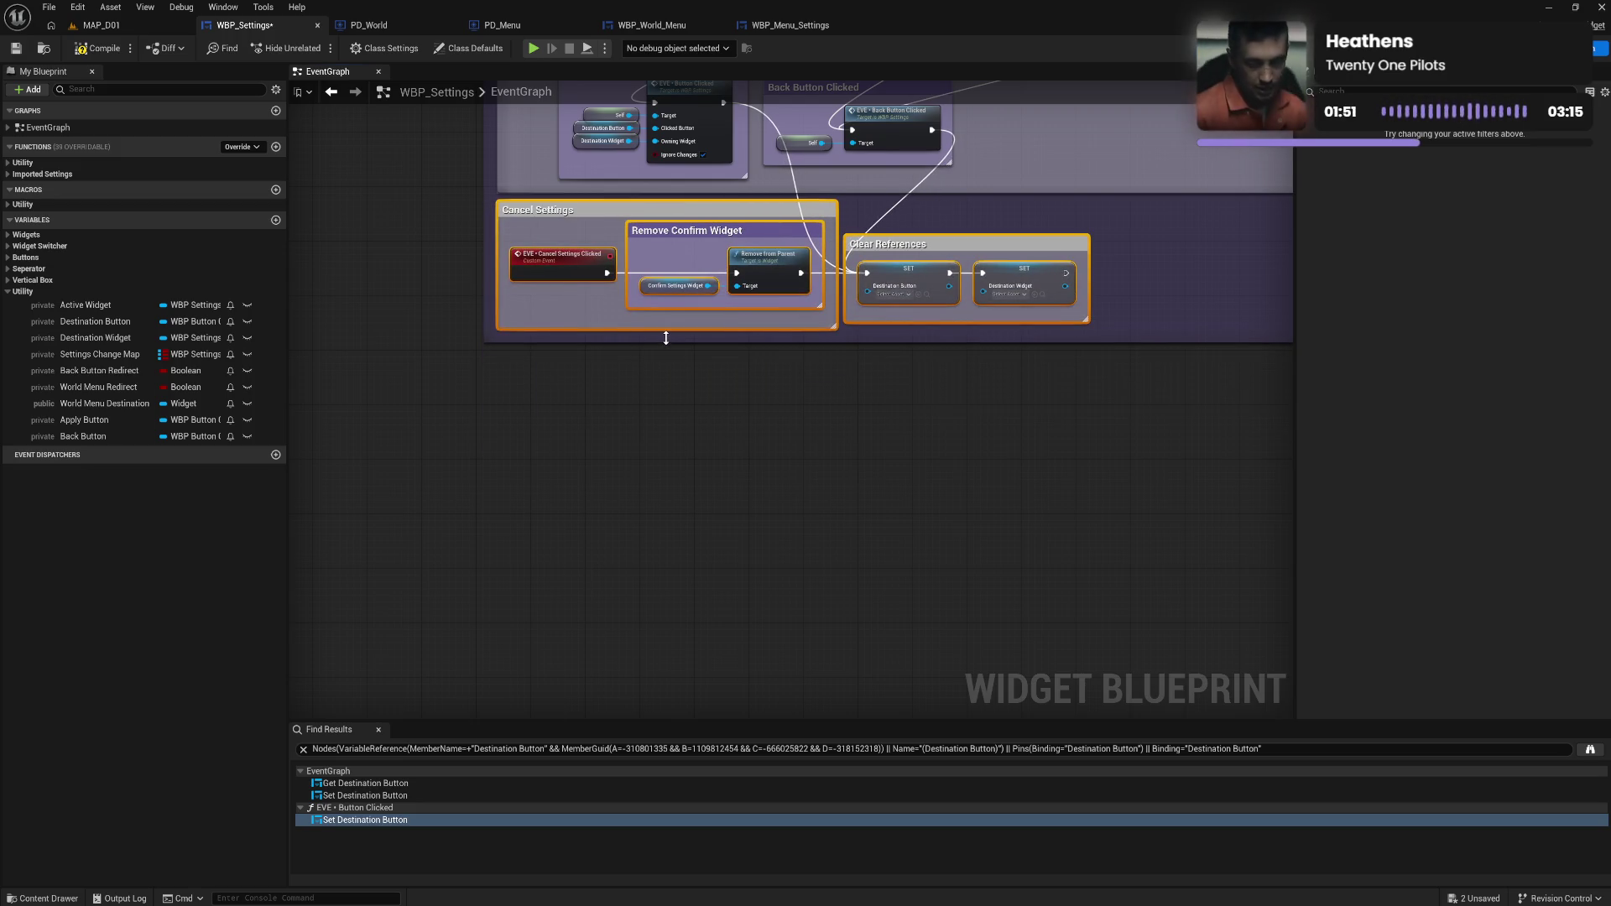
click(797, 416)
drag(797, 416, 914, 438)
Wire World Menu Button Clicked into the Clear References SET and move Back Button Clicked right.
mouse_move(693, 510)
mouse_down()
mouse_move(841, 497)
mouse_move(1143, 527)
mouse_up()
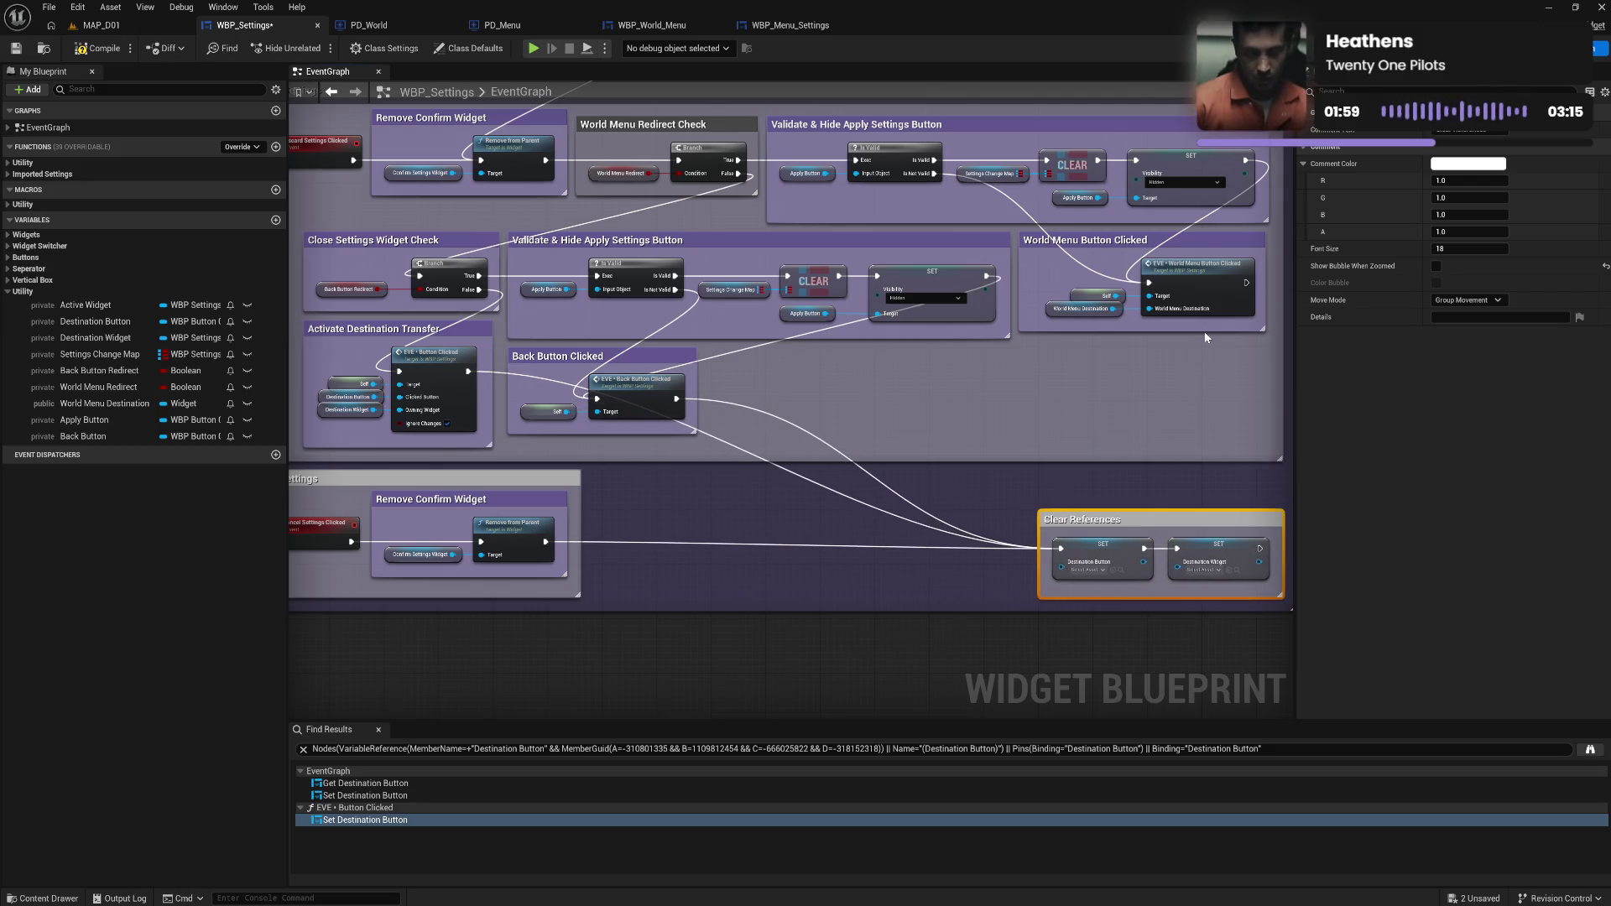
mouse_move(1246, 282)
mouse_down()
mouse_move(1258, 294)
mouse_move(1078, 475)
mouse_move(1066, 554)
mouse_up()
mouse_move(1090, 438)
mouse_down()
mouse_move(920, 389)
mouse_move(1053, 422)
mouse_up()
click(1002, 418)
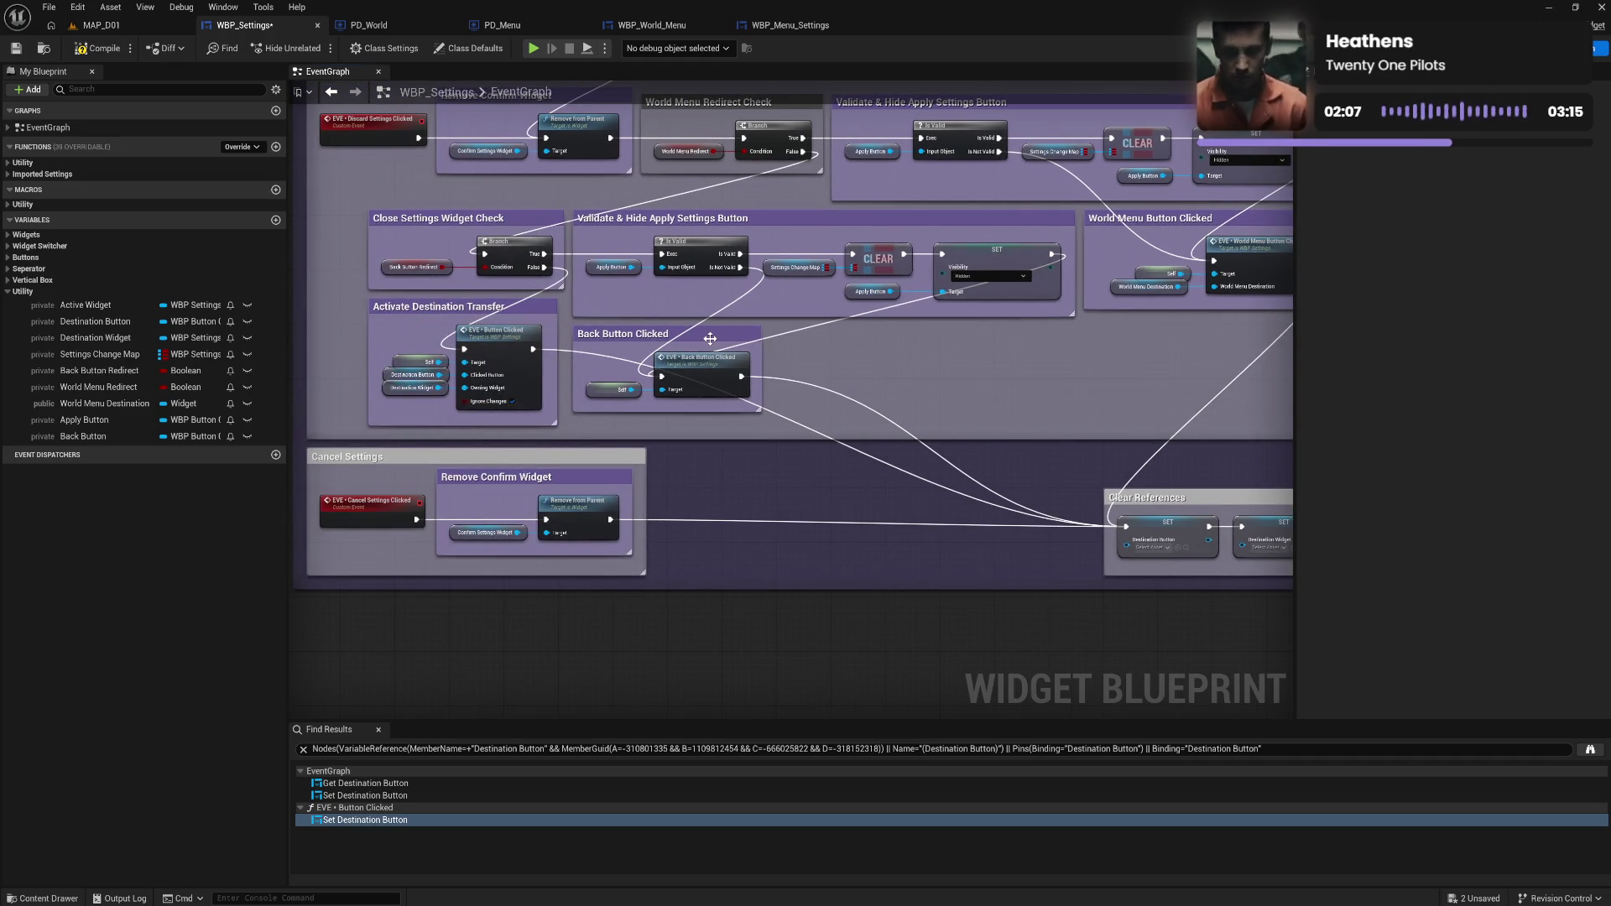
mouse_move(715, 340)
mouse_down()
mouse_move(1020, 343)
mouse_move(843, 340)
mouse_move(1024, 414)
mouse_move(1052, 410)
mouse_up()
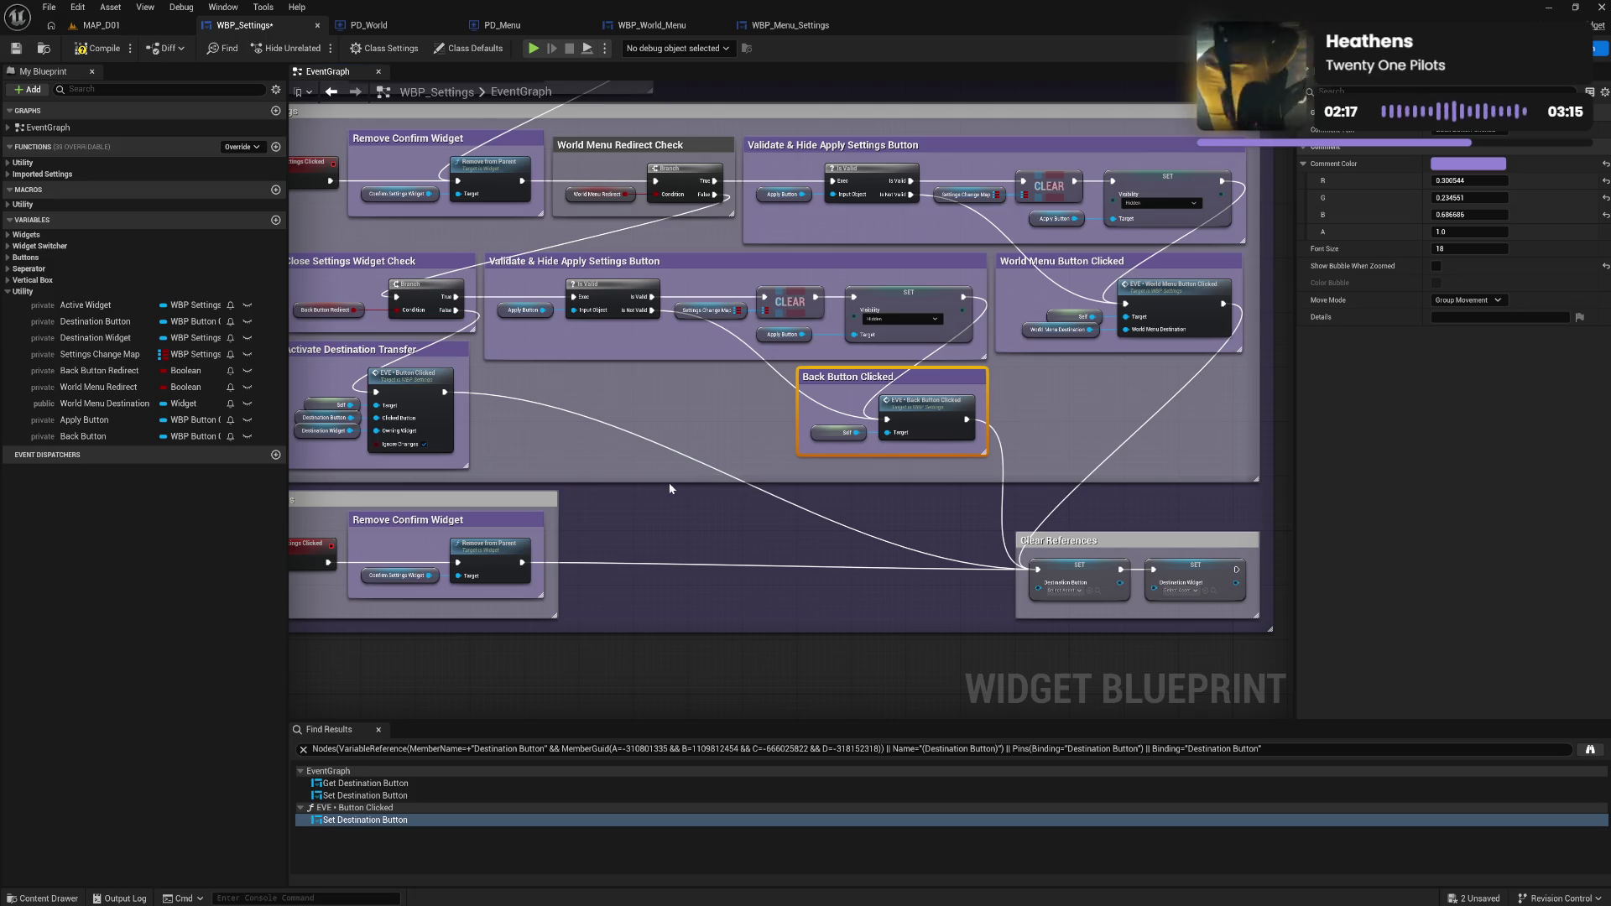
mouse_move(637, 514)
mouse_down()
mouse_move(821, 500)
mouse_move(730, 525)
mouse_up()
click(682, 155)
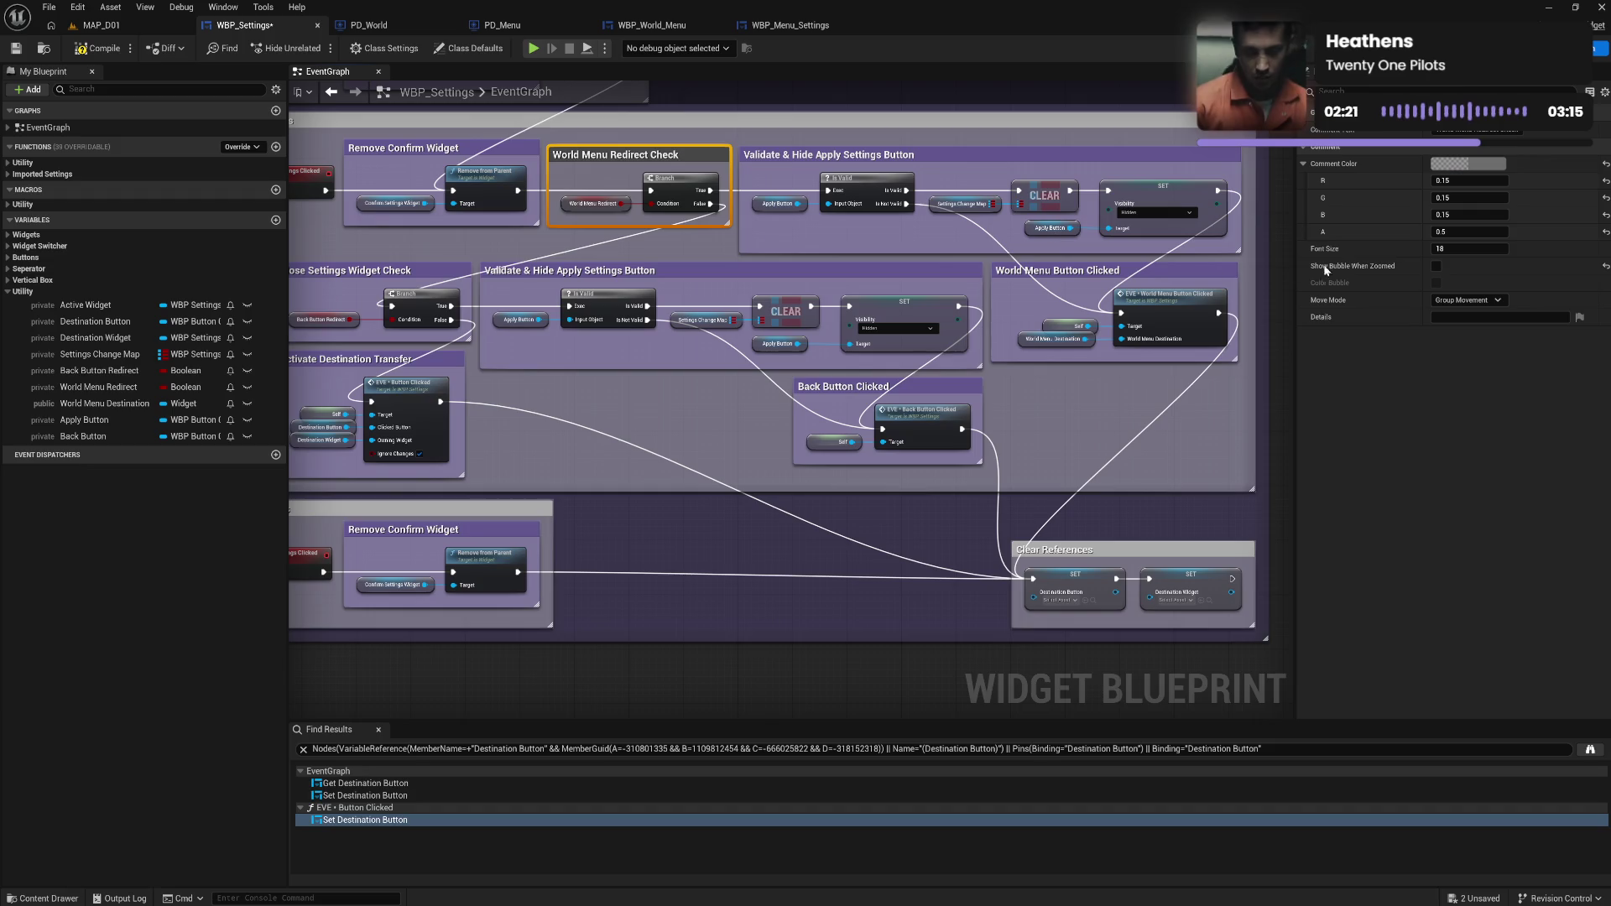
Give the World Menu Redirect Check comment the purple preset colour.
click(1468, 164)
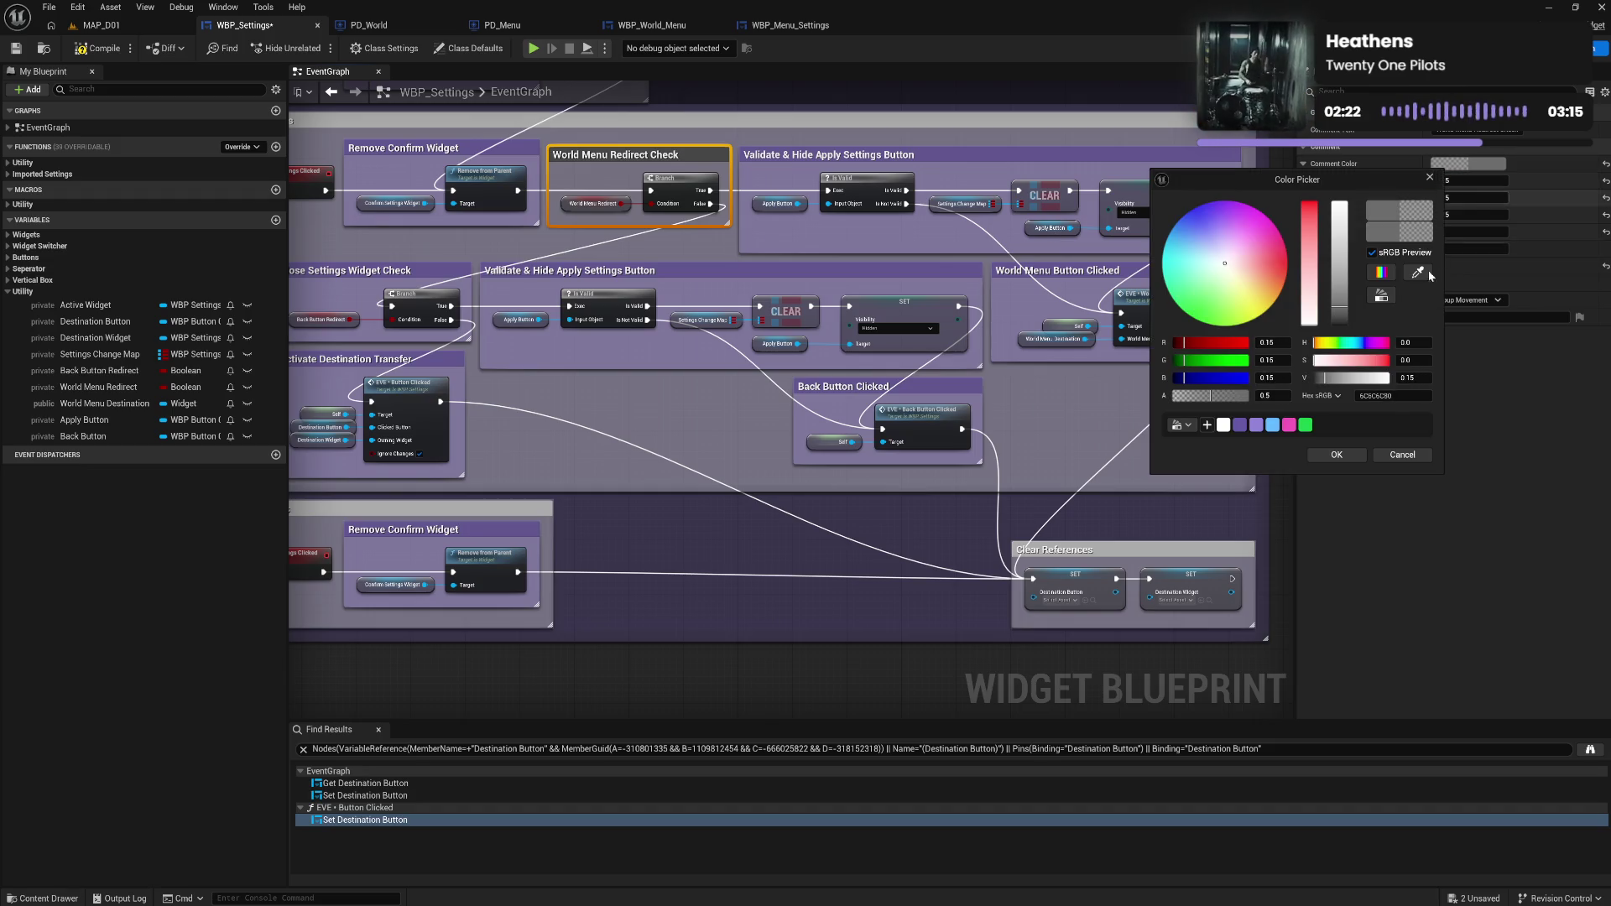
click(1255, 426)
click(1312, 458)
Clear the selection, shift the view slightly right, and save WBP_Settings.
click(935, 522)
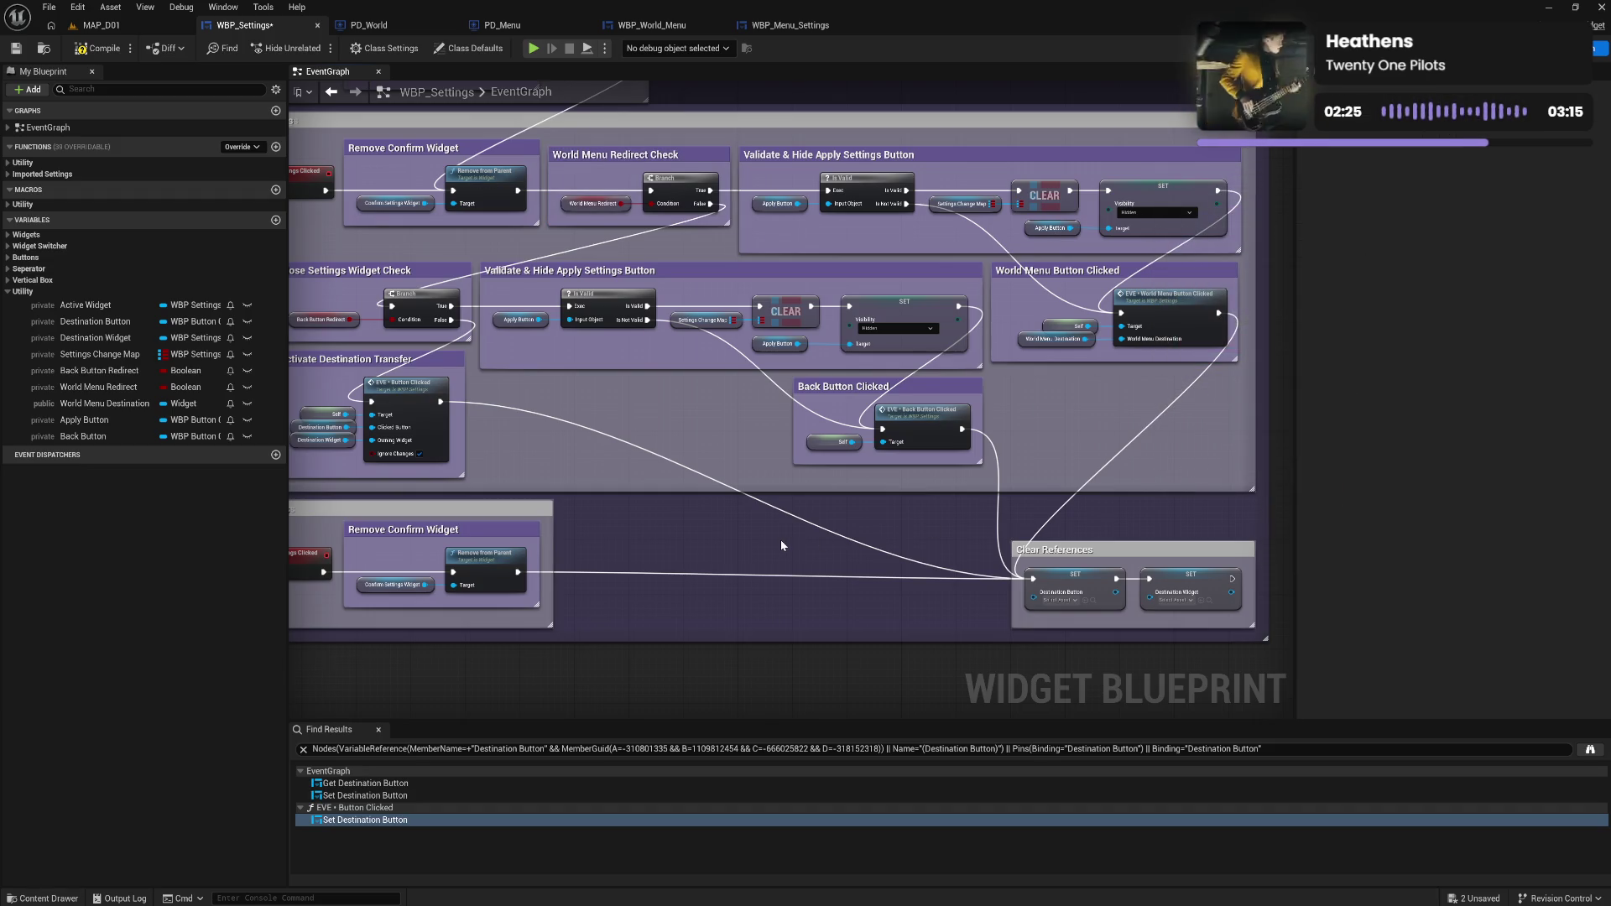
drag(780, 540, 840, 542)
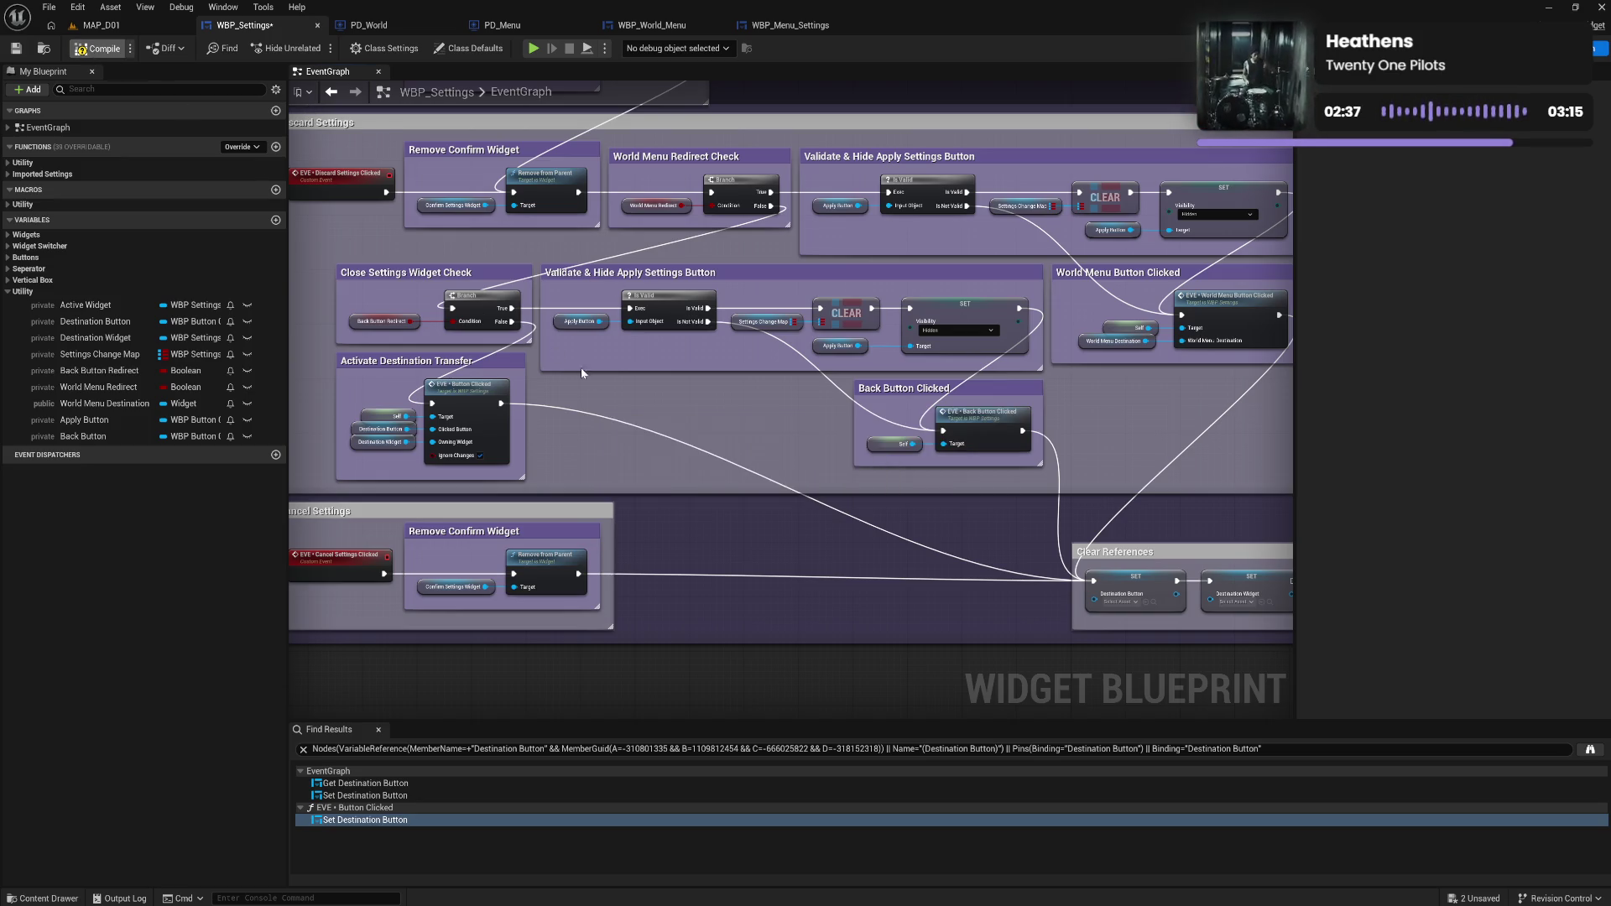
key(ctrl+s)
Review the comment layout around the Settings Change logic, then start the standalone preview.
mouse_move(726, 437)
mouse_down()
mouse_move(322, 397)
mouse_move(954, 488)
mouse_up()
scroll(751, 390, down, 5)
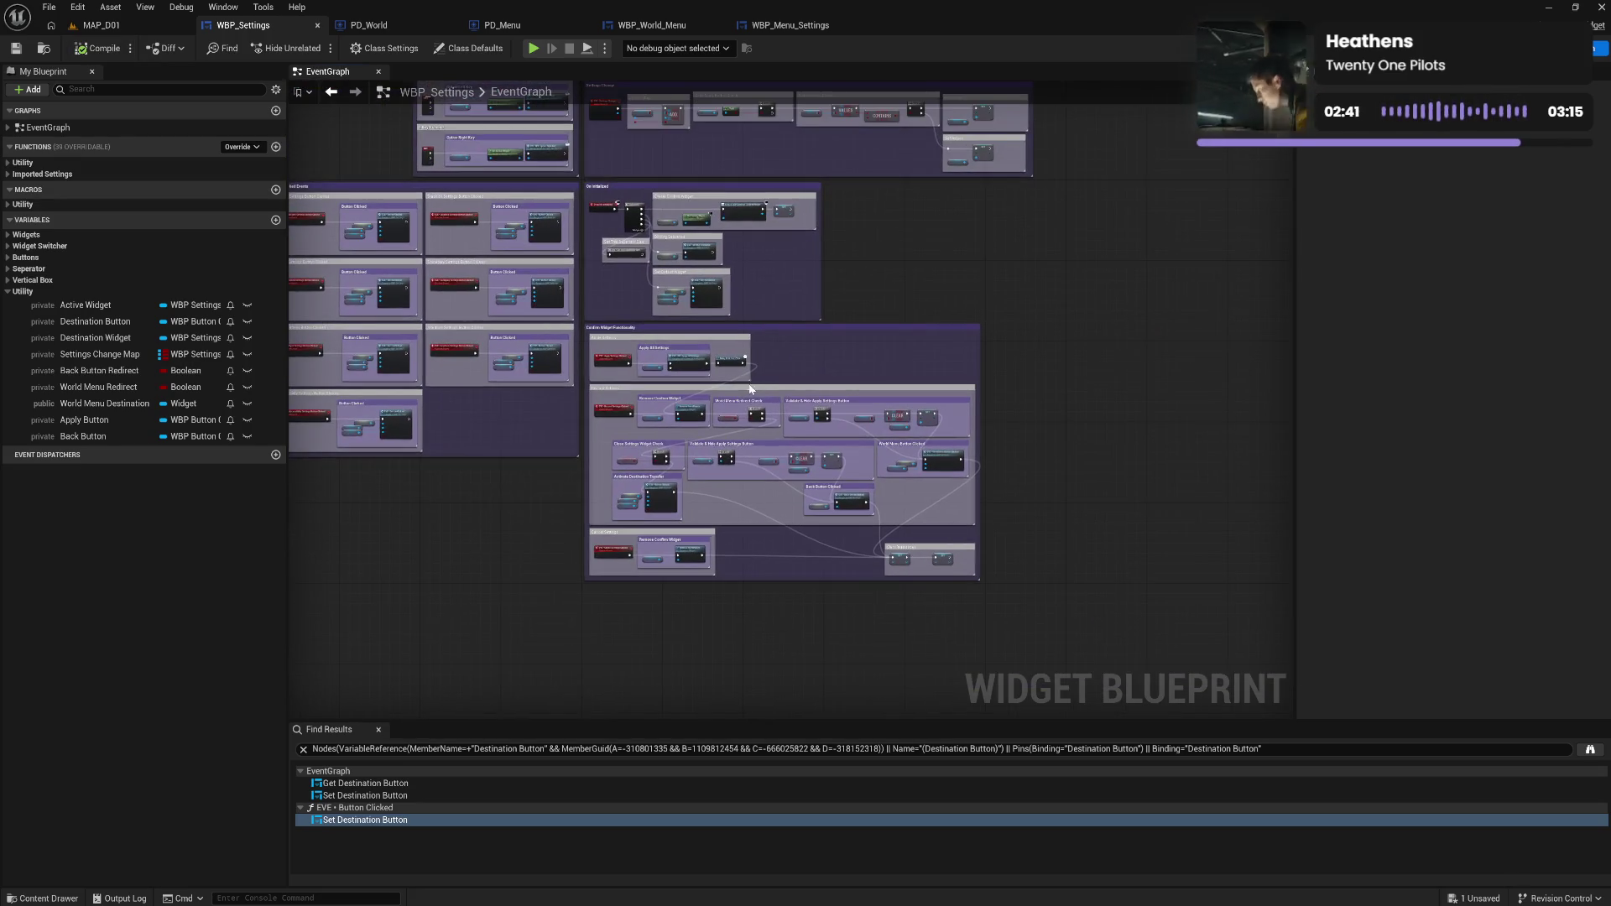
scroll(861, 373, up, 5)
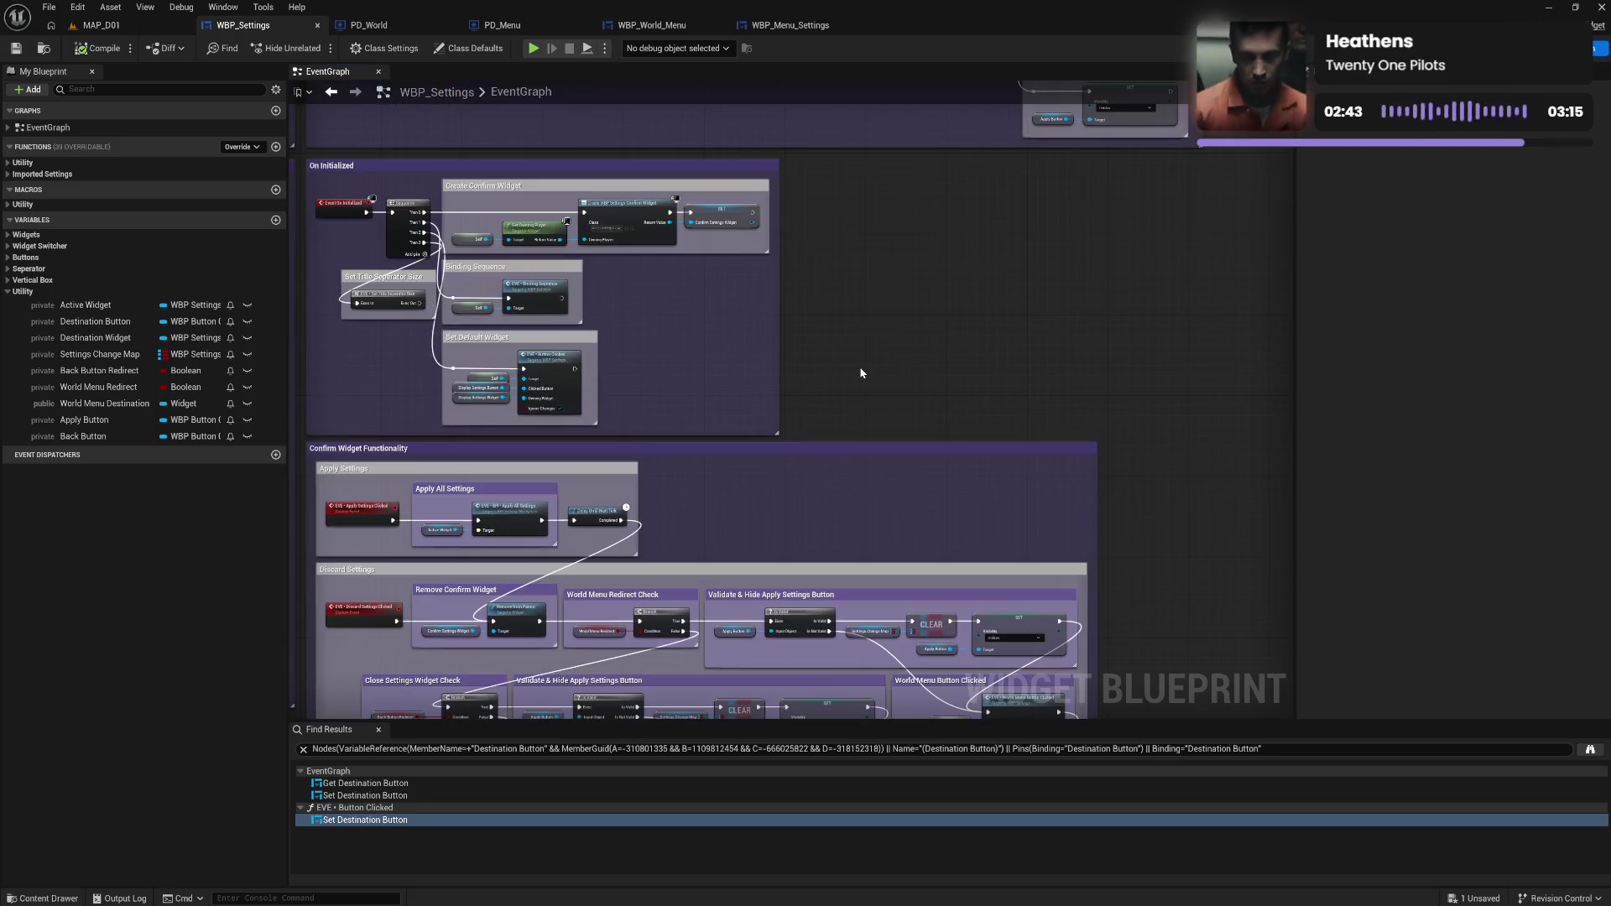
drag(830, 325, 895, 498)
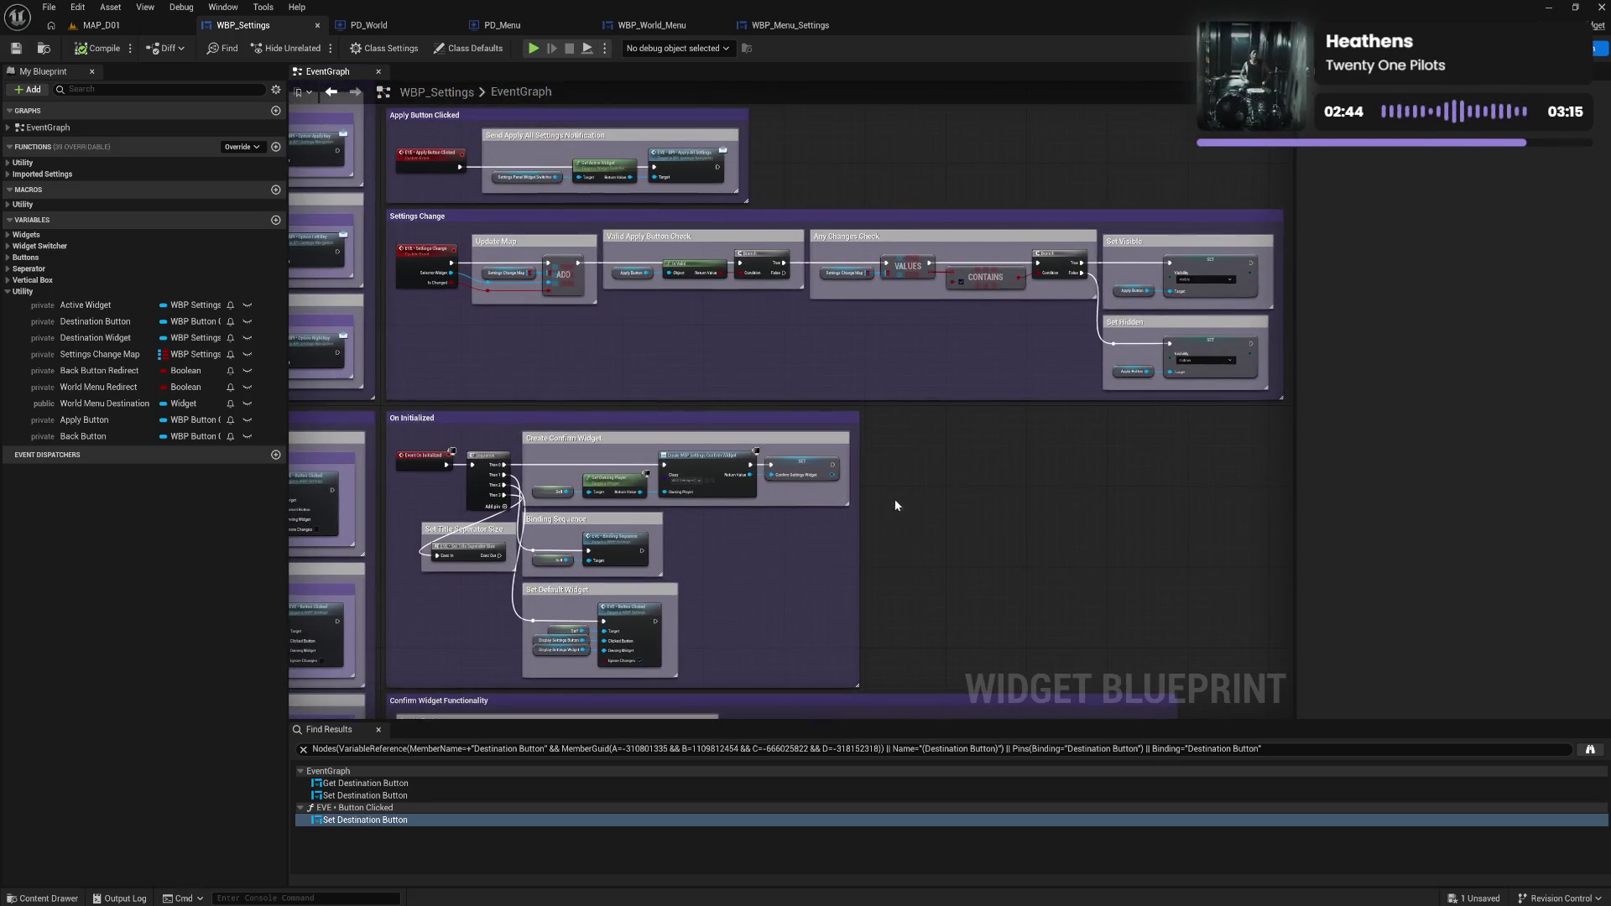
click(533, 48)
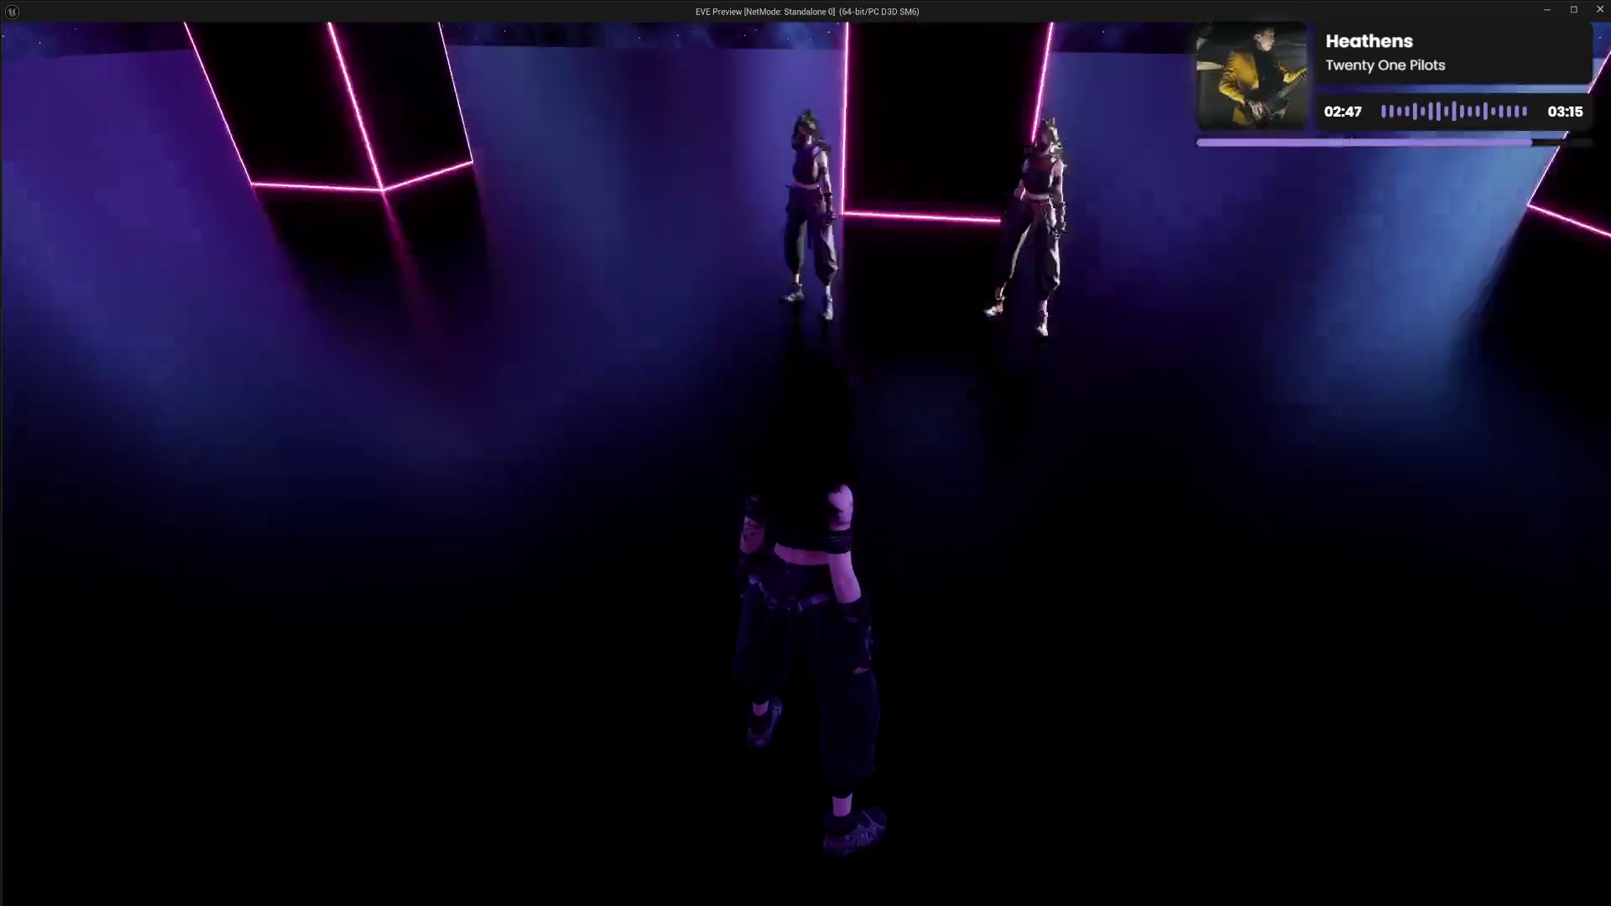
Open the in-game menu and browse MANUAL, DATA BANK, BAG and SKILLS before SETTINGS.
key(Tab)
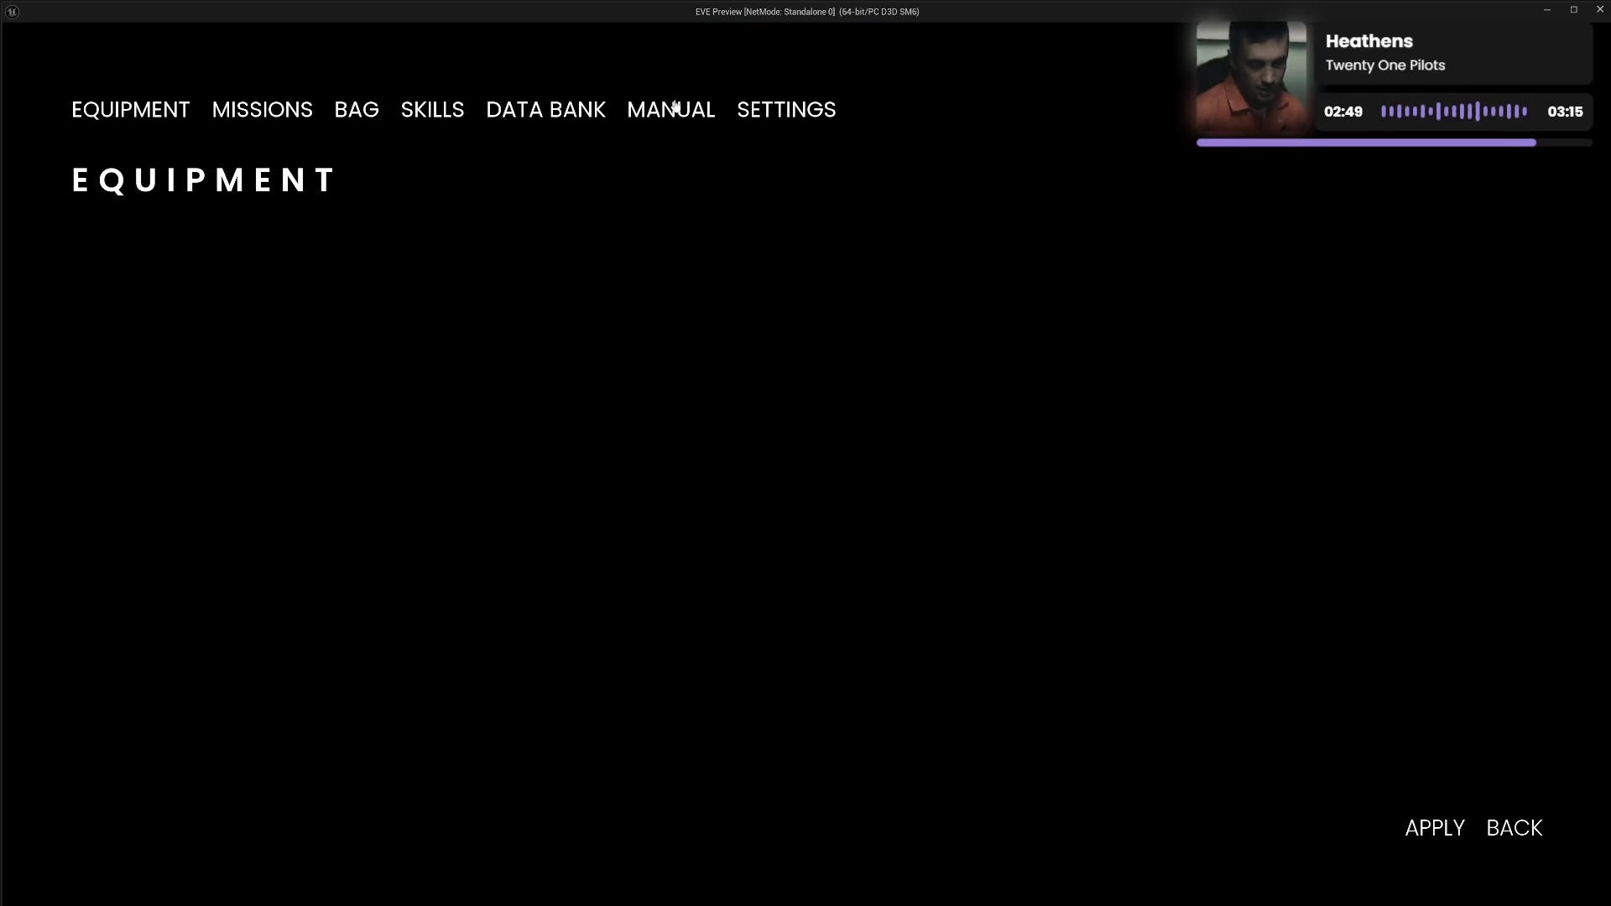
click(671, 116)
click(568, 112)
click(373, 114)
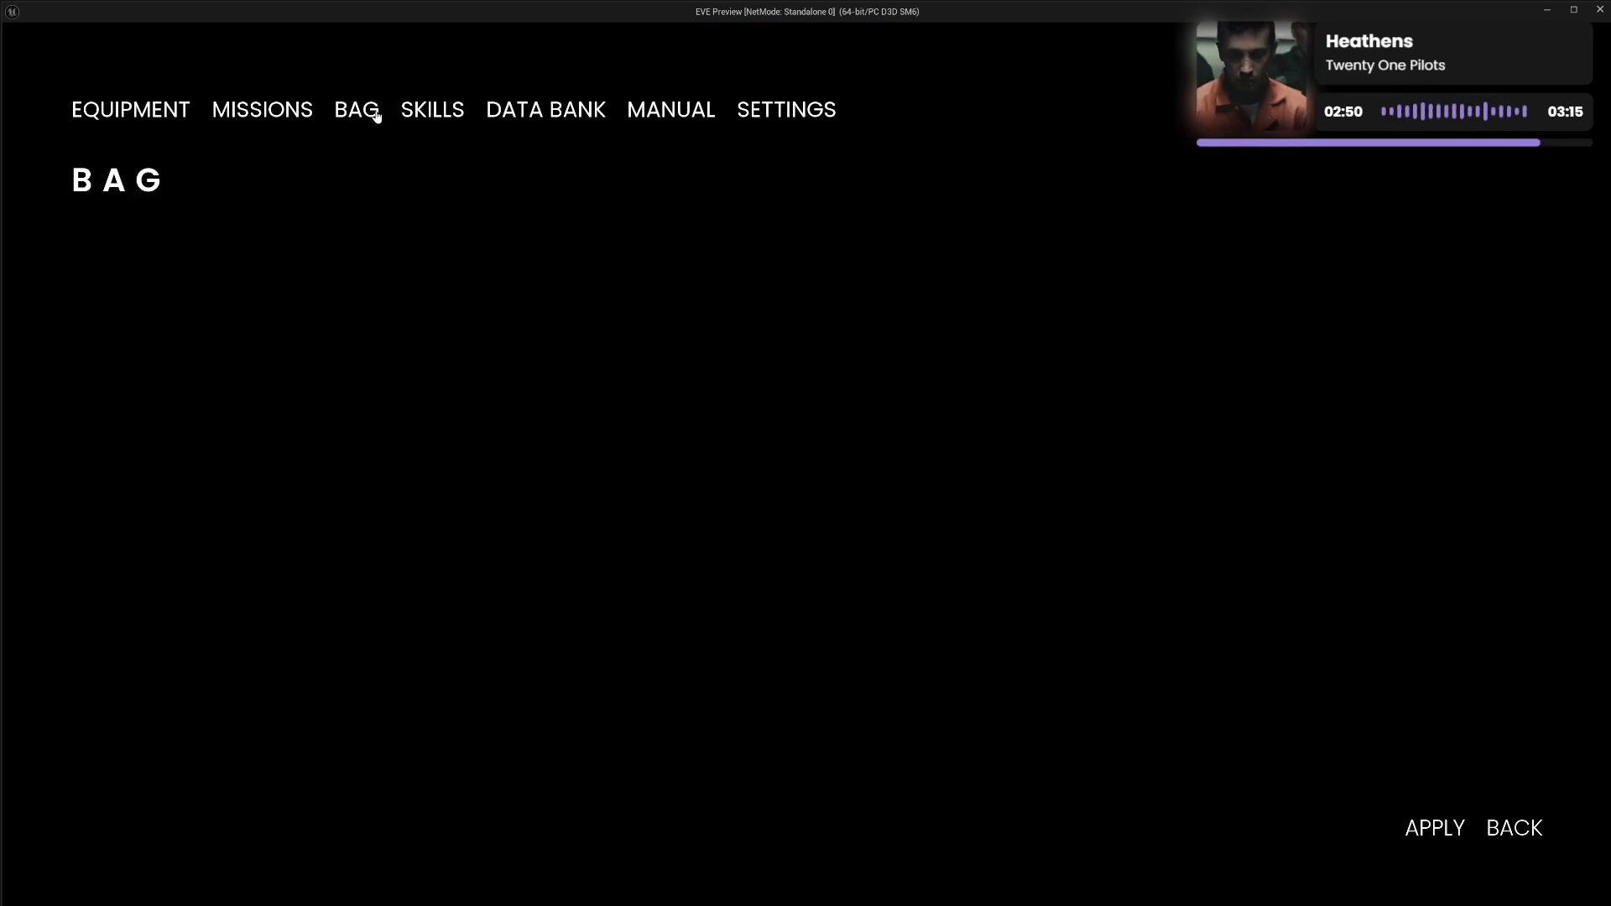
click(421, 118)
click(759, 116)
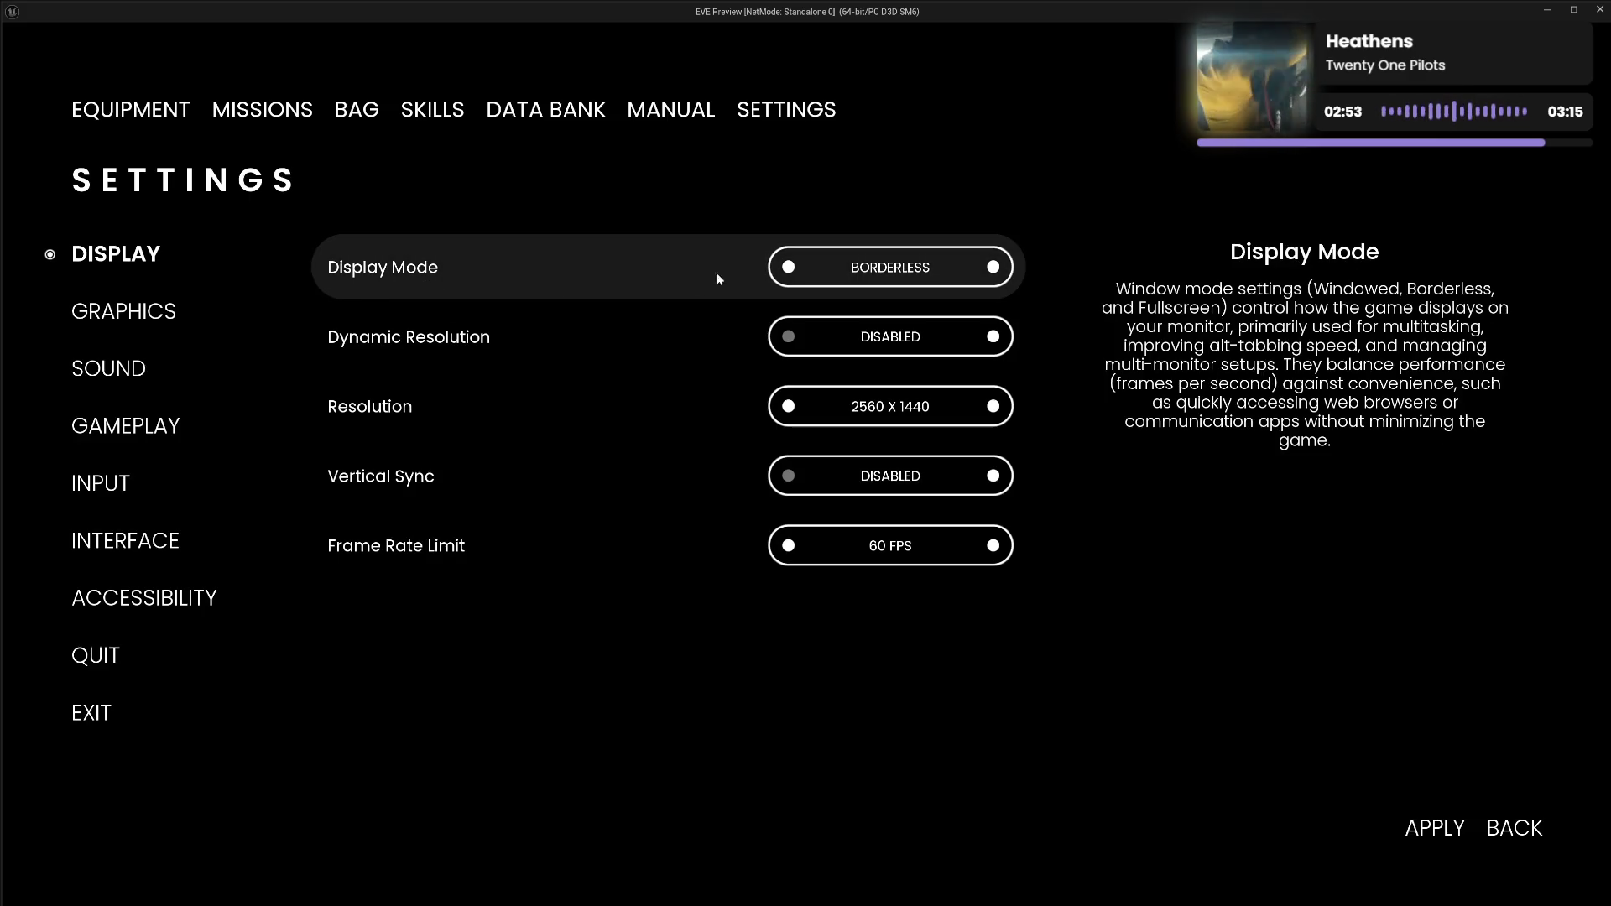
Switch Display Mode to FULLSCREEN, then discard the pending display change.
click(787, 266)
click(663, 113)
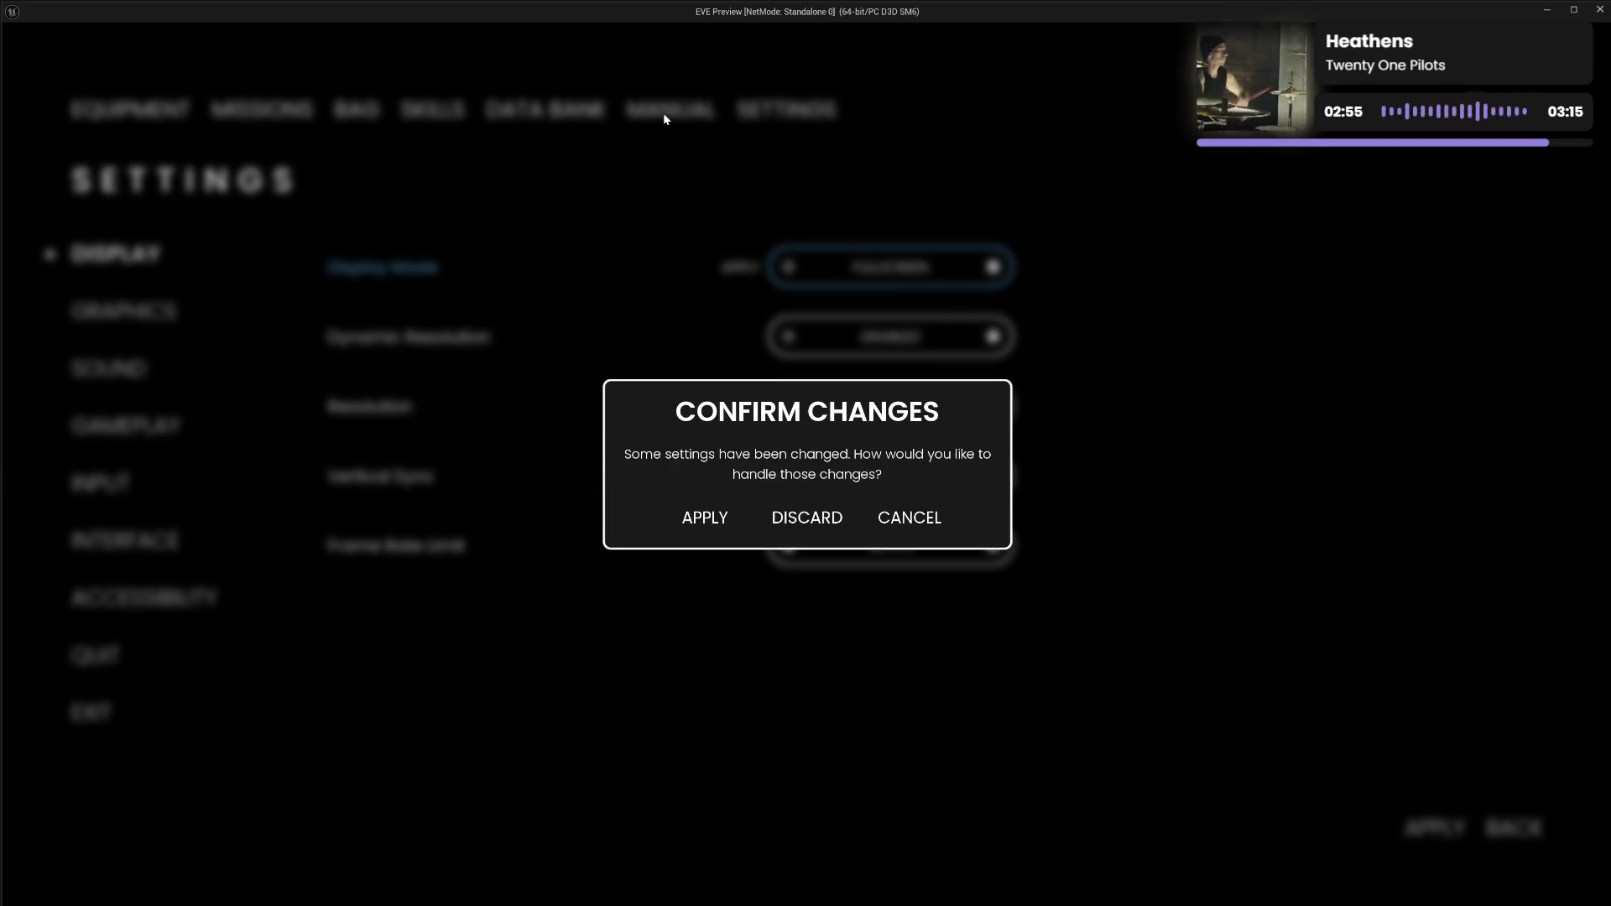
click(801, 520)
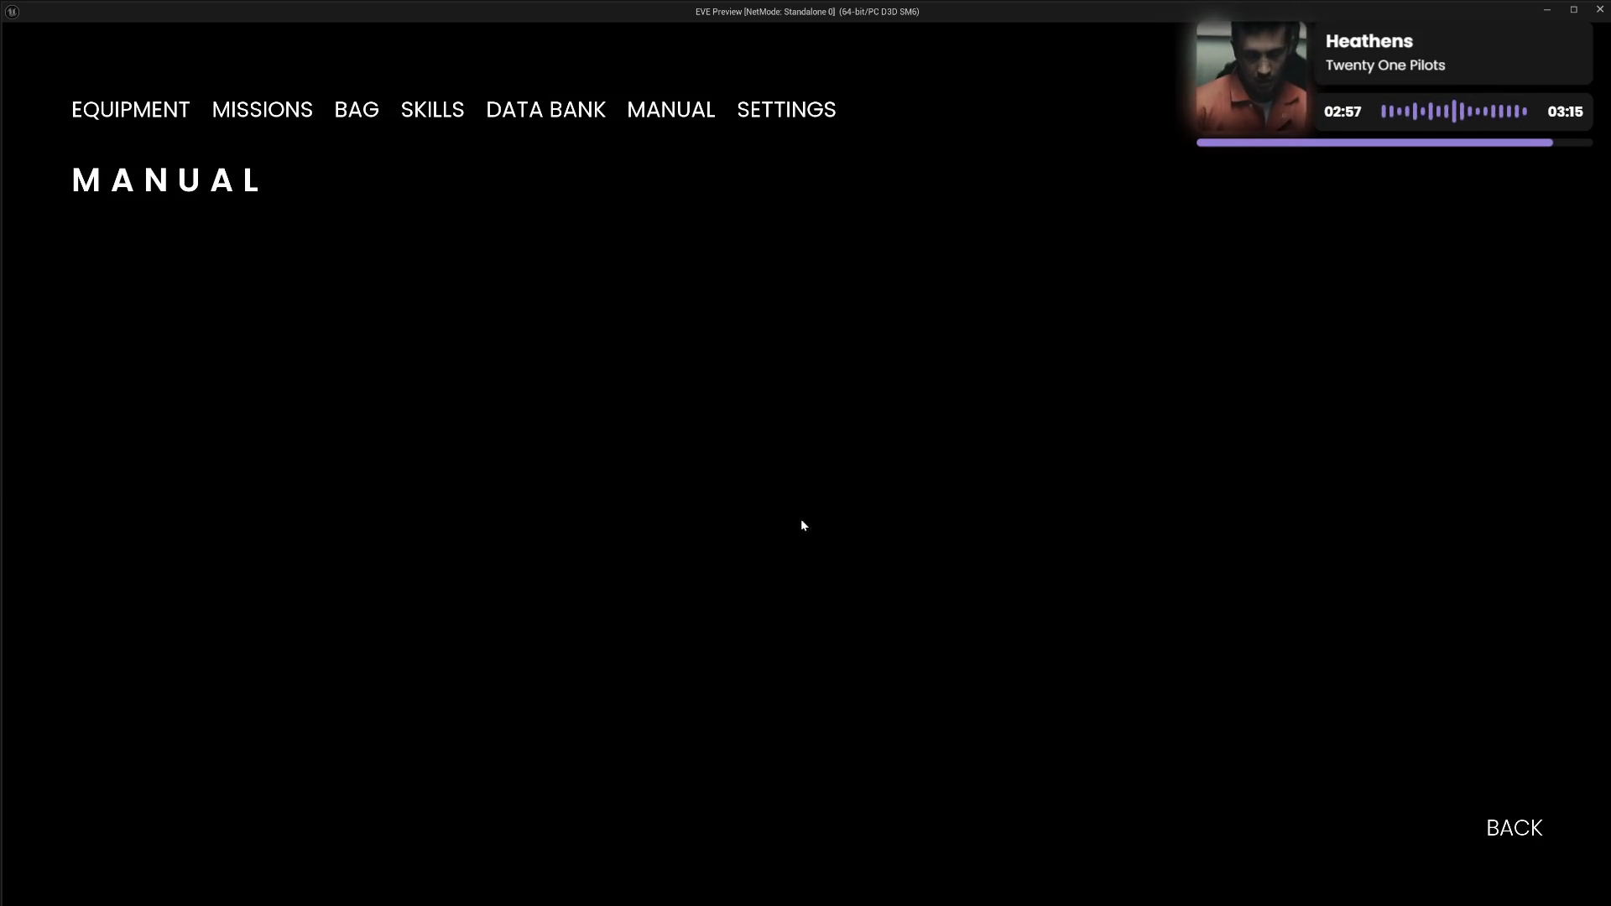
Cycle Display Mode through FULLSCREEN to WINDOWED and apply the change.
click(780, 109)
click(788, 267)
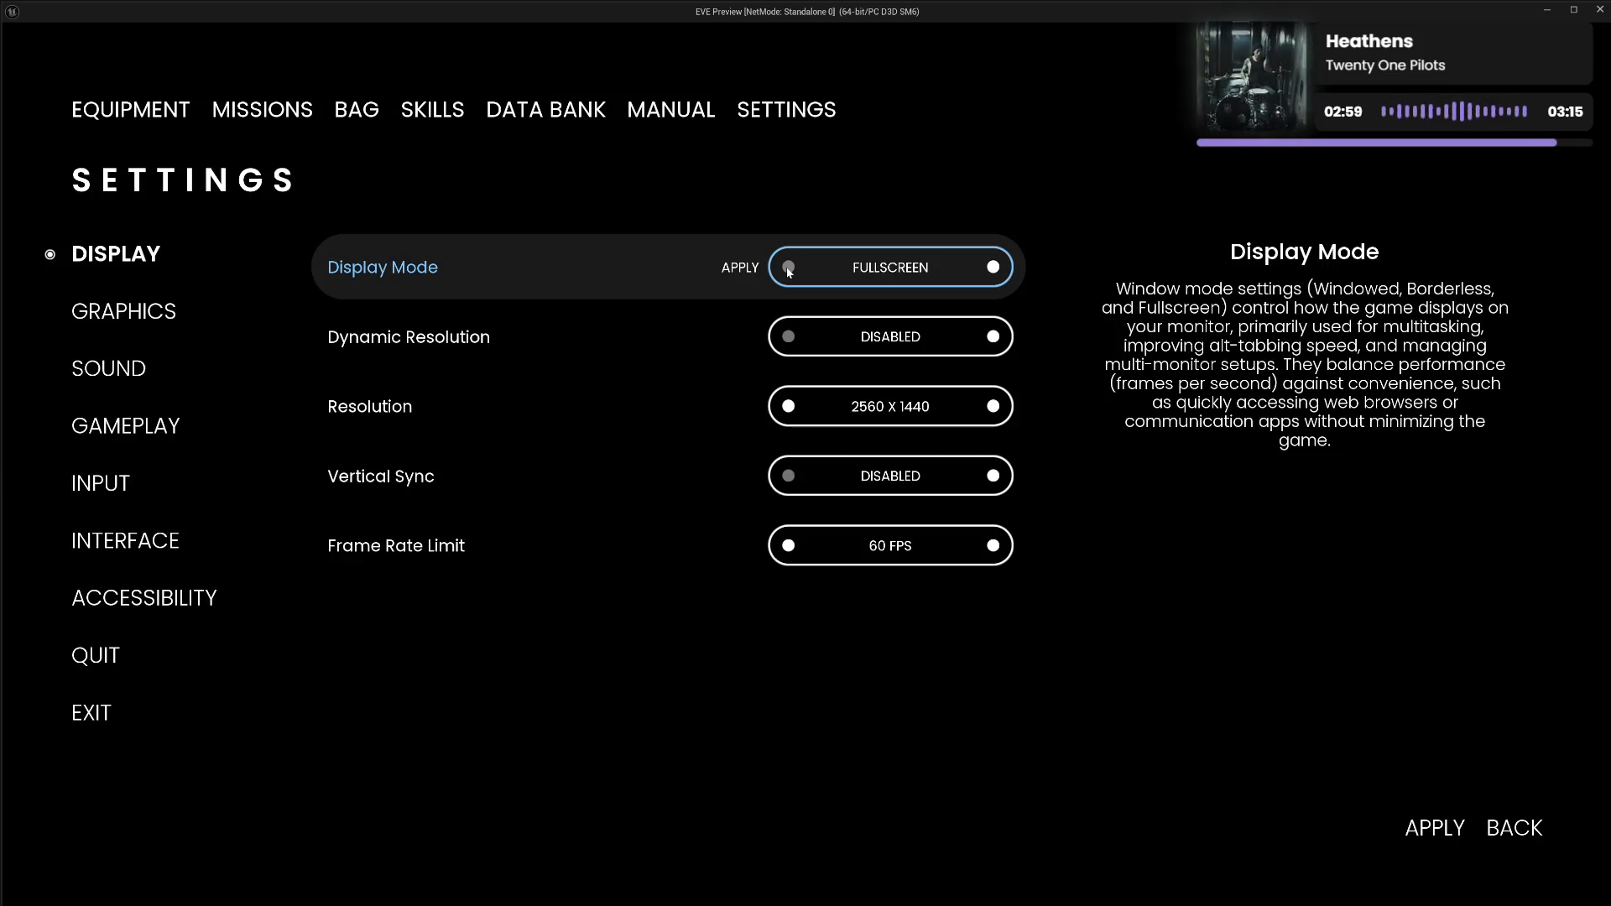
click(965, 279)
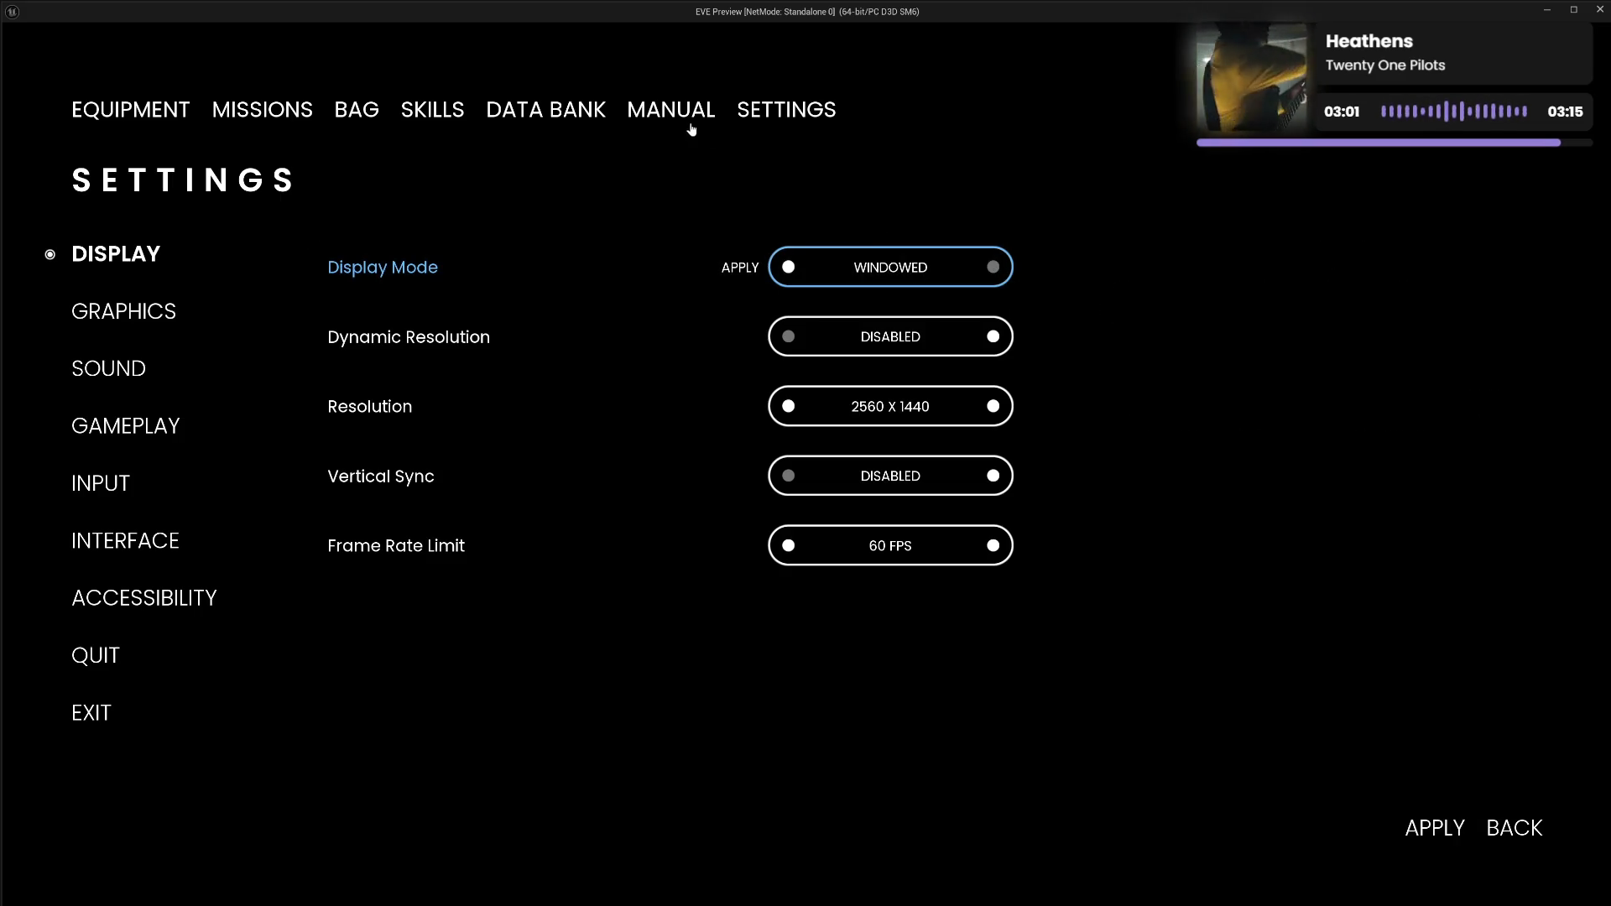
click(671, 113)
click(707, 518)
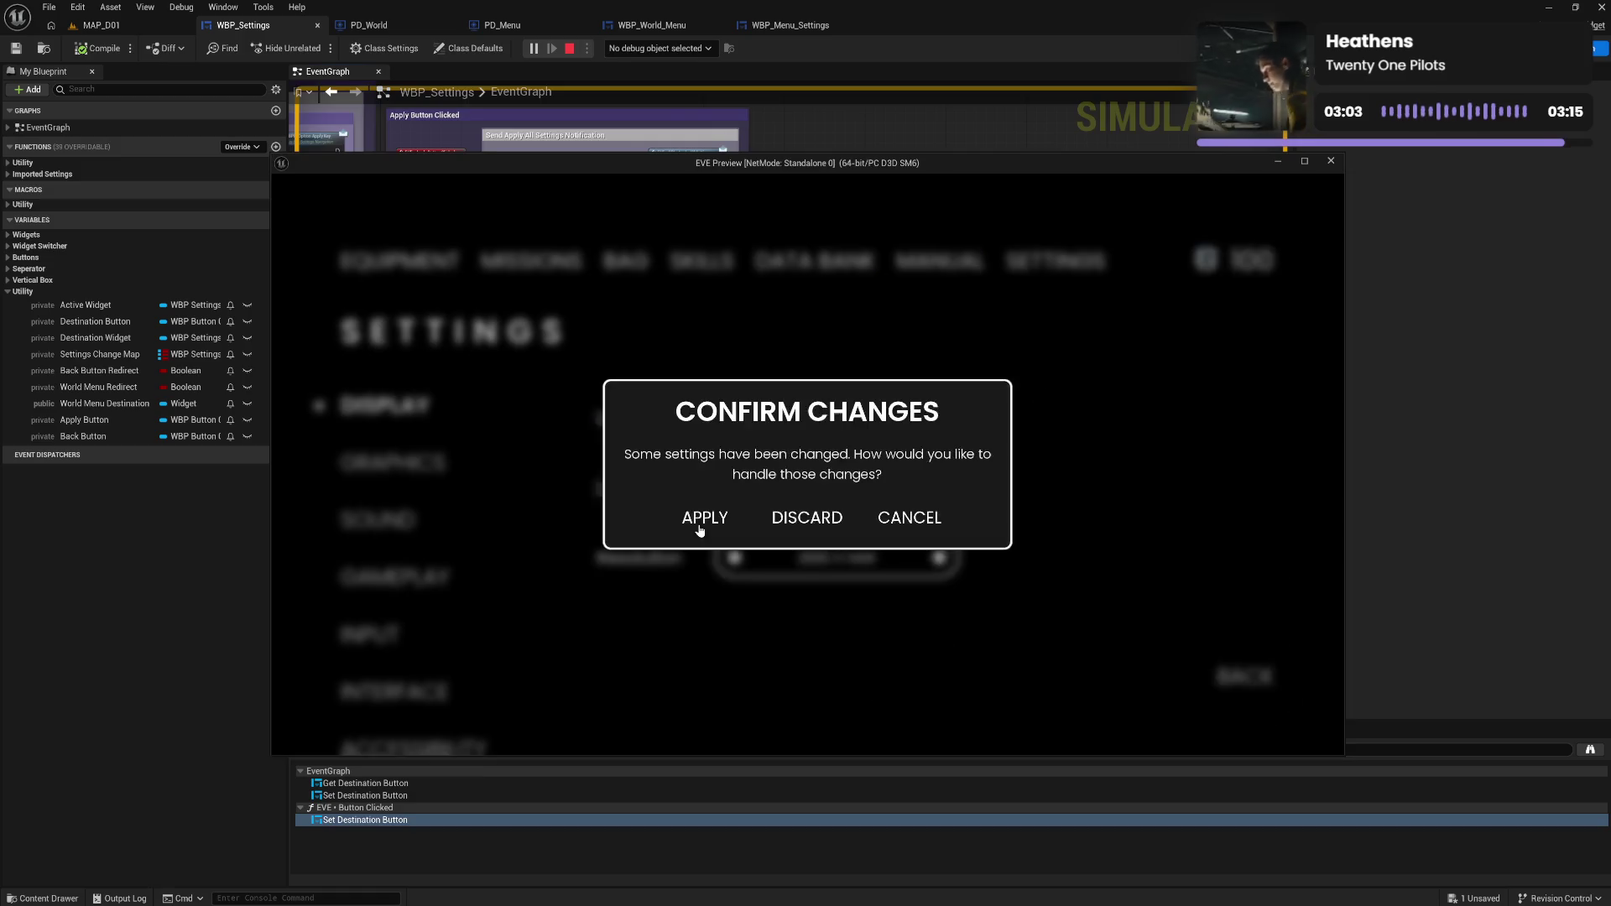
Set Display Mode back to BORDERLESS on the SETTINGS page and apply it.
click(770, 237)
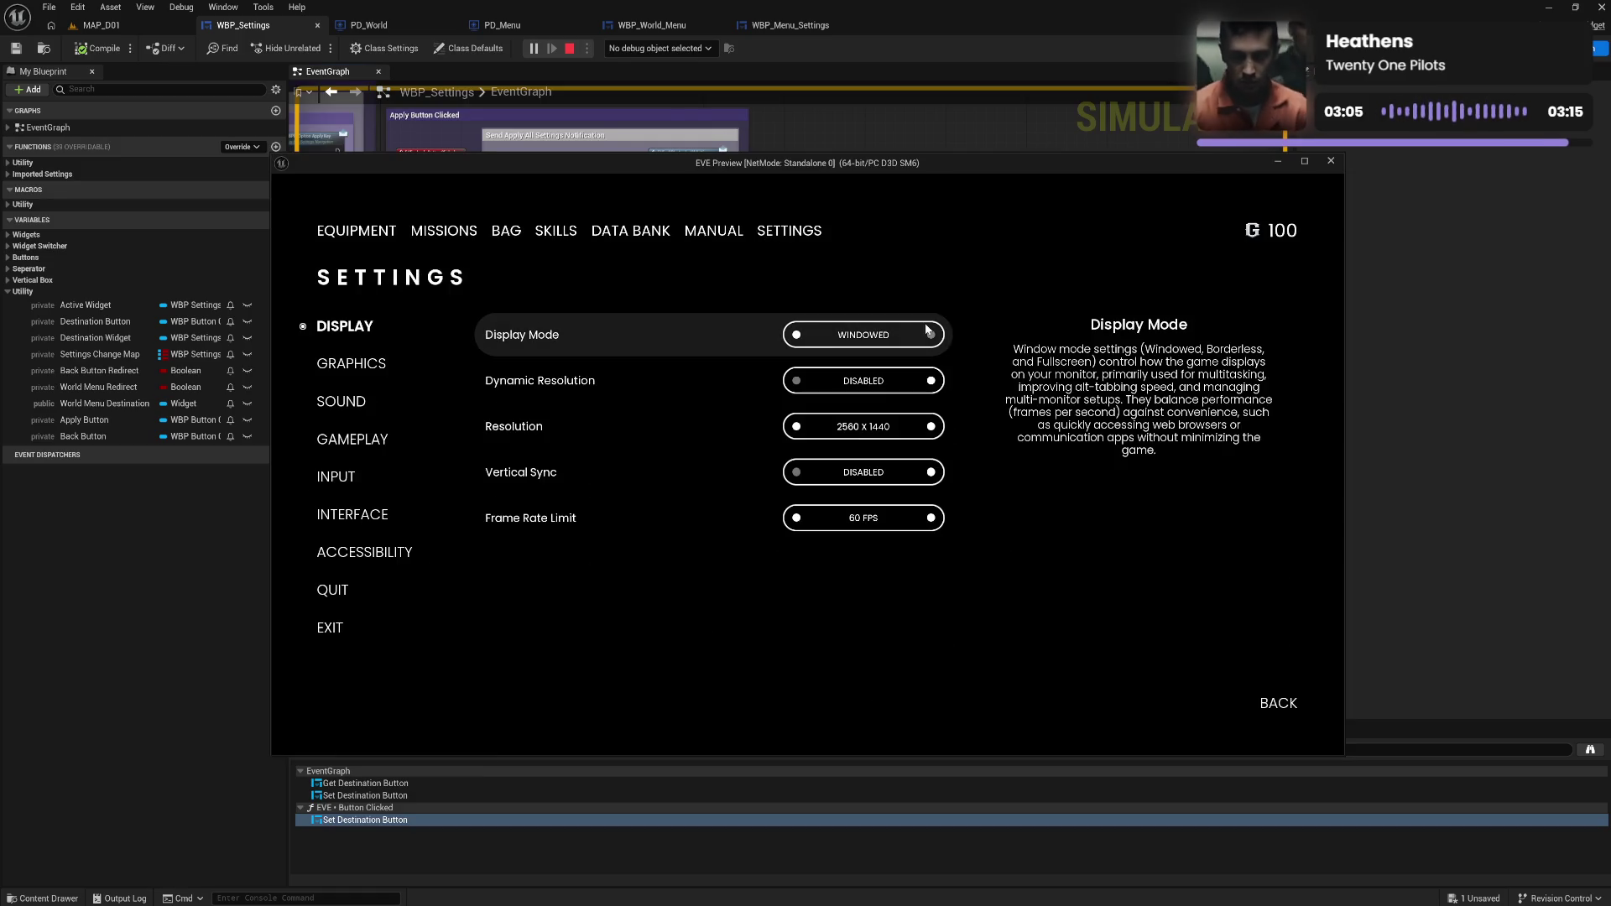
click(797, 337)
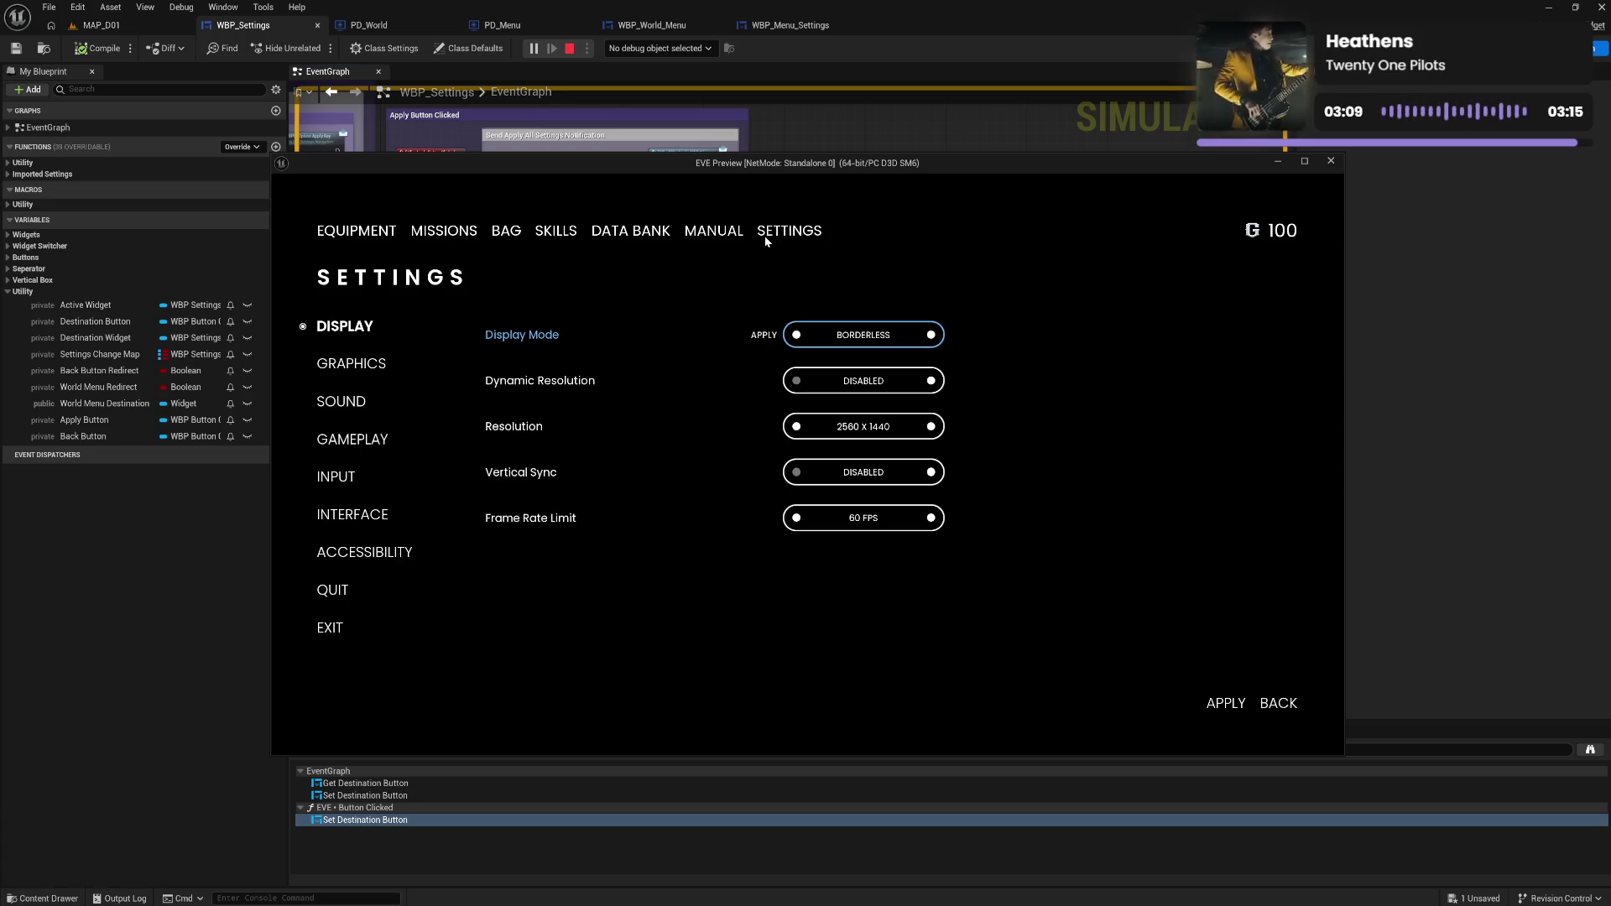
click(1217, 706)
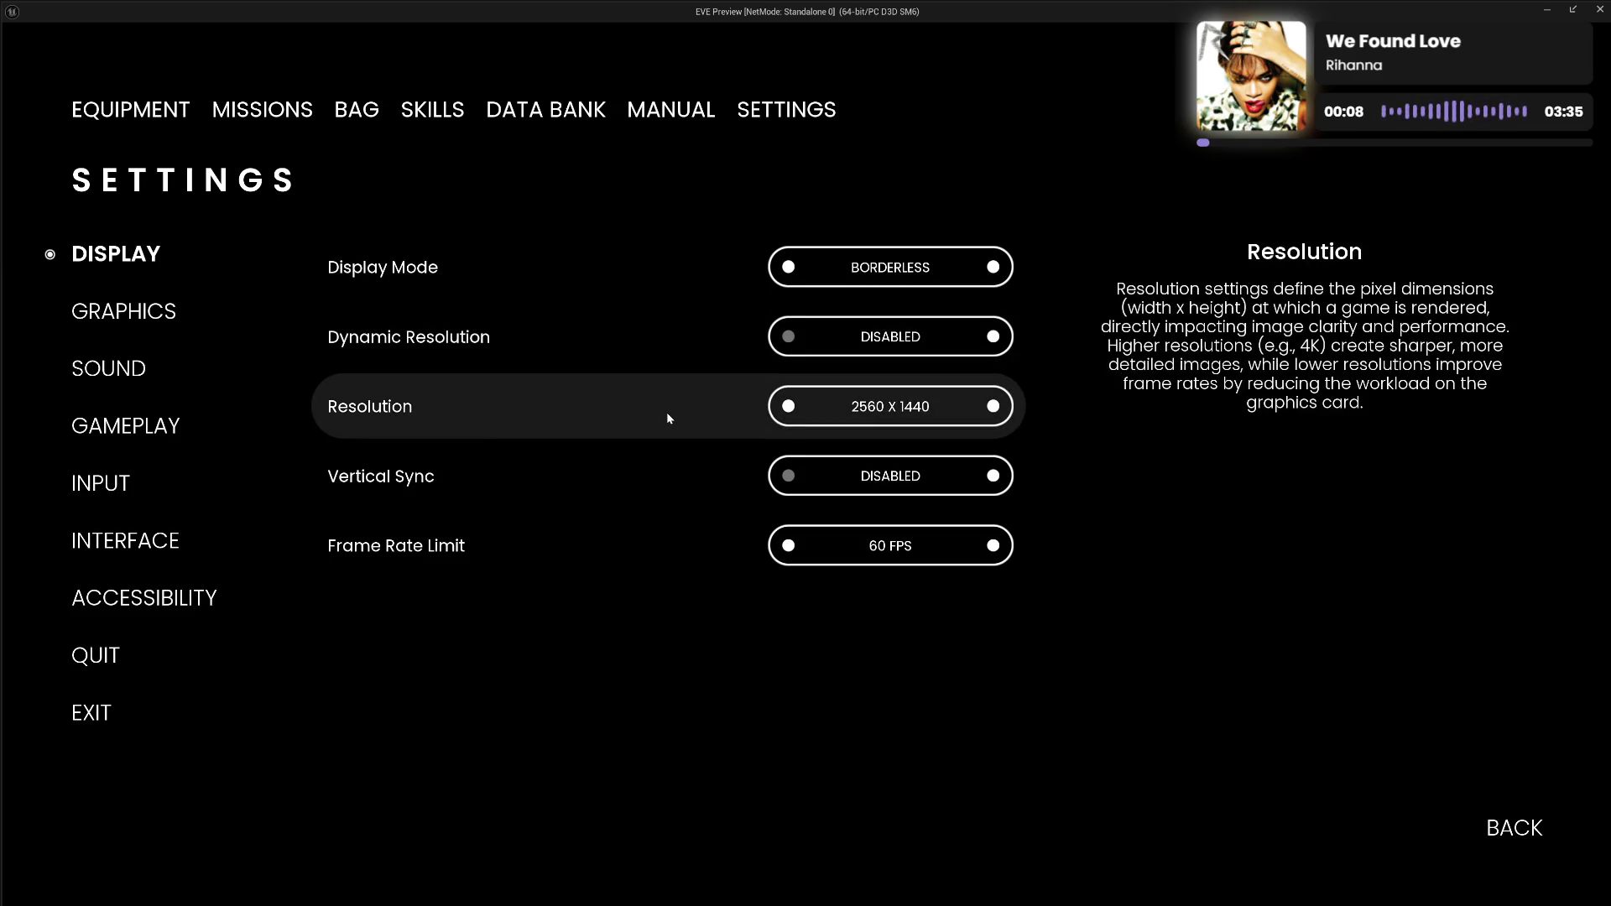
Close the game preview and frame the Key Press Mappings logic in the EventGraph.
key(Escape)
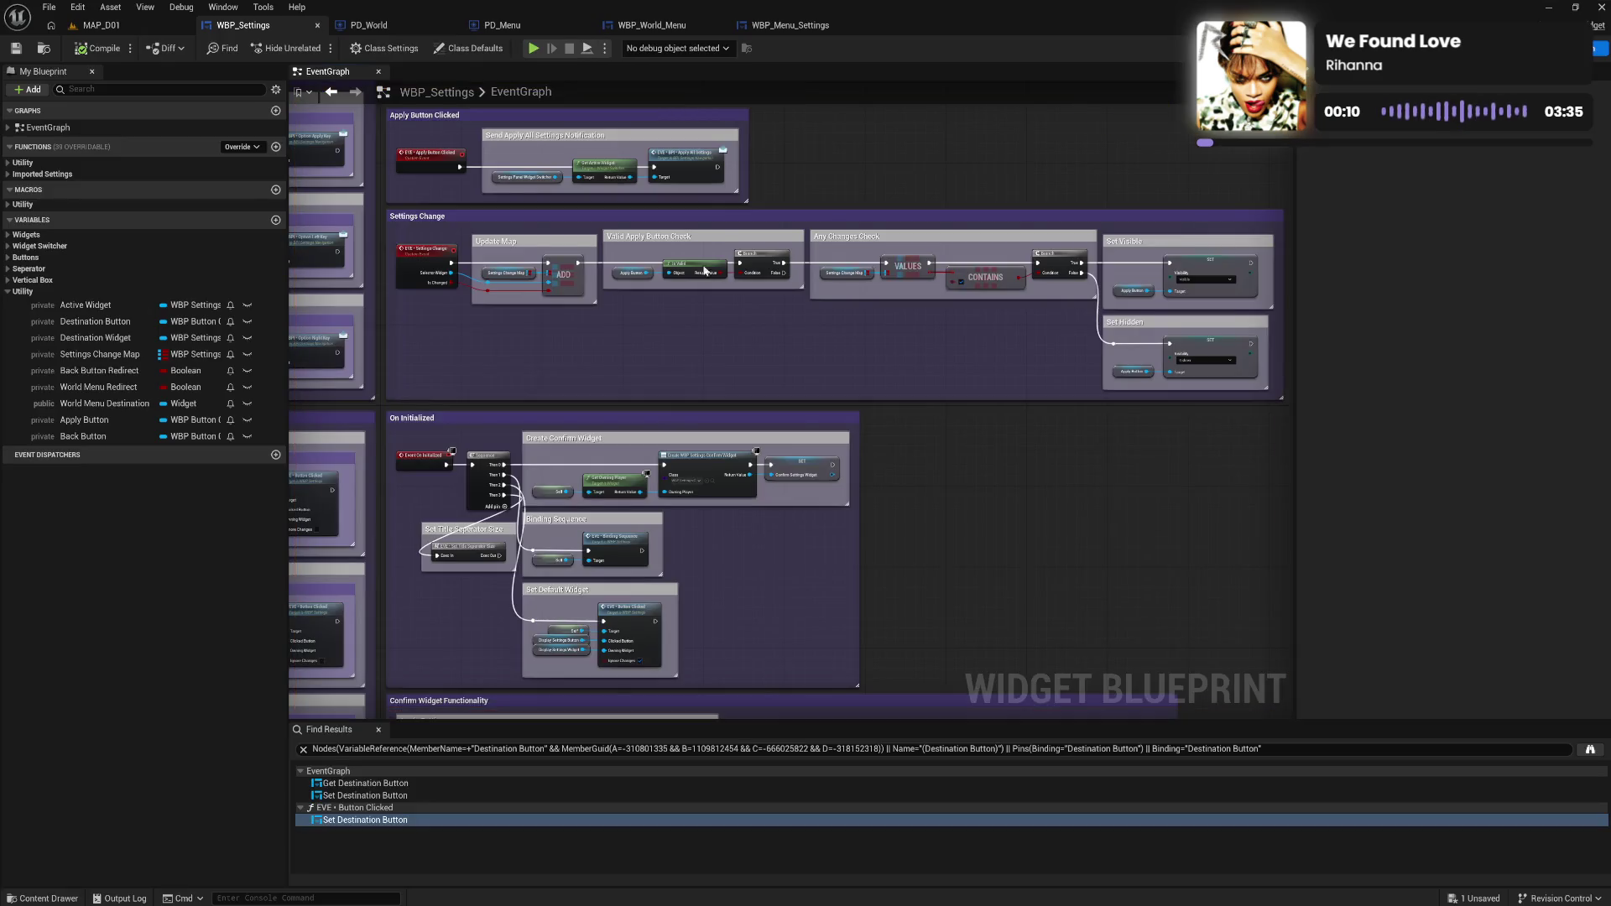
mouse_move(845, 126)
mouse_down()
mouse_move(763, 341)
mouse_move(701, 273)
mouse_move(738, 216)
mouse_up()
drag(721, 149, 675, 136)
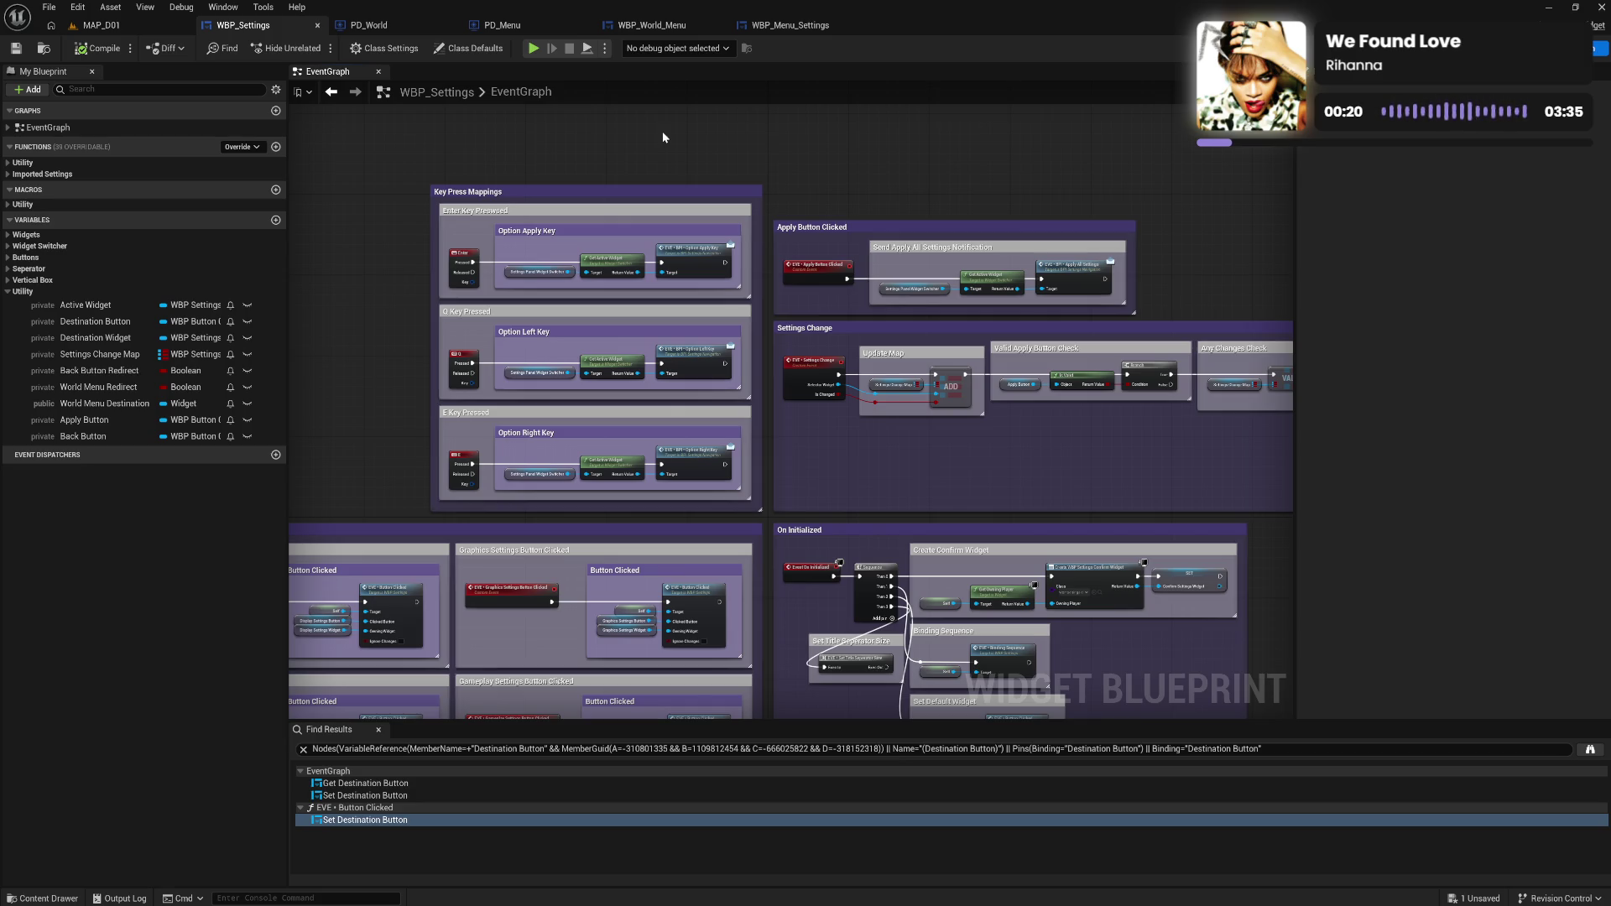
Add a Print String node to the graph by searching 'print'.
right_click(488, 160)
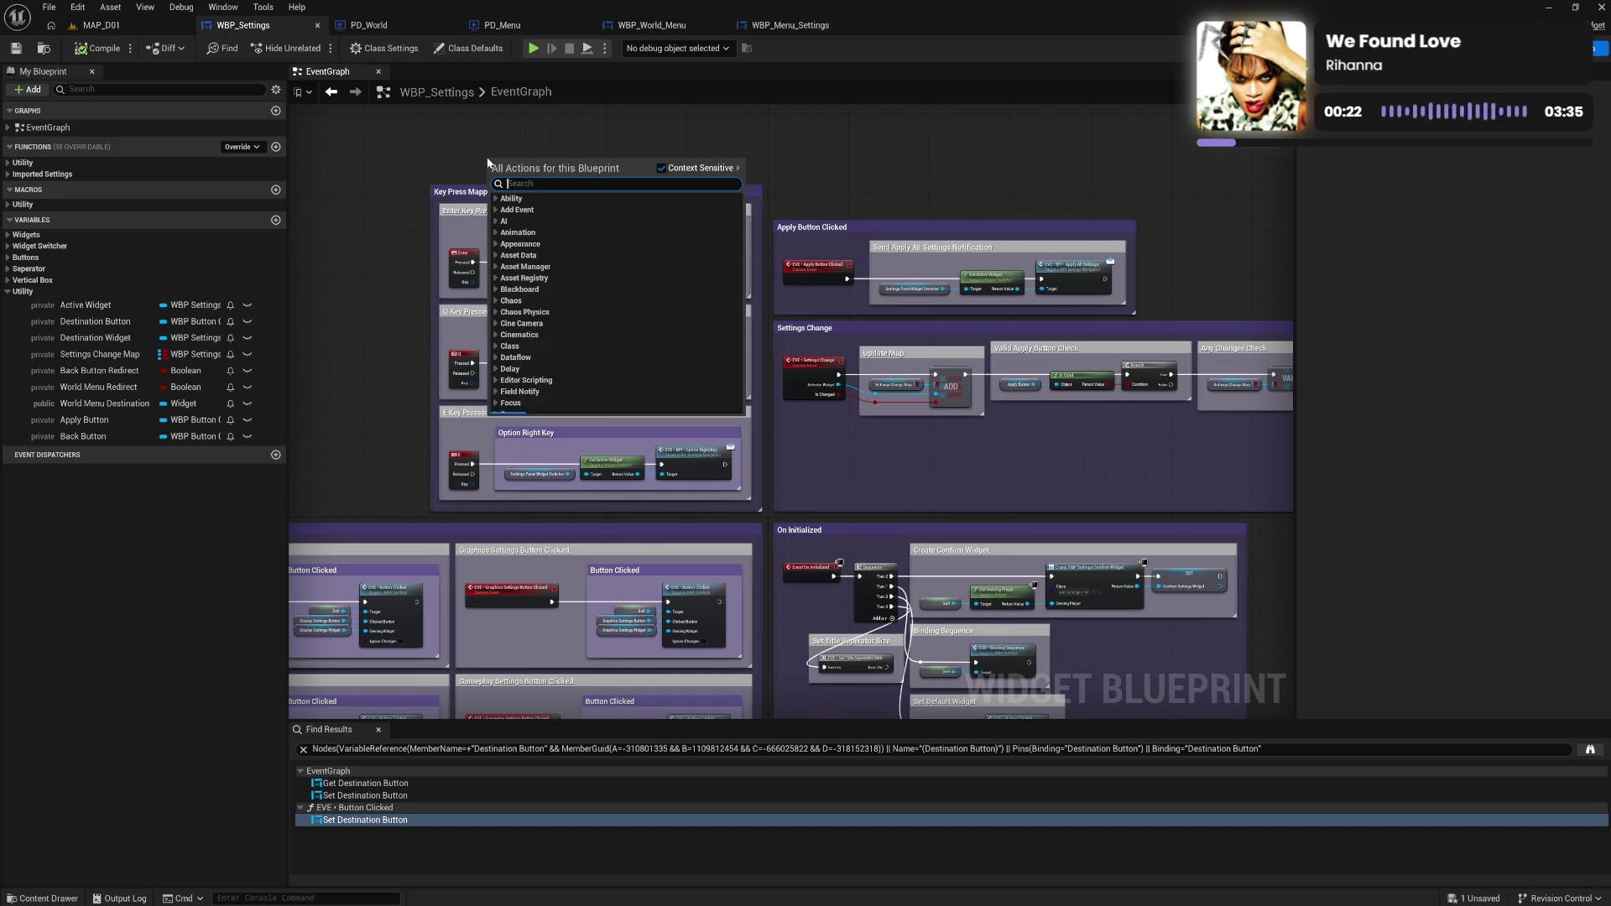
text(print)
key(Return)
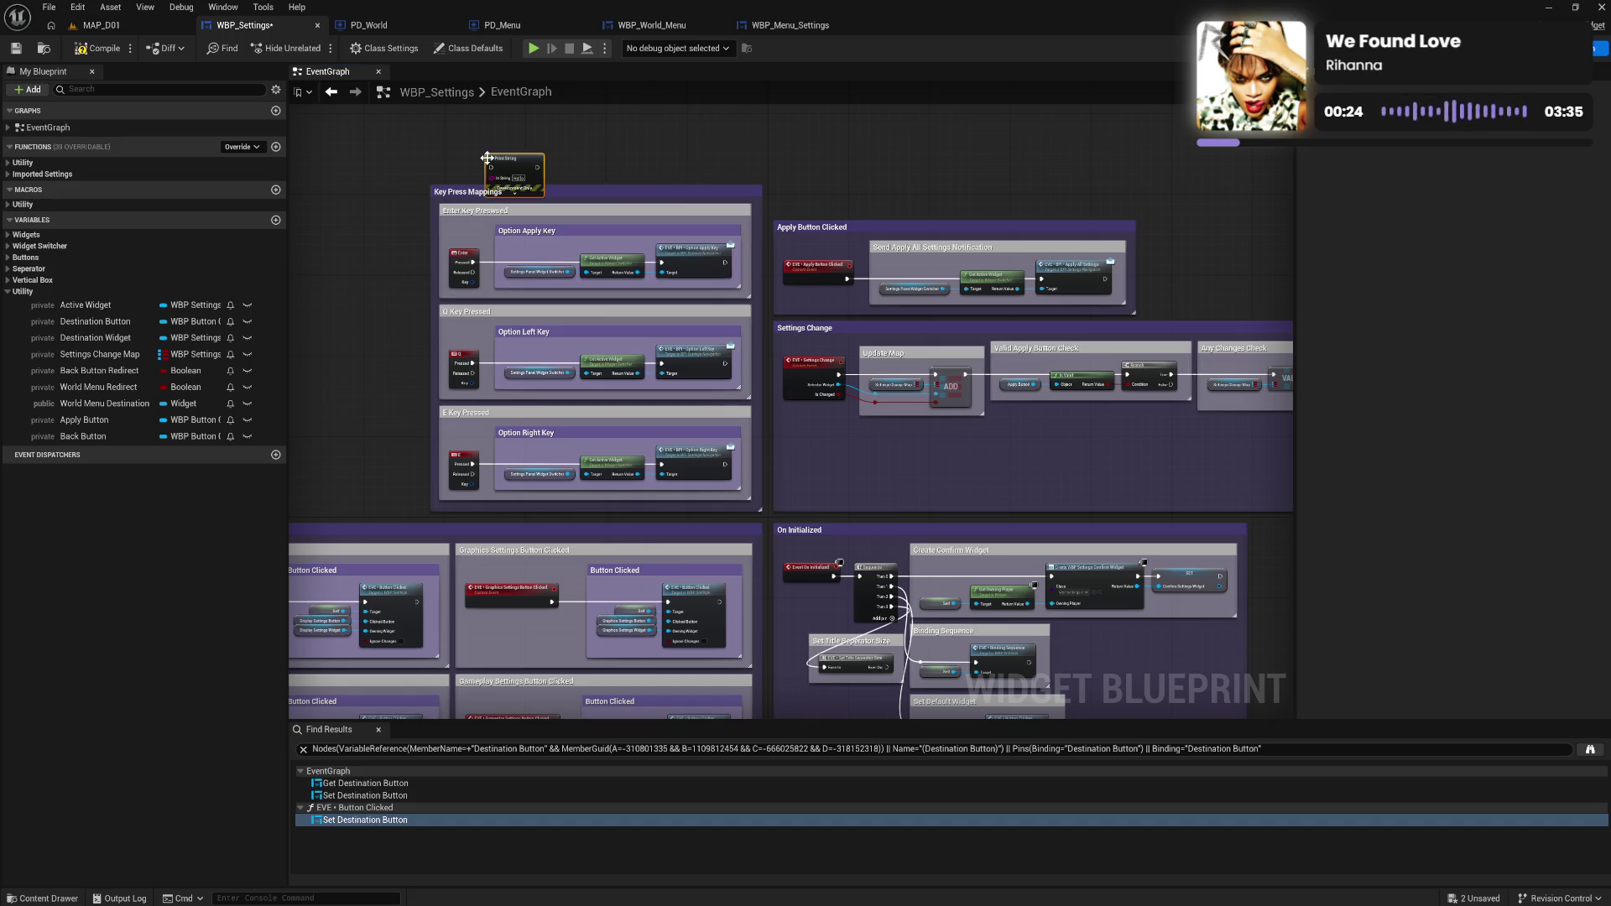
Place Print String beside the Q key event, wire Pressed into it, and launch the preview.
mouse_move(531, 171)
mouse_down()
mouse_move(359, 356)
mouse_move(500, 336)
mouse_move(440, 345)
mouse_move(401, 315)
mouse_up()
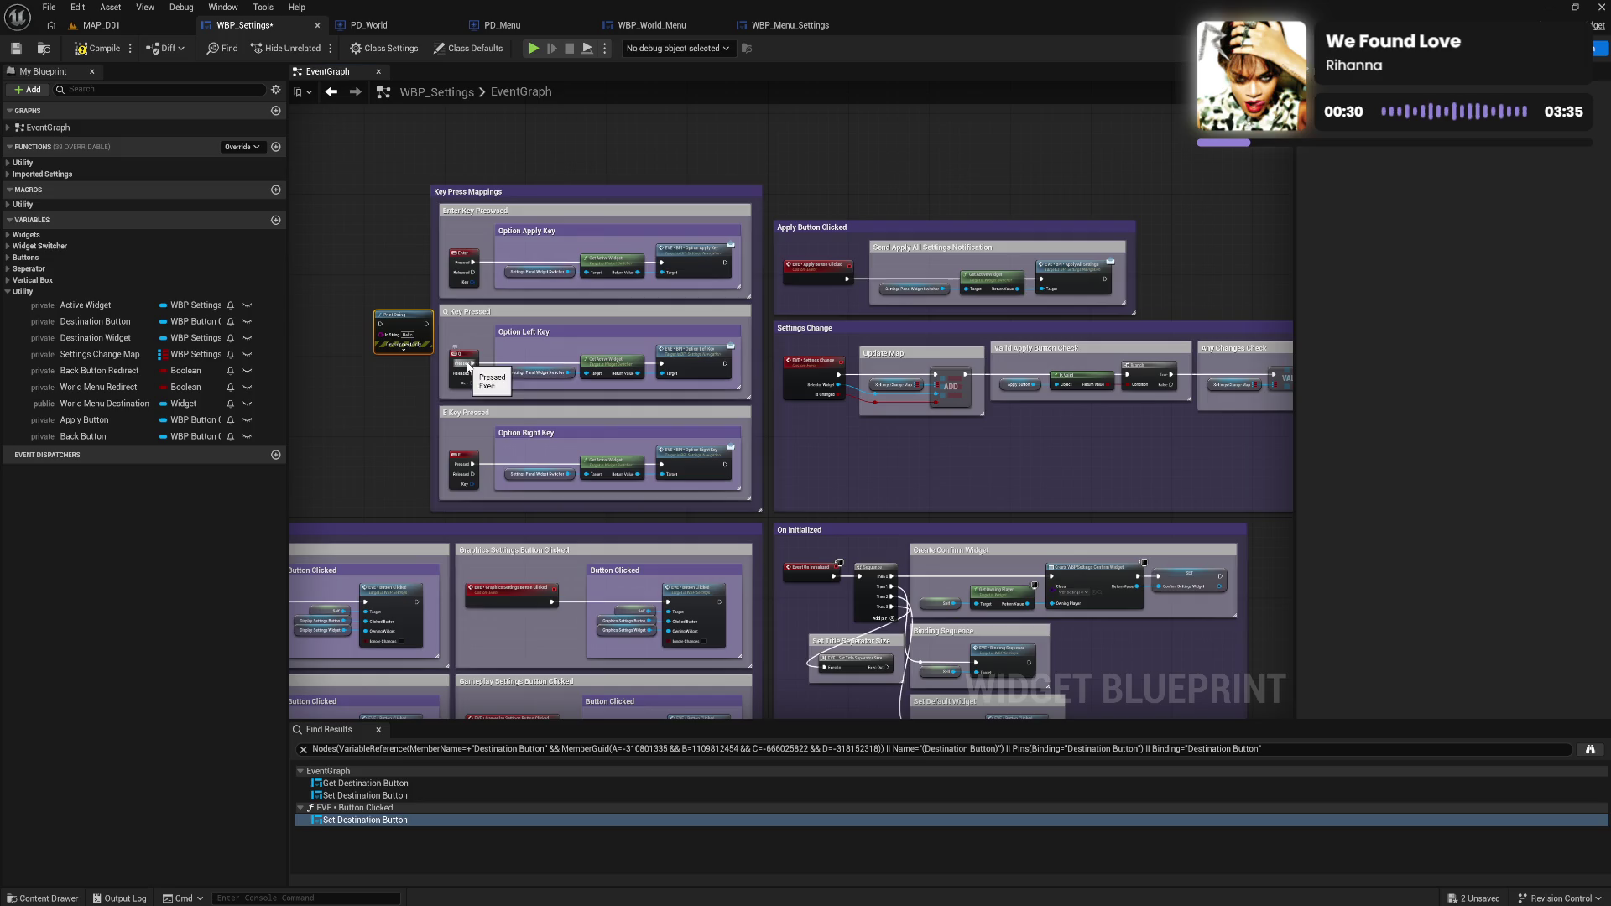
mouse_move(475, 362)
mouse_down()
mouse_move(380, 326)
mouse_move(537, 369)
mouse_move(667, 370)
mouse_up()
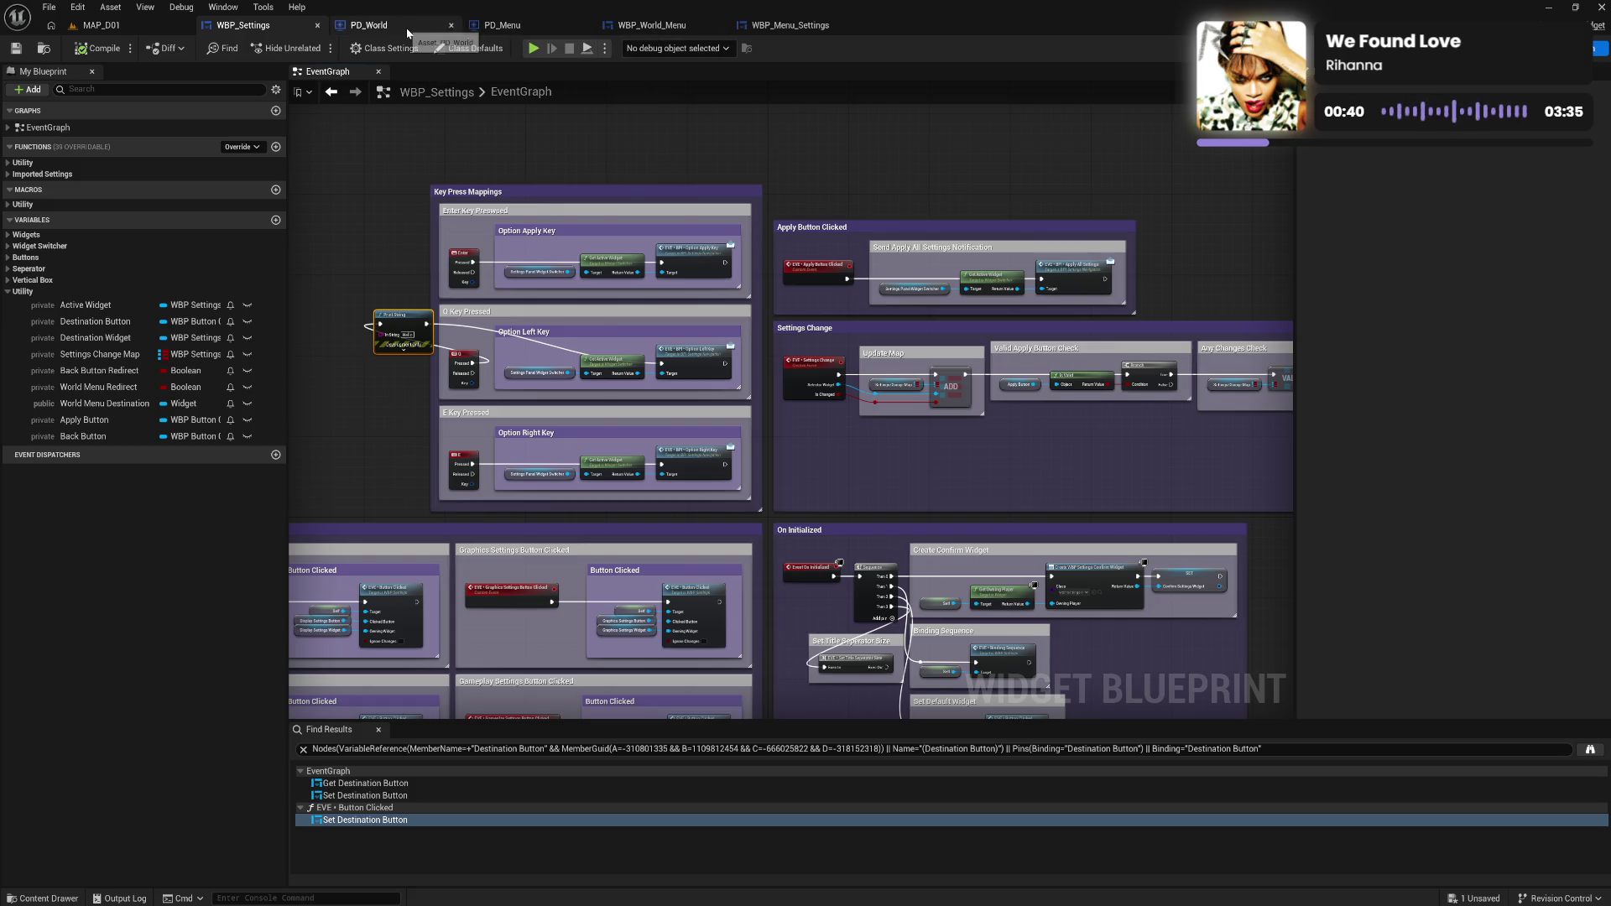
click(535, 49)
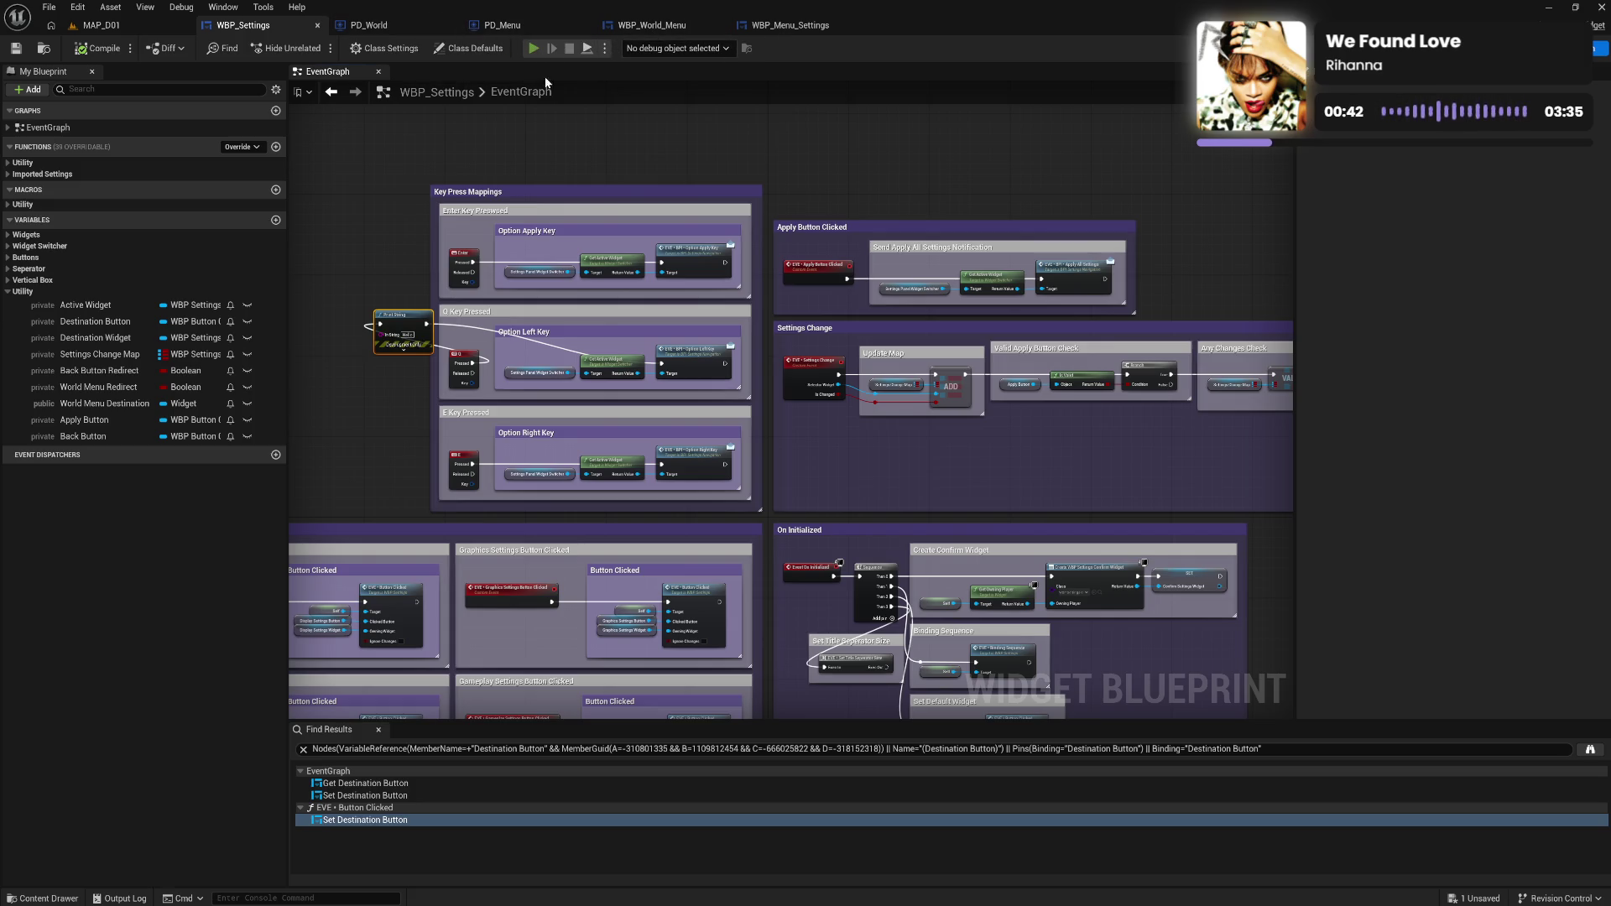
key(Tab)
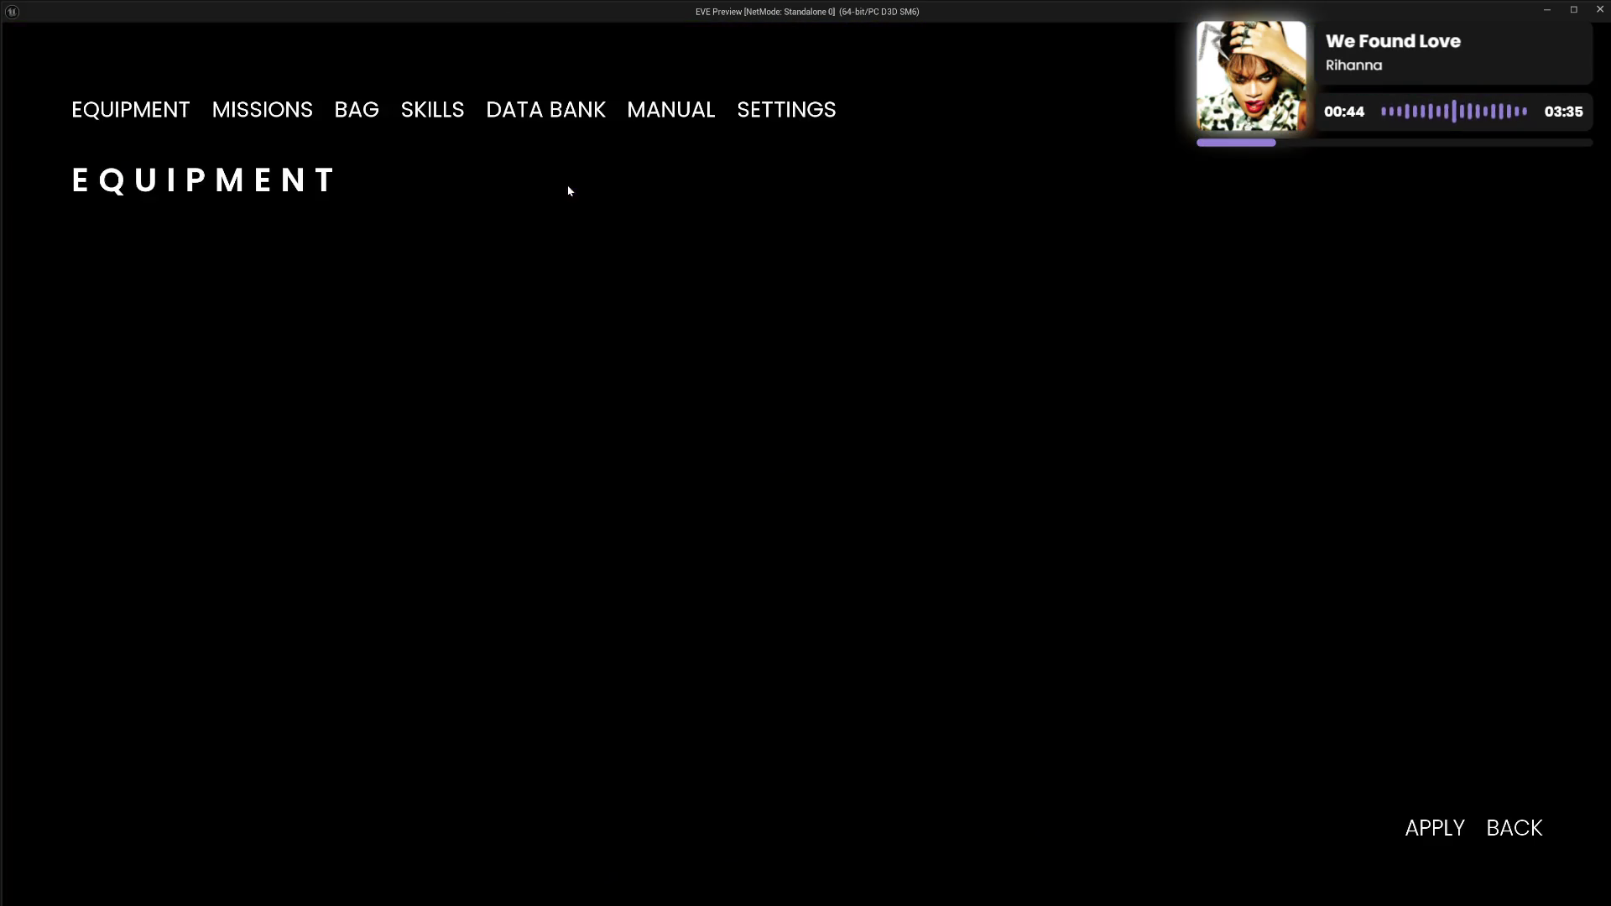
click(756, 116)
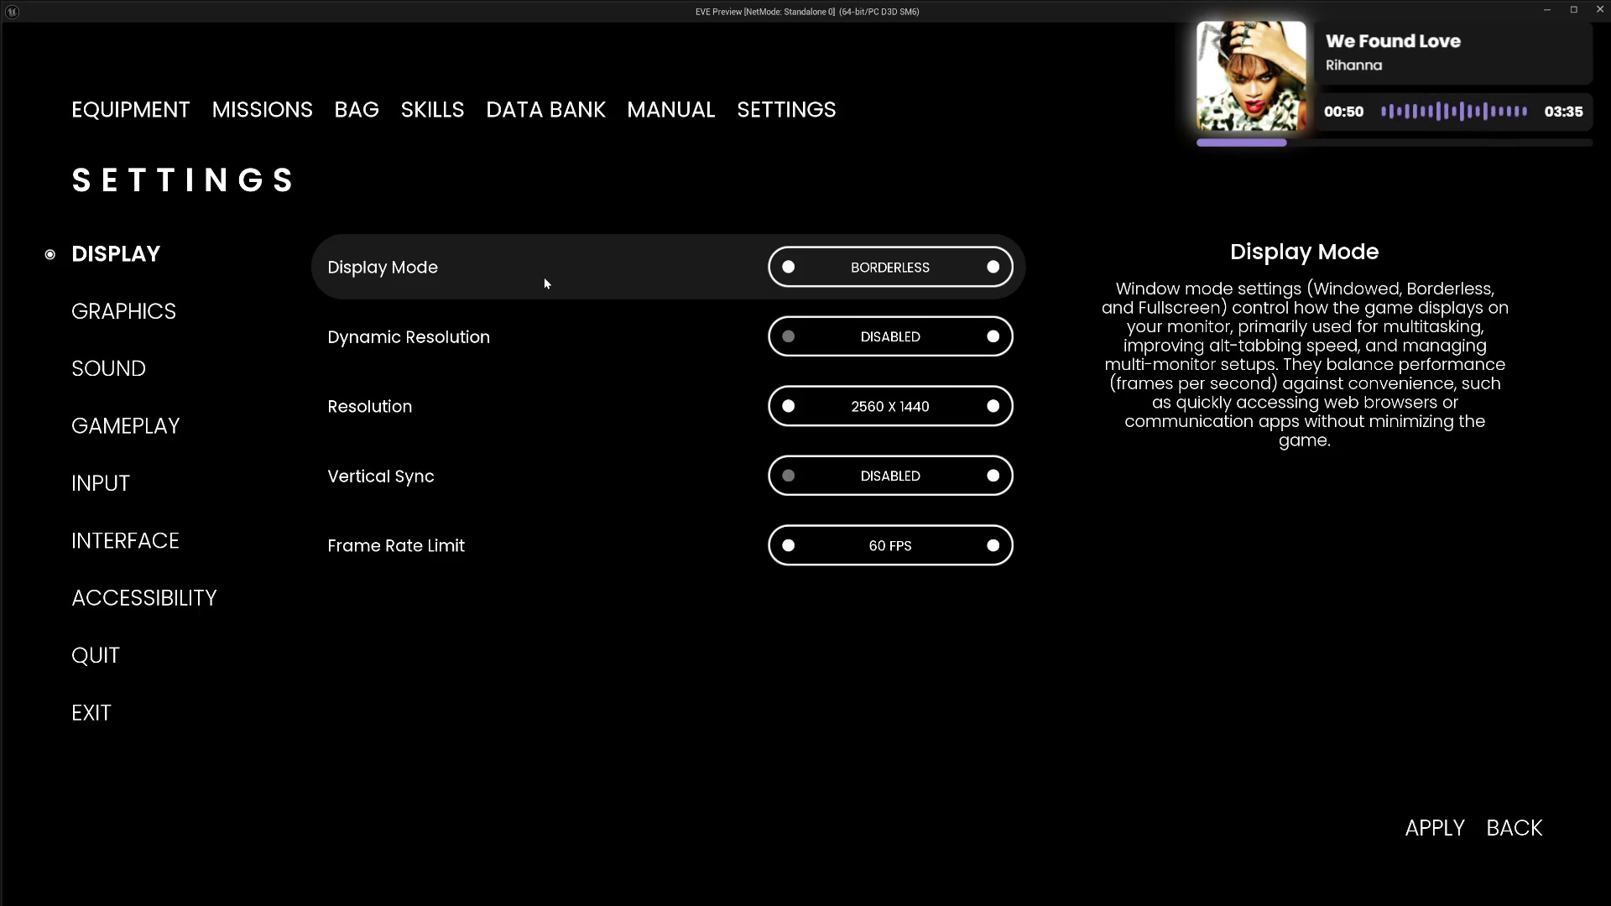
key(Escape)
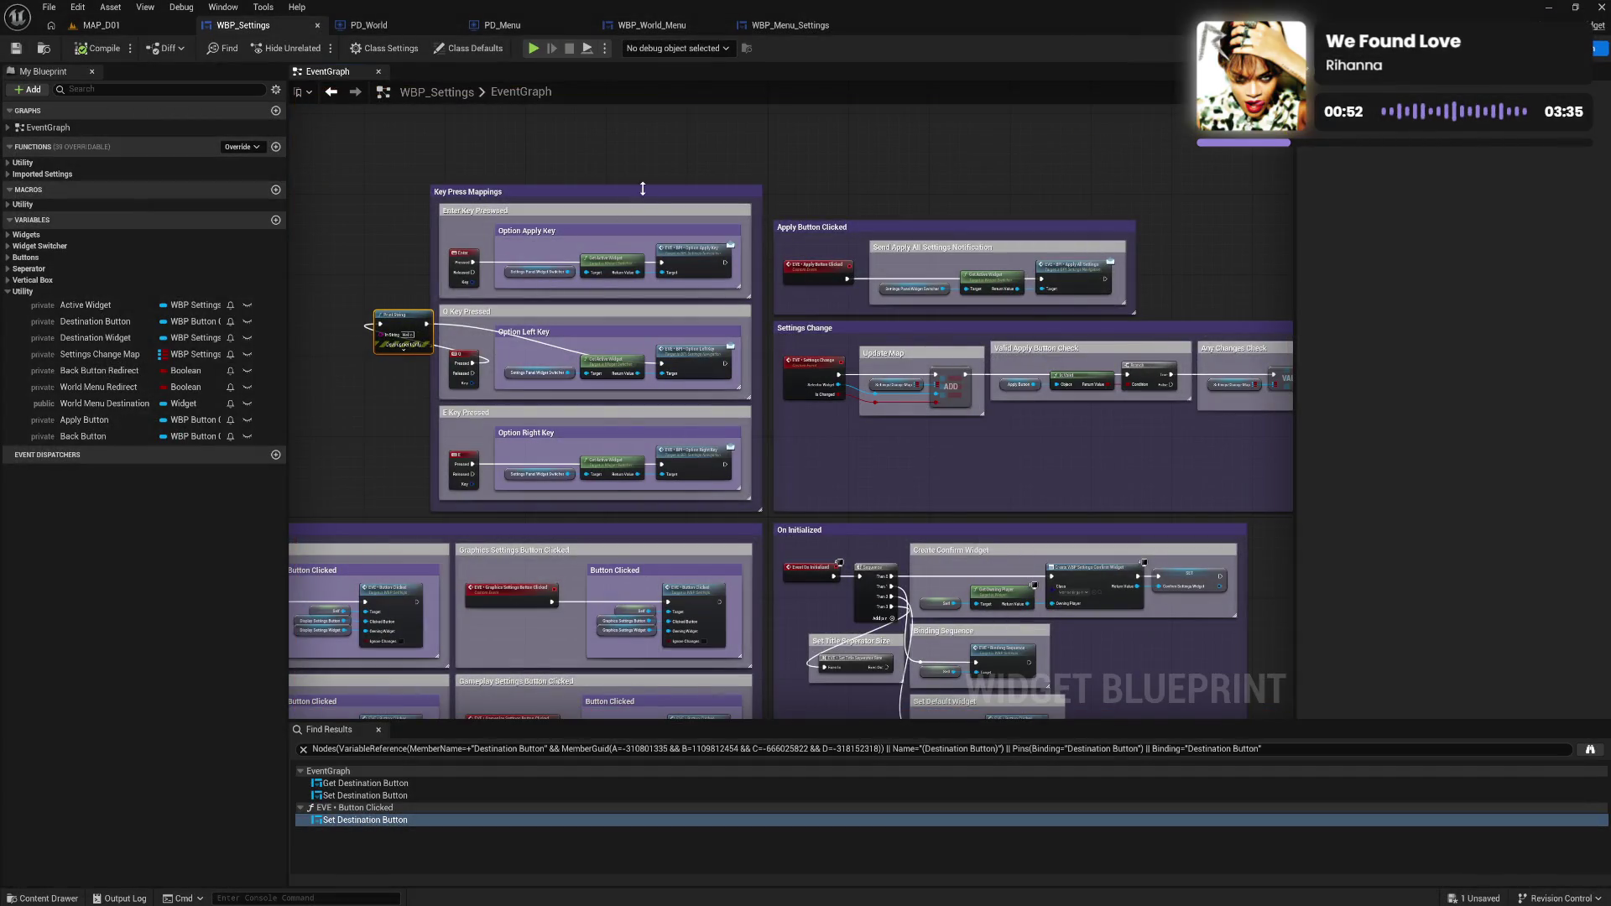
Reconnect Q Pressed to Option Left Key, delete the test Print String, and compile and save.
mouse_move(453, 349)
mouse_down()
mouse_move(505, 393)
mouse_move(665, 366)
mouse_move(585, 362)
mouse_up()
key(Delete)
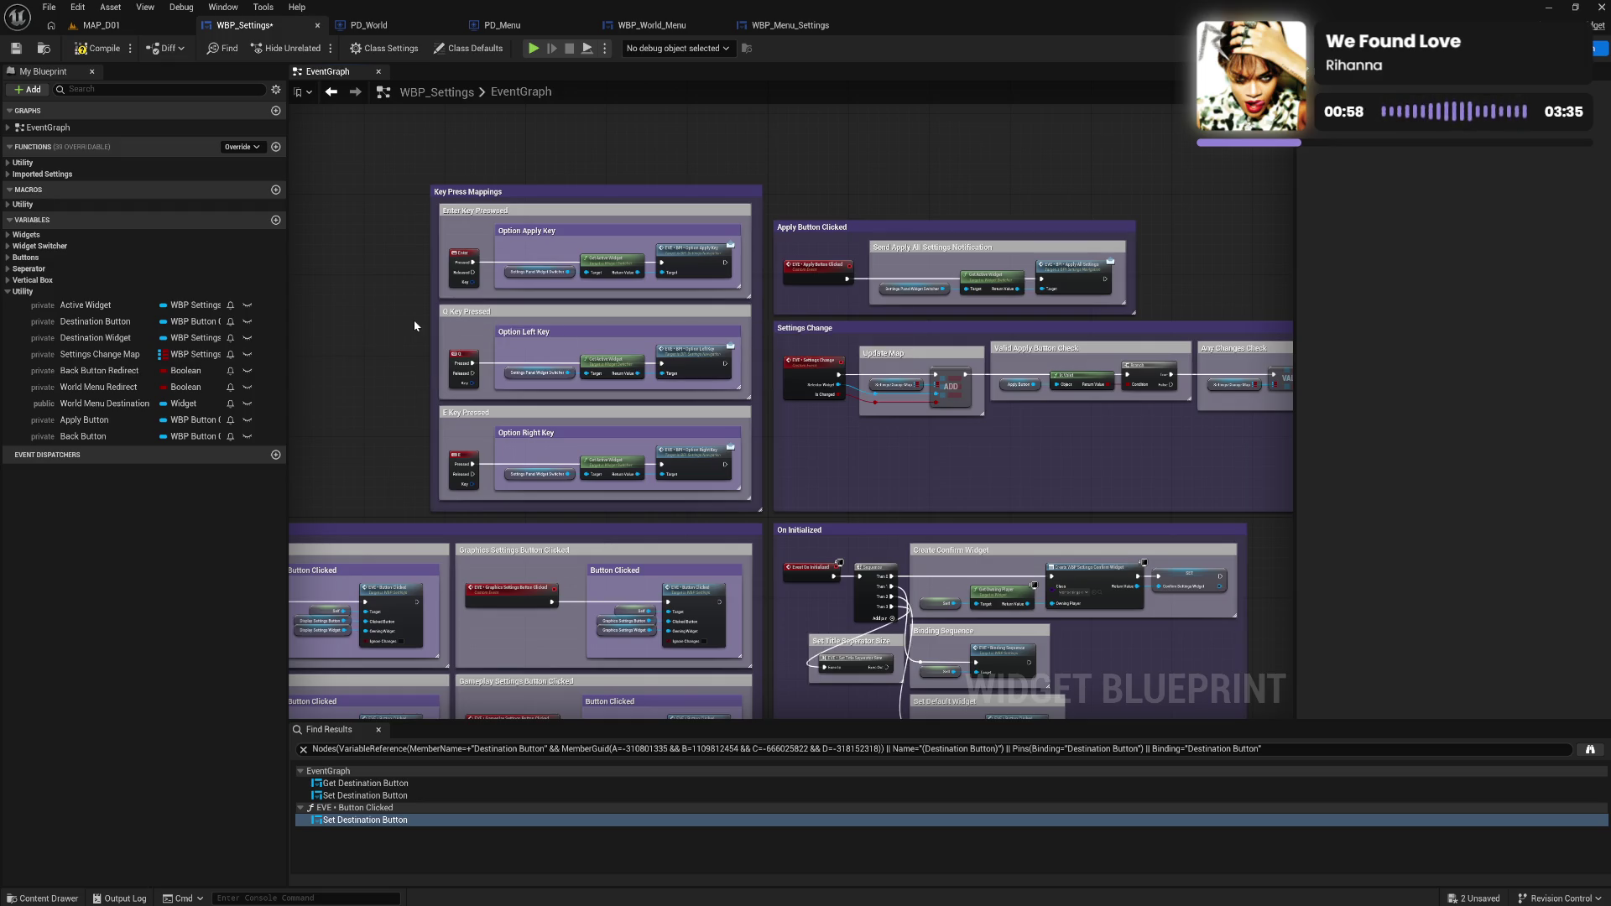
click(103, 52)
Nudge the Button Clicked event and getters right, then launch the game preview again.
drag(685, 428, 561, 218)
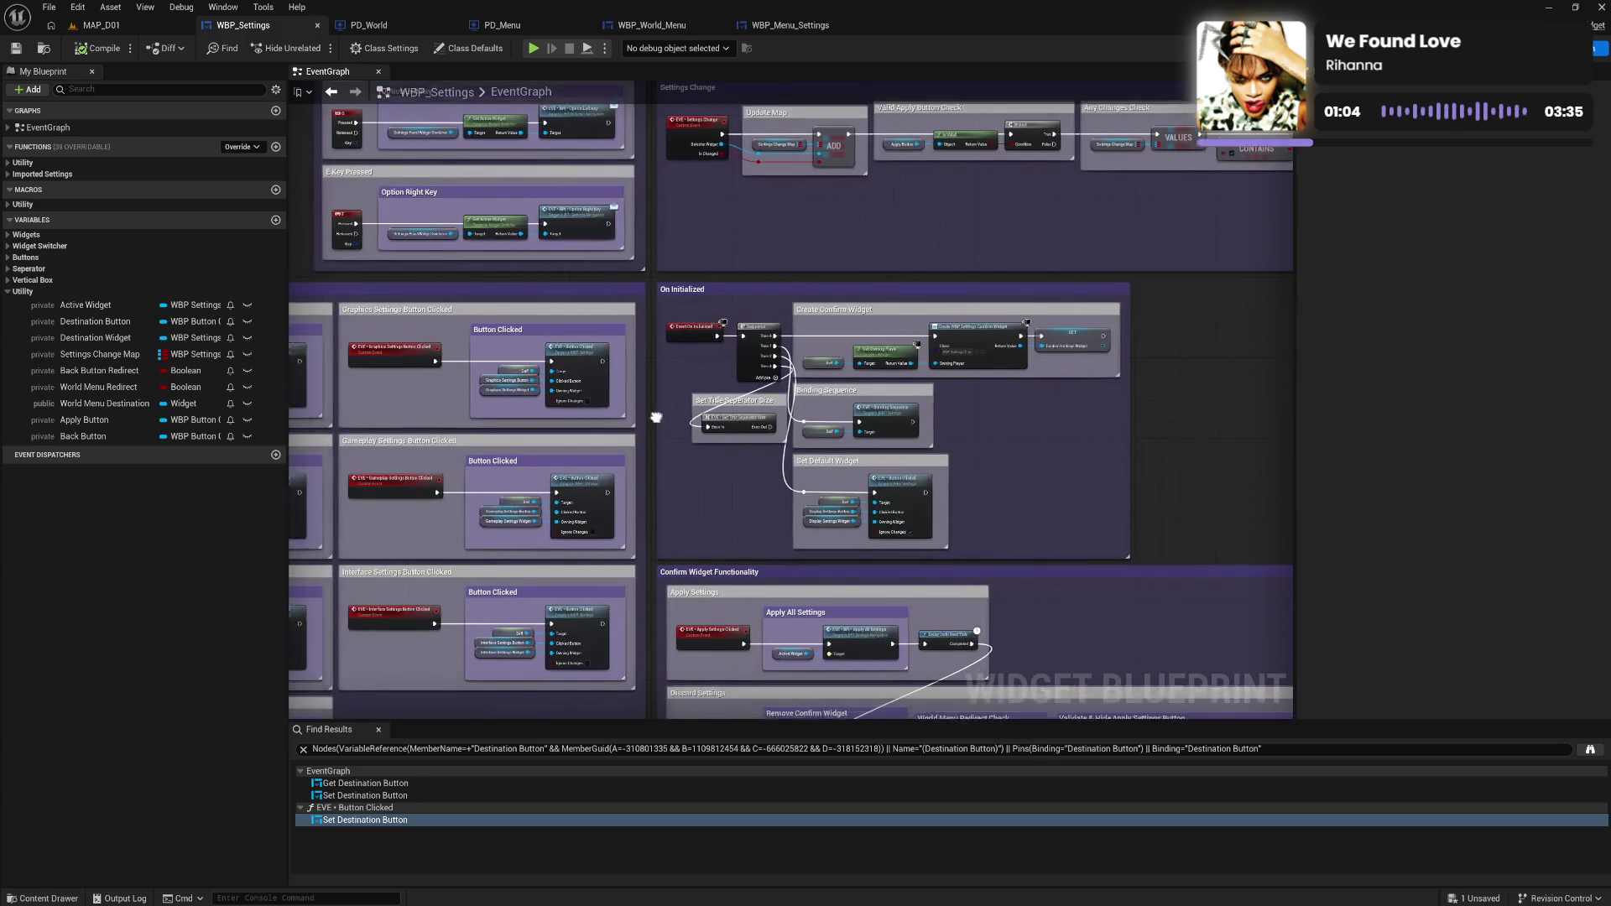
mouse_move(292, 496)
mouse_down()
mouse_move(554, 360)
mouse_move(649, 384)
mouse_move(536, 272)
mouse_up()
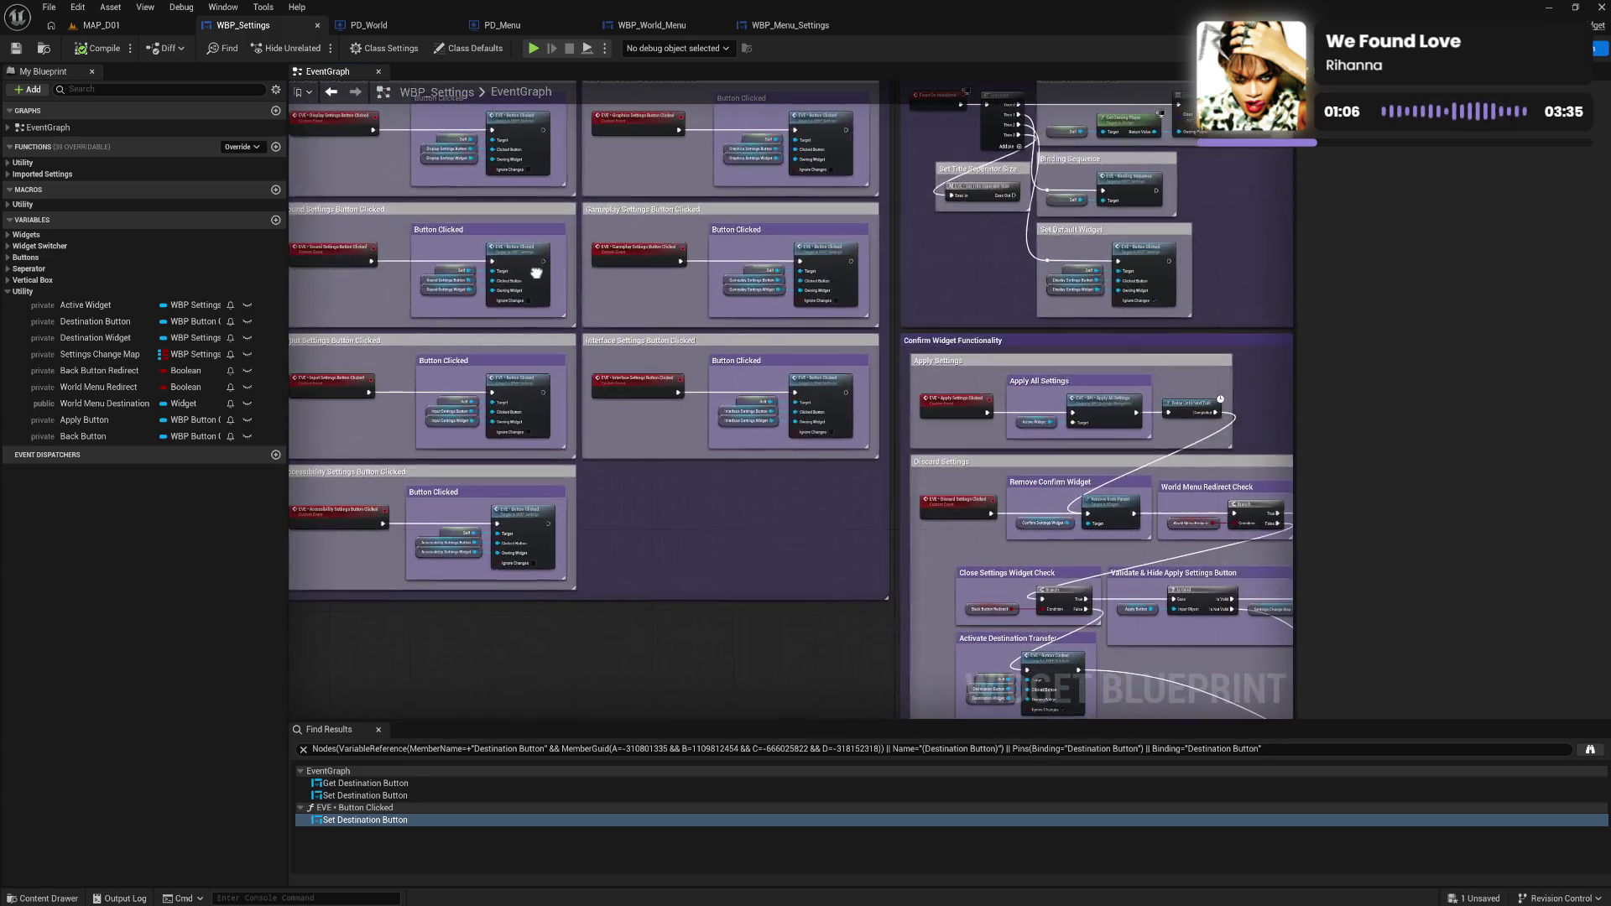
drag(786, 288, 438, 213)
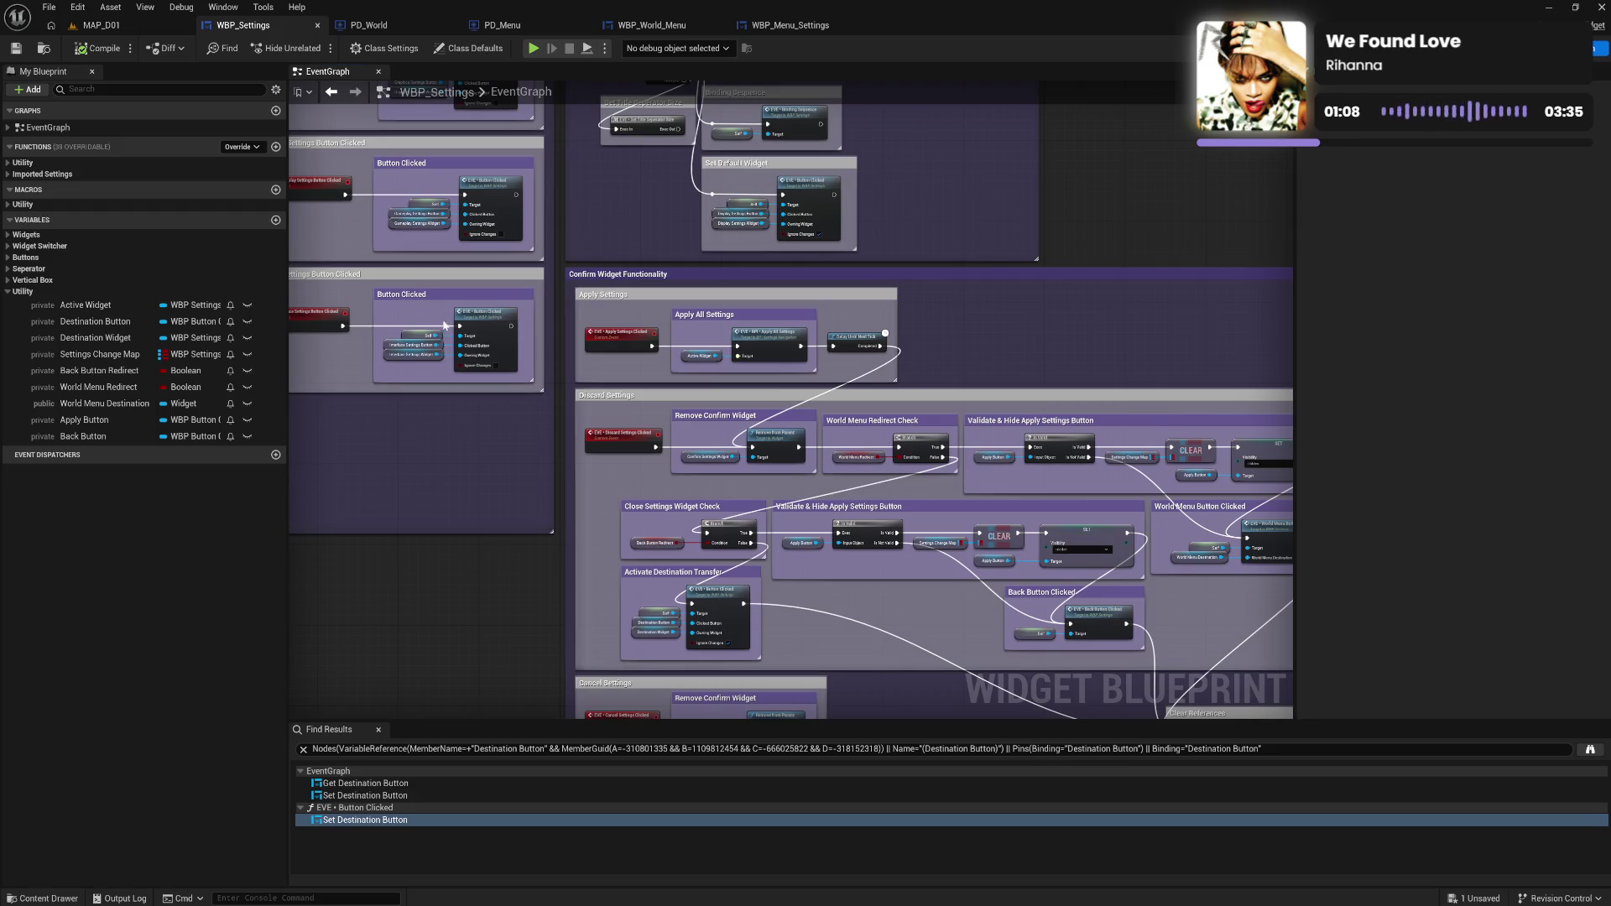
mouse_move(480, 411)
mouse_down()
mouse_move(419, 350)
mouse_move(495, 343)
mouse_up()
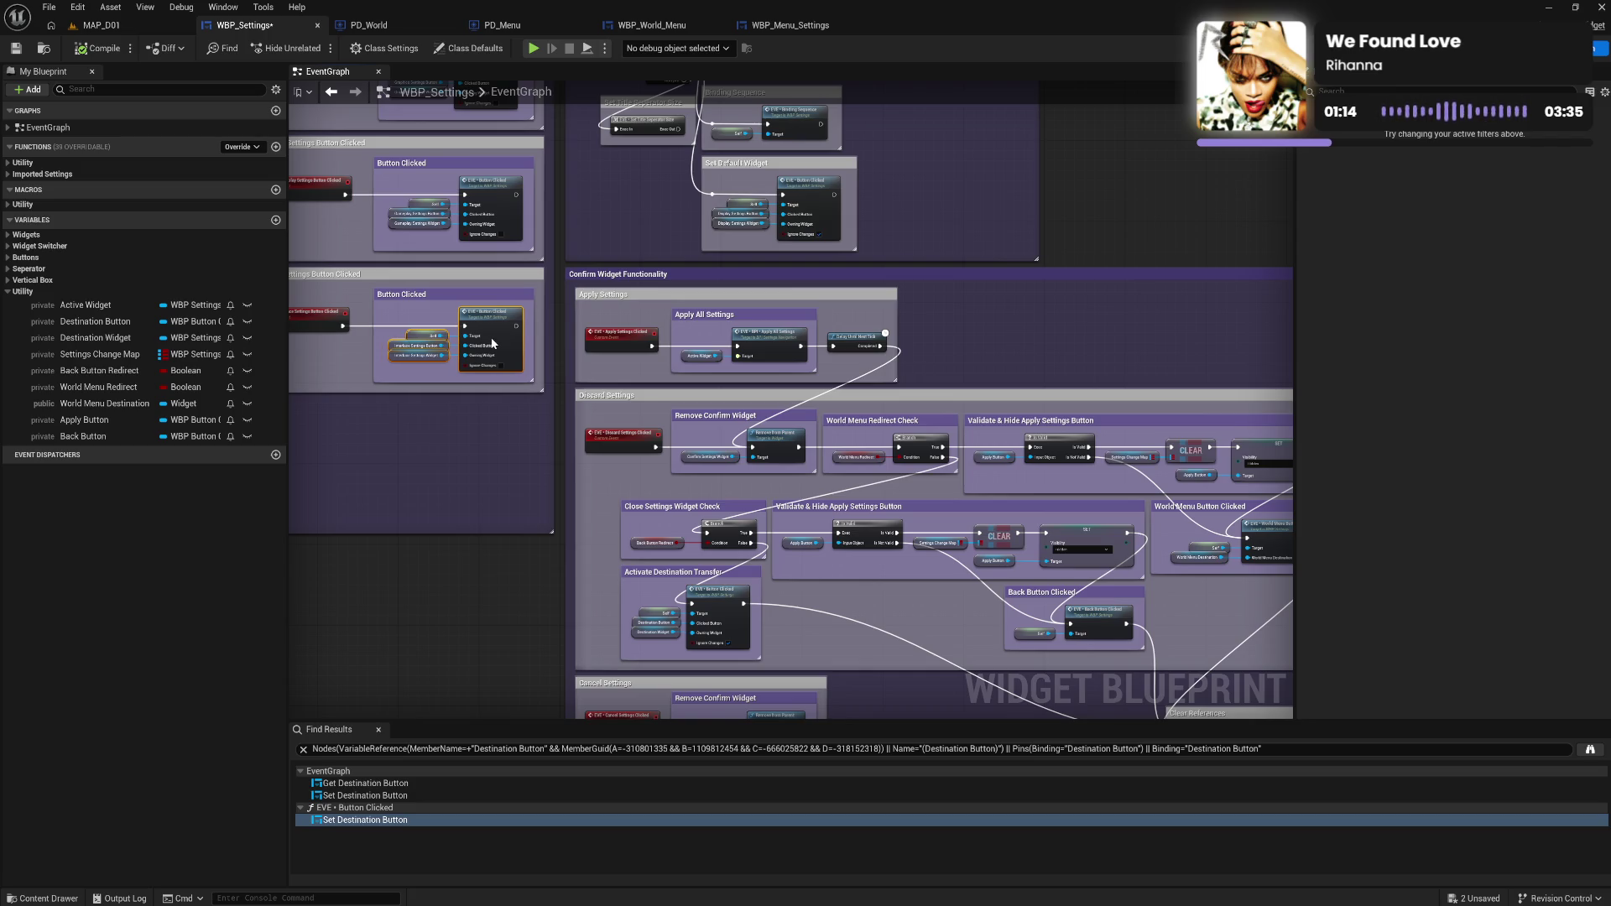
click(487, 438)
mouse_move(487, 437)
mouse_down()
mouse_move(352, 269)
mouse_move(433, 355)
mouse_move(632, 439)
mouse_up()
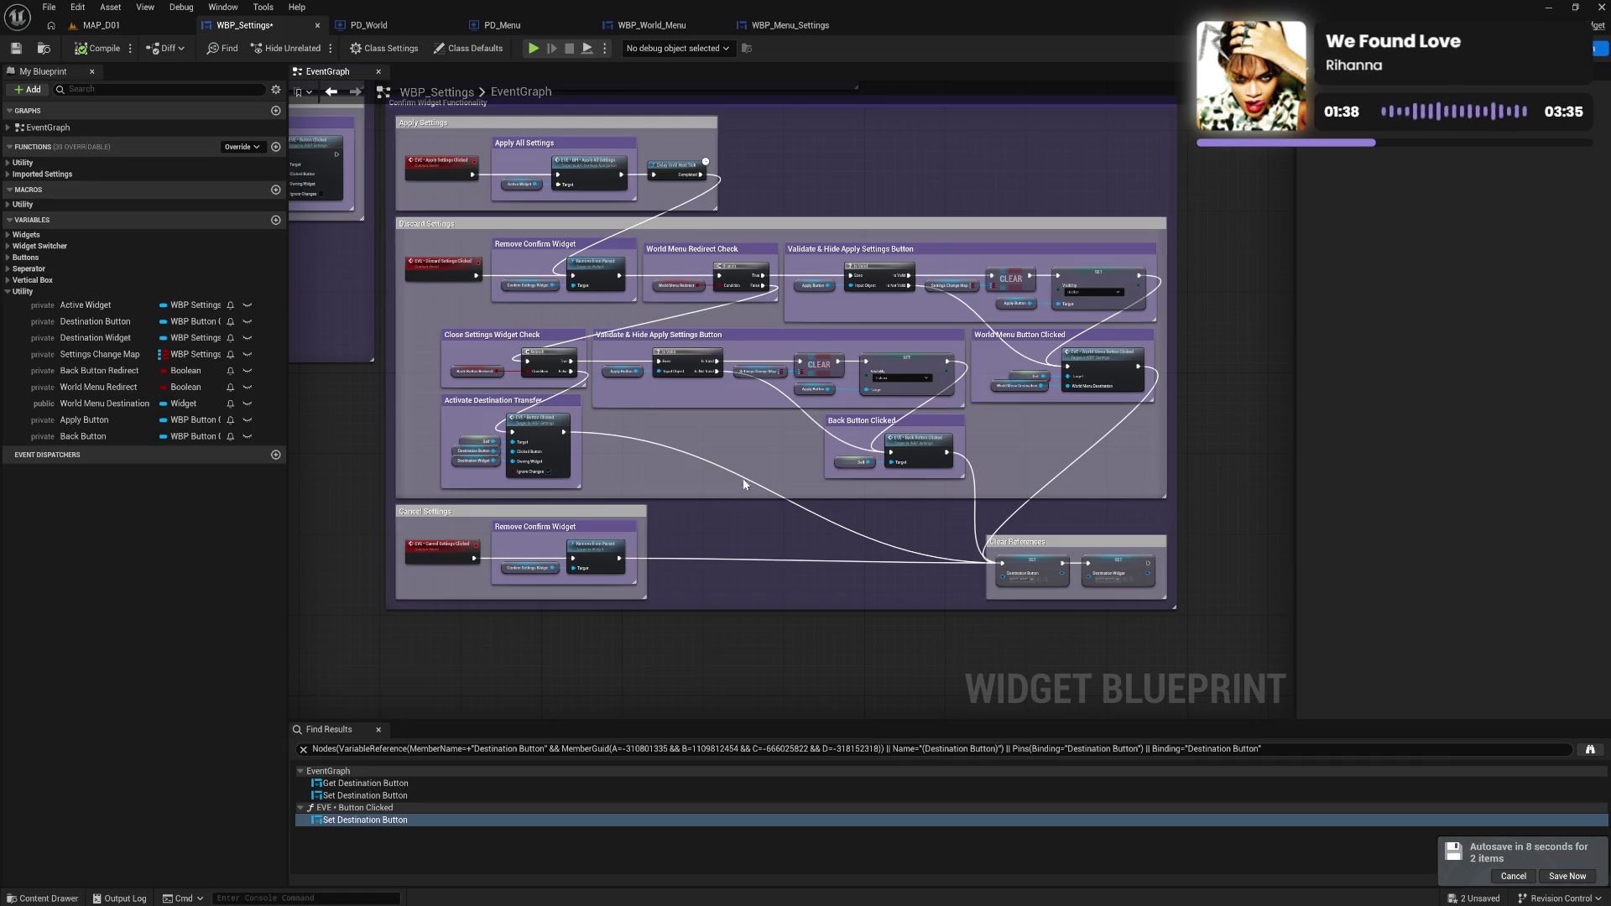
click(533, 48)
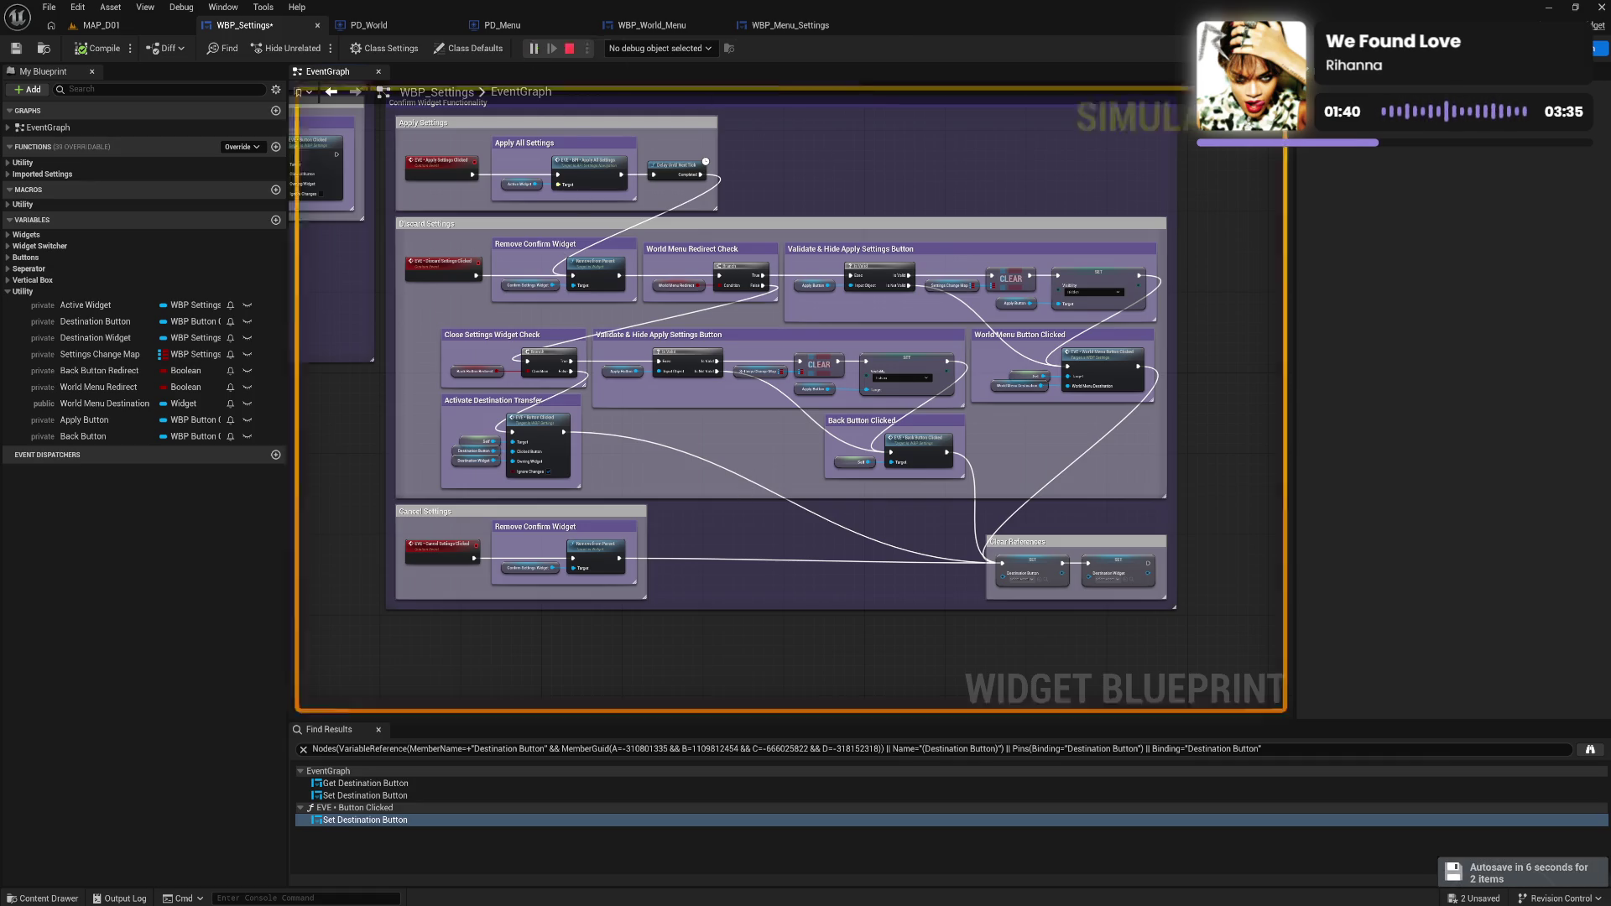
Open the in-game menu's SETTINGS page and scroll through the Graphics options.
key(Tab)
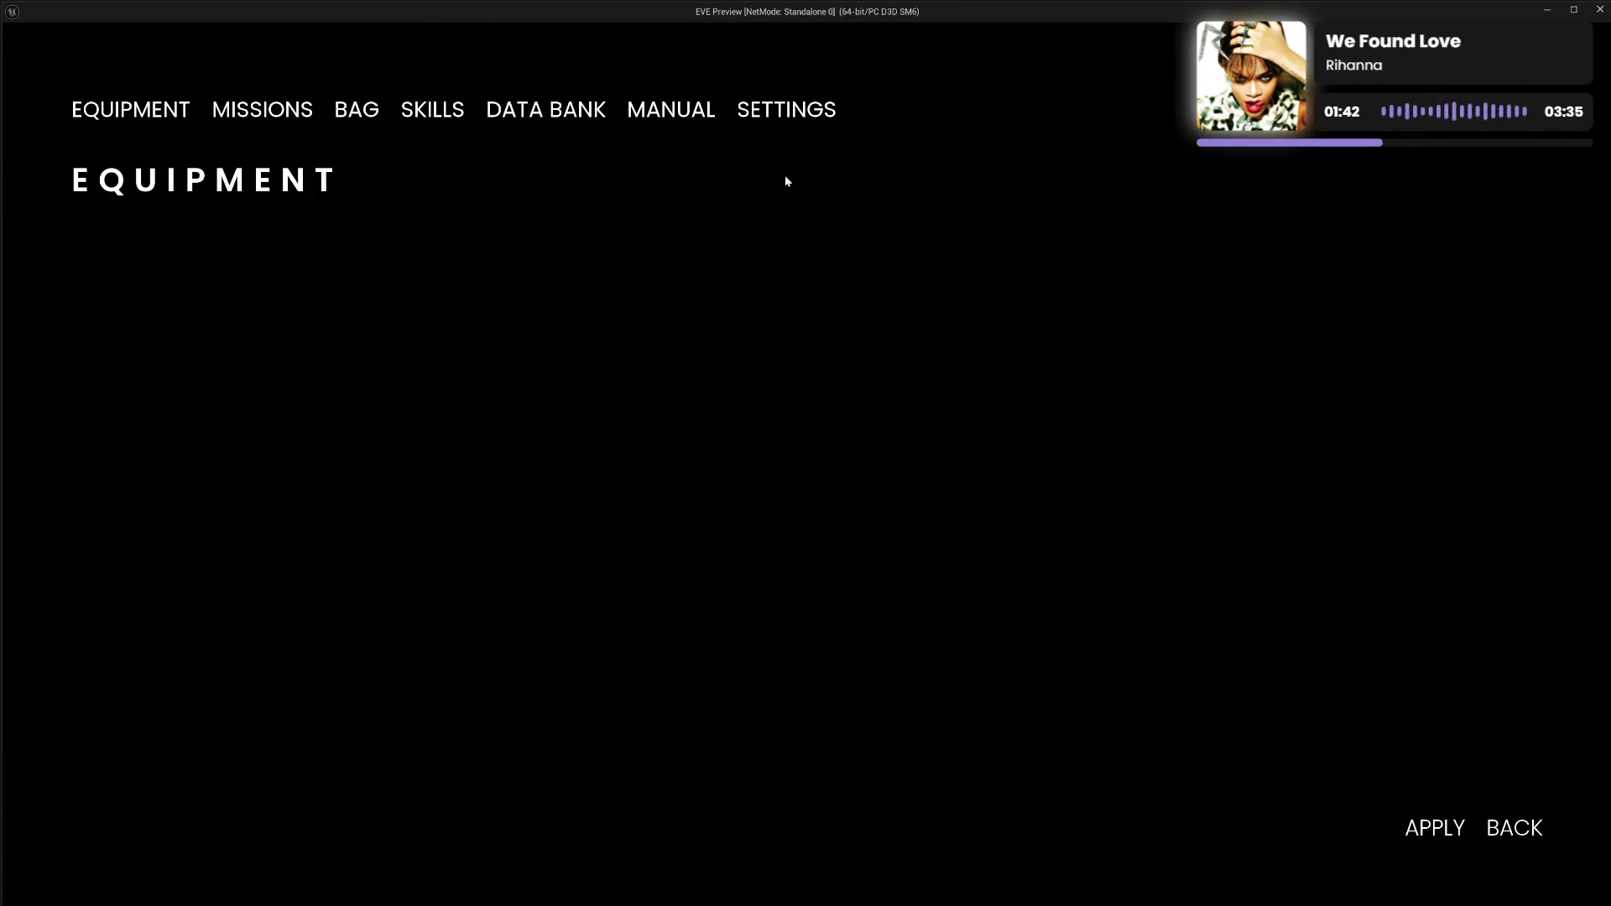
click(788, 119)
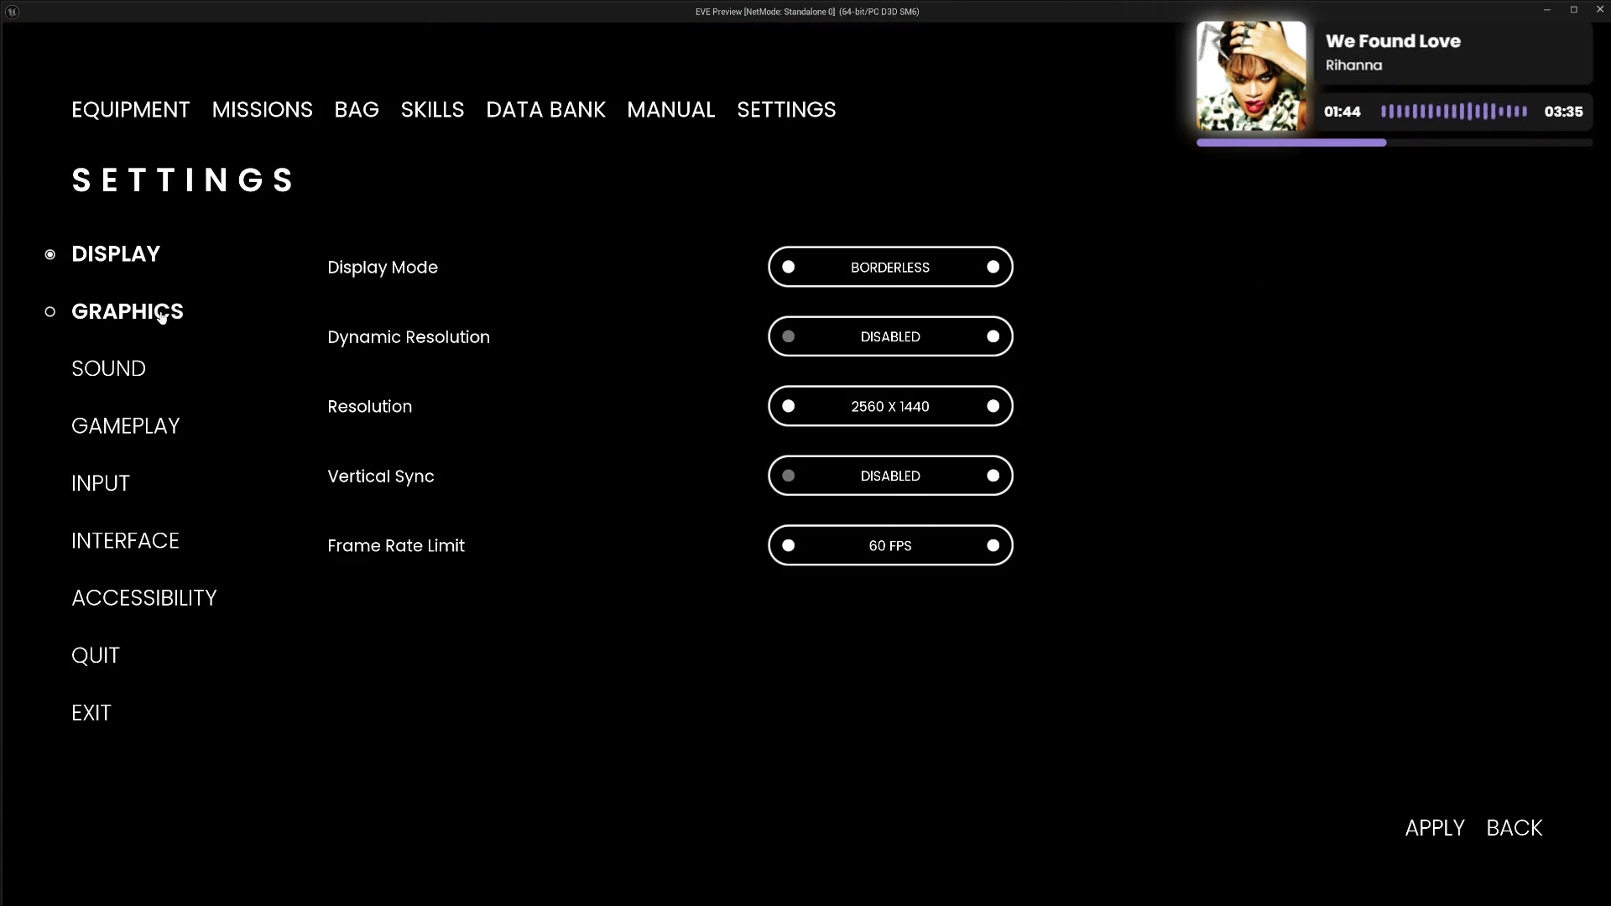
click(119, 317)
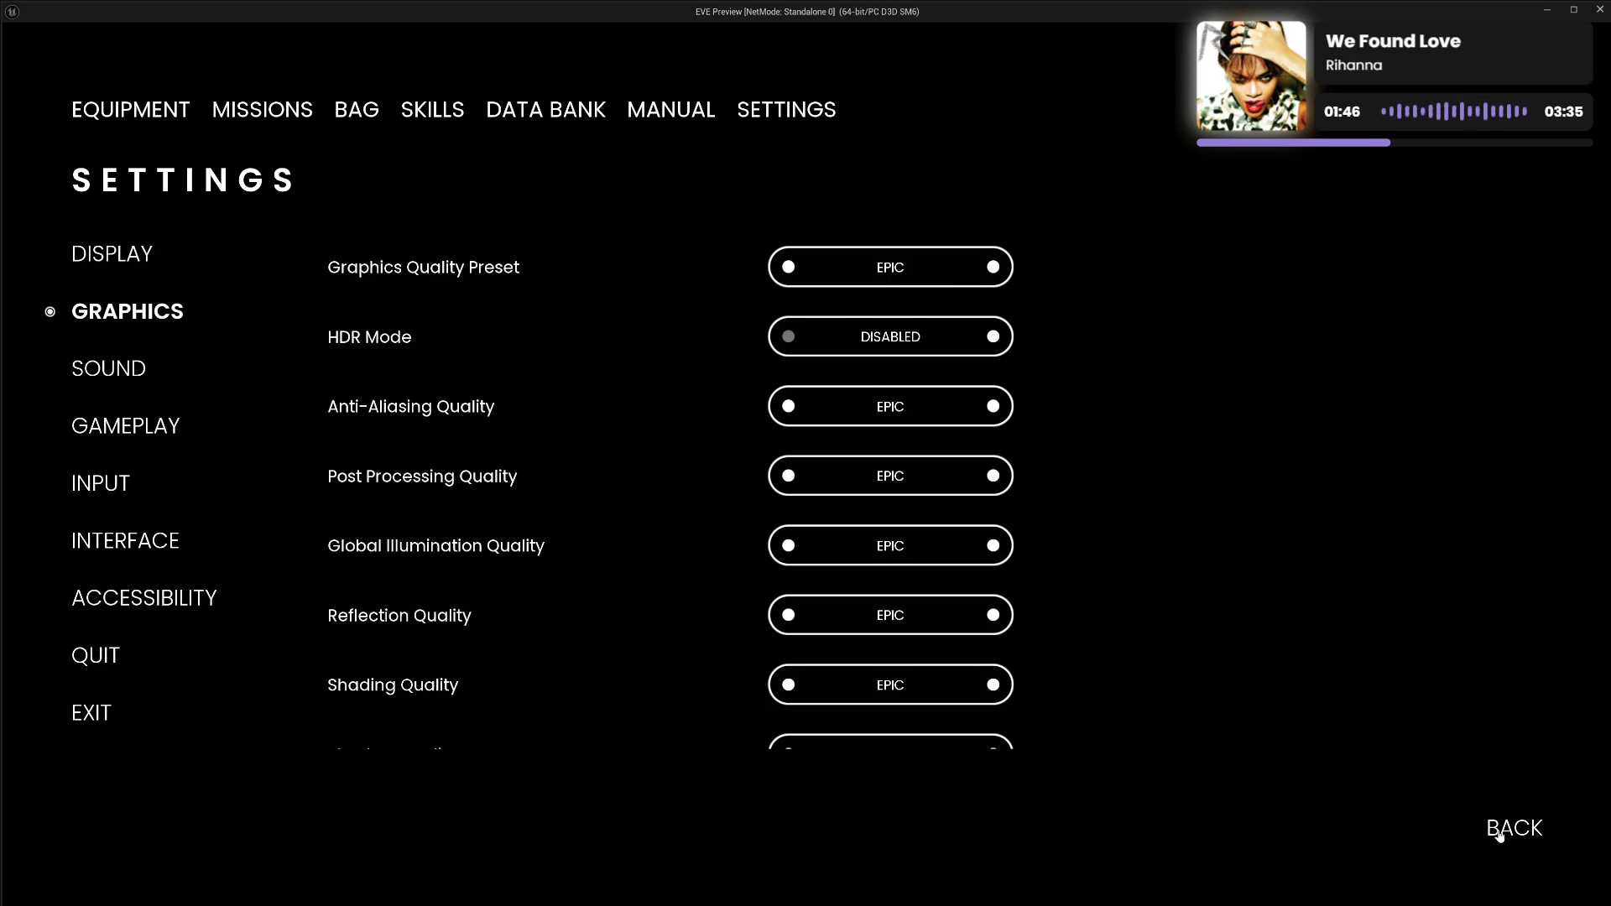
scroll(775, 597, down, 2)
scroll(774, 592, down, 2)
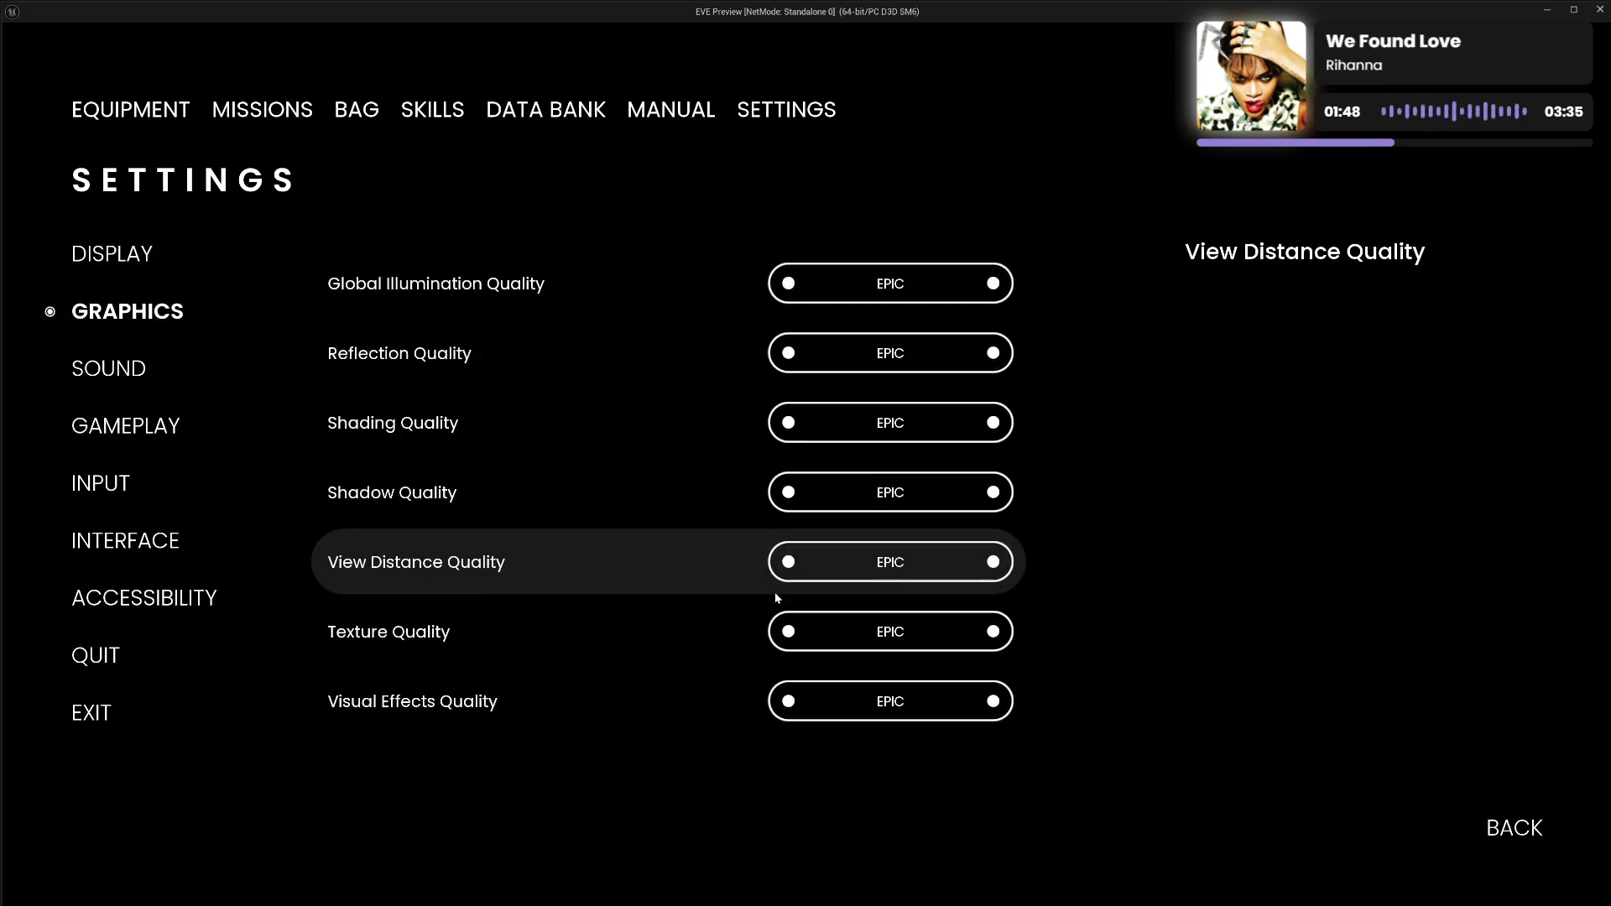
scroll(773, 591, down, 1)
scroll(692, 592, up, 3)
scroll(692, 593, up, 3)
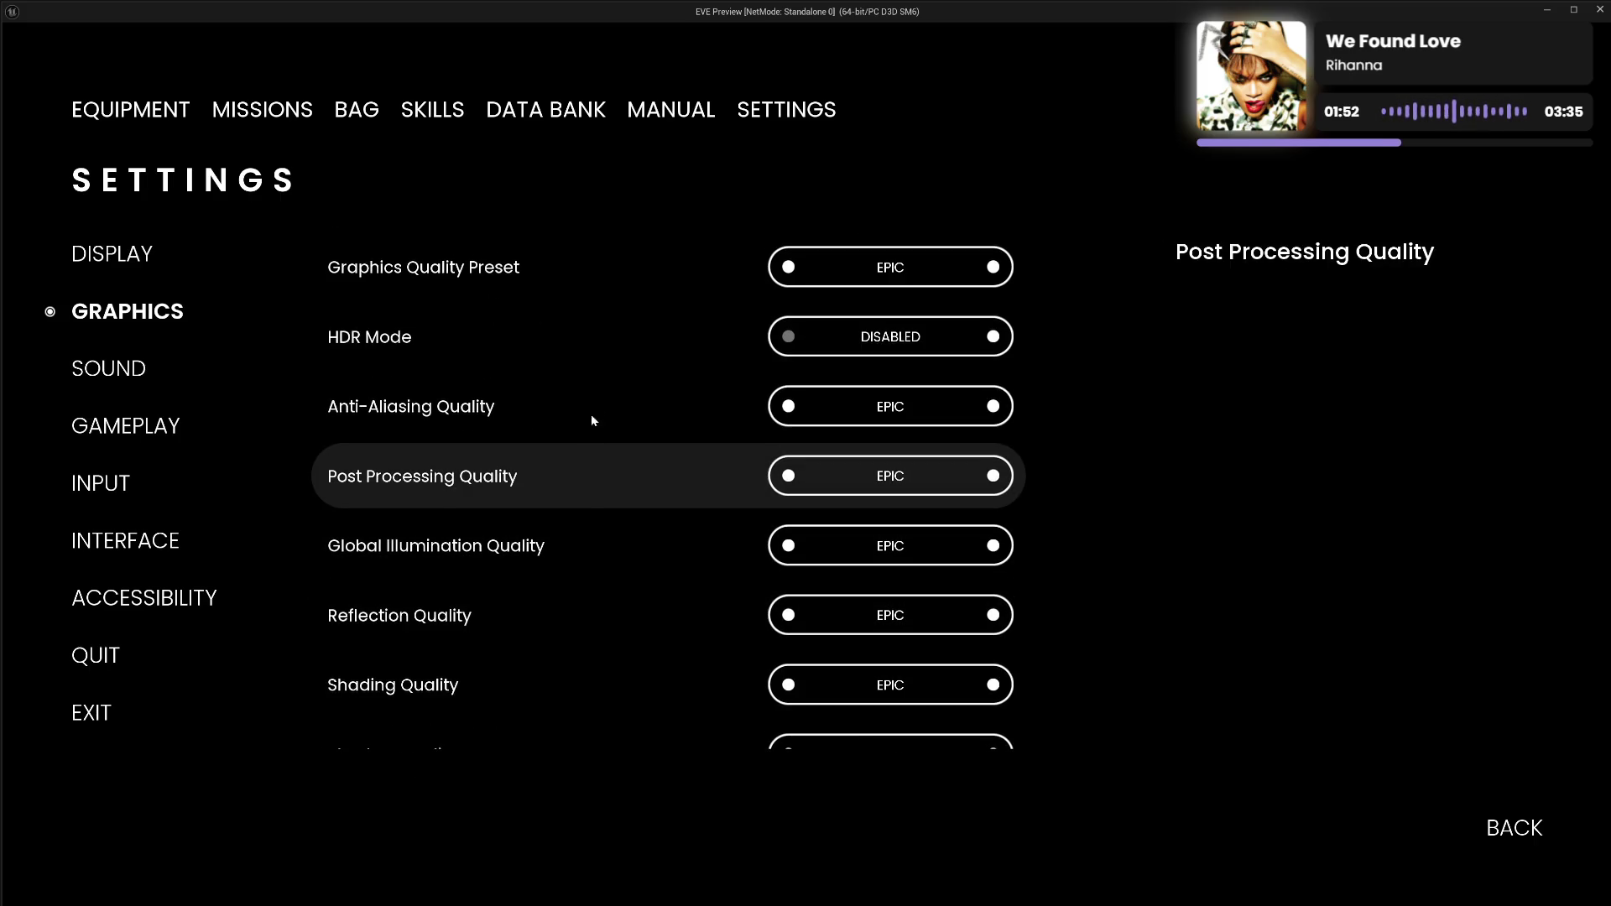
scroll(611, 388, down, 3)
scroll(612, 391, down, 2)
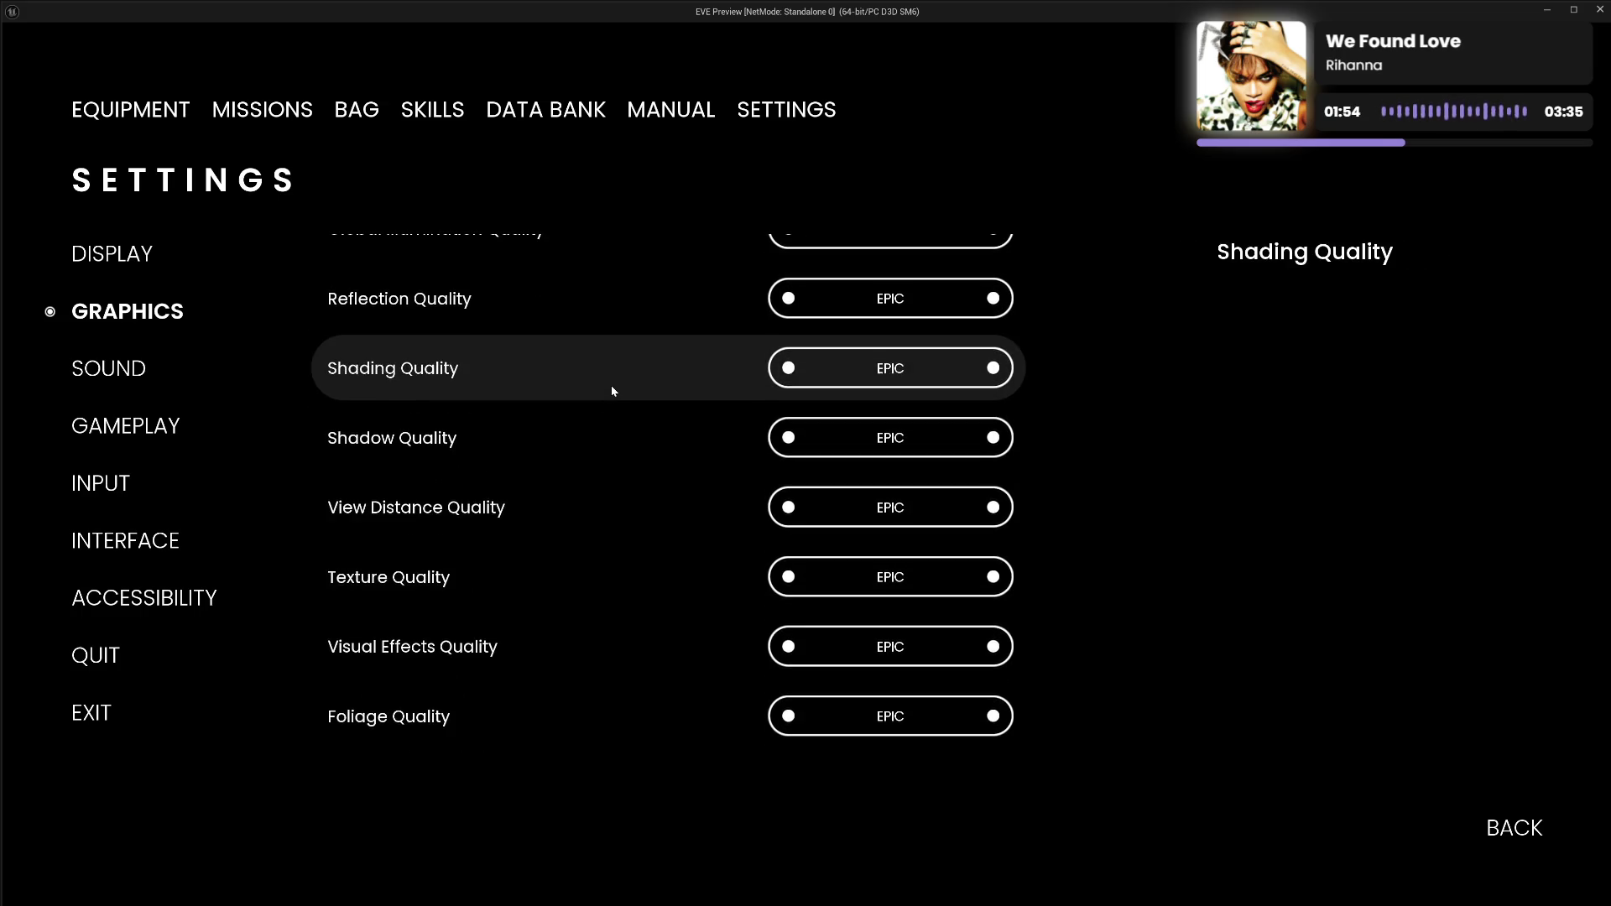
scroll(612, 391, up, 5)
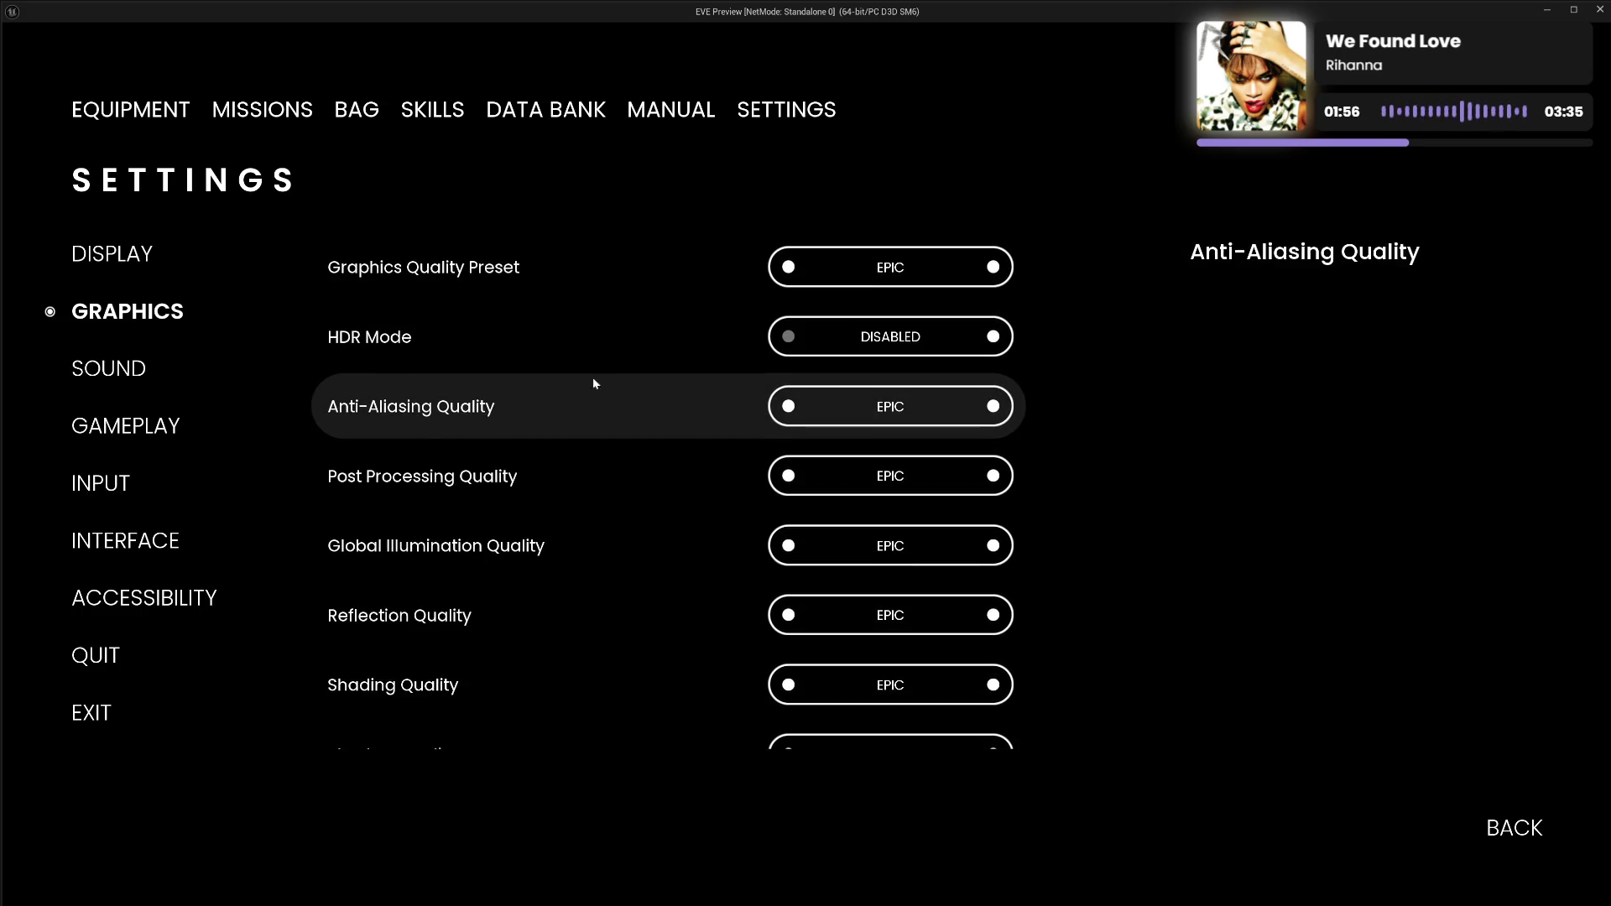
Switch between Display and Graphics, visit the Data Bank page, then close the menu.
click(138, 256)
click(152, 314)
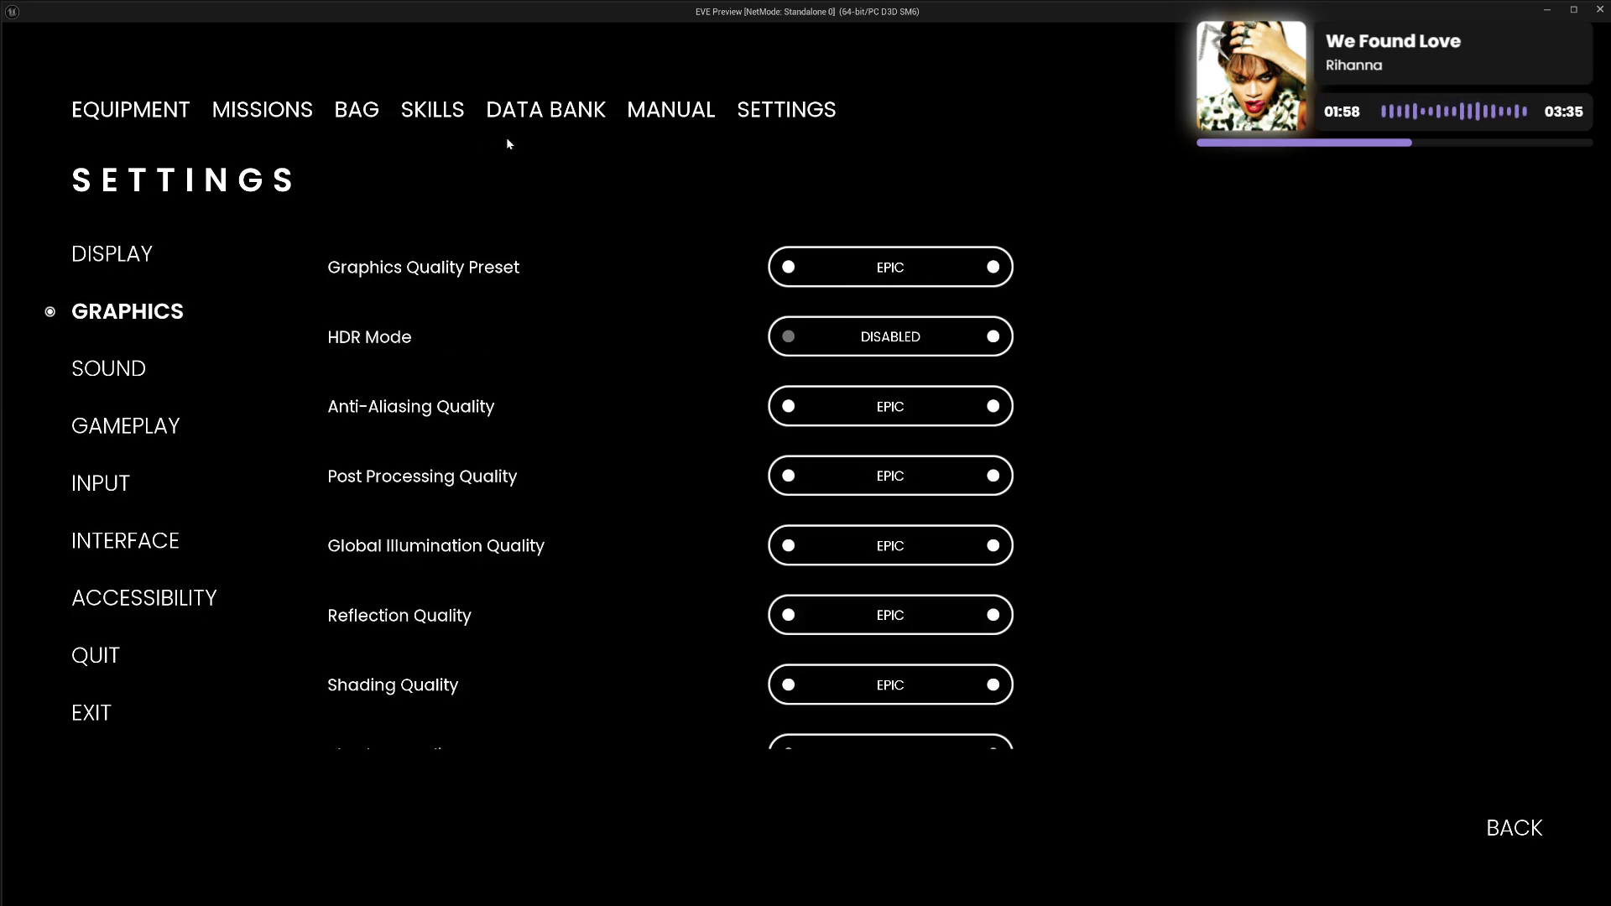
click(574, 120)
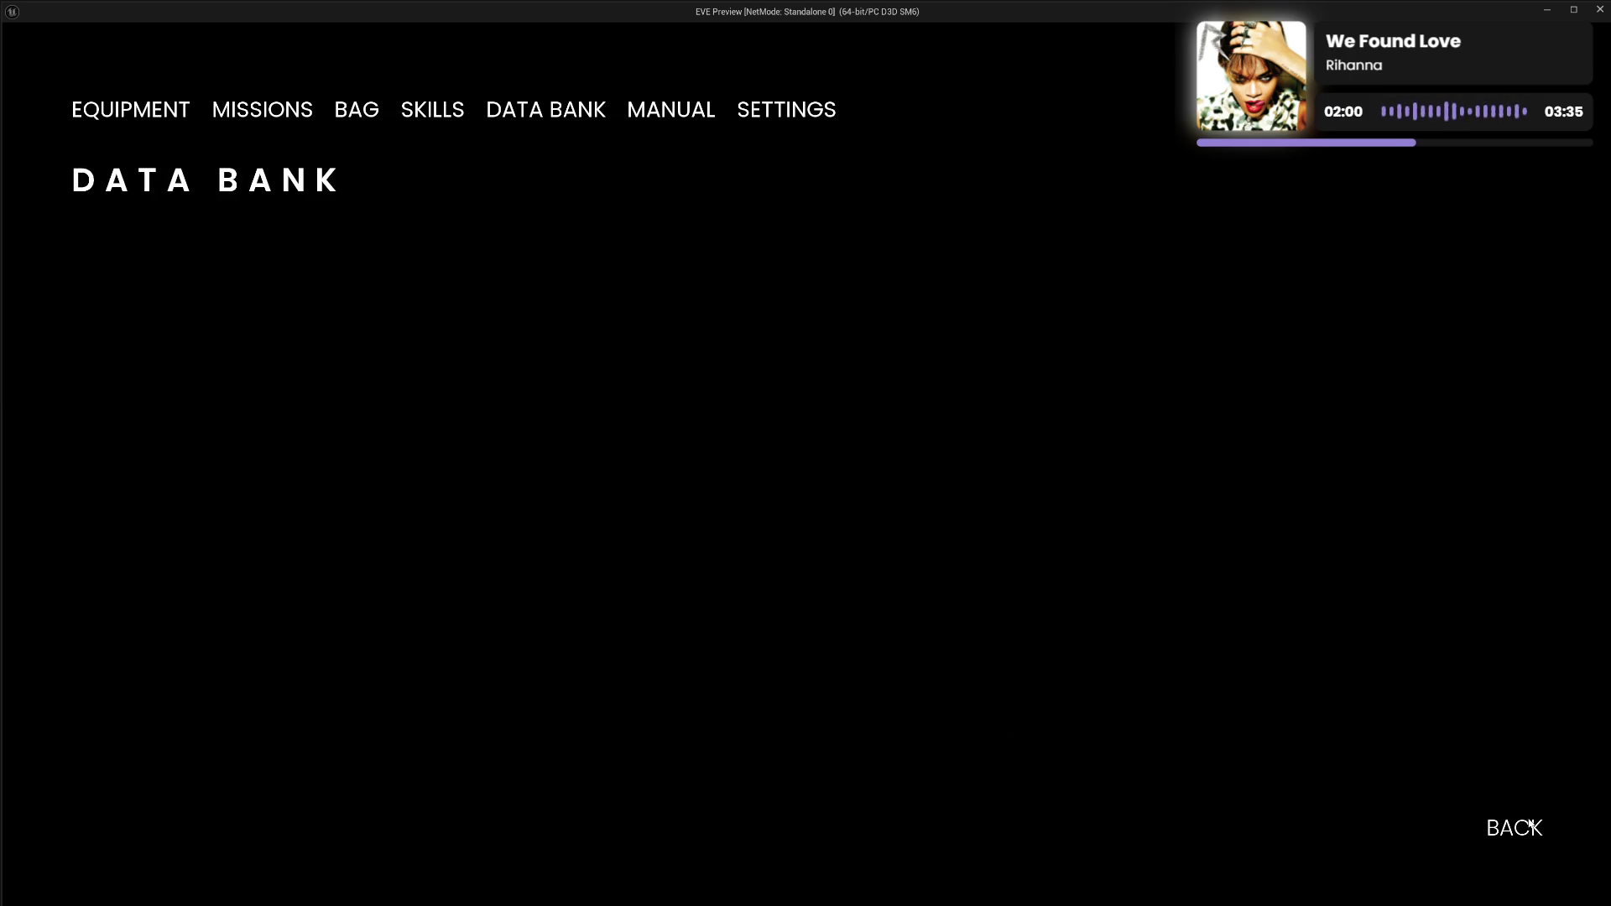
click(1521, 833)
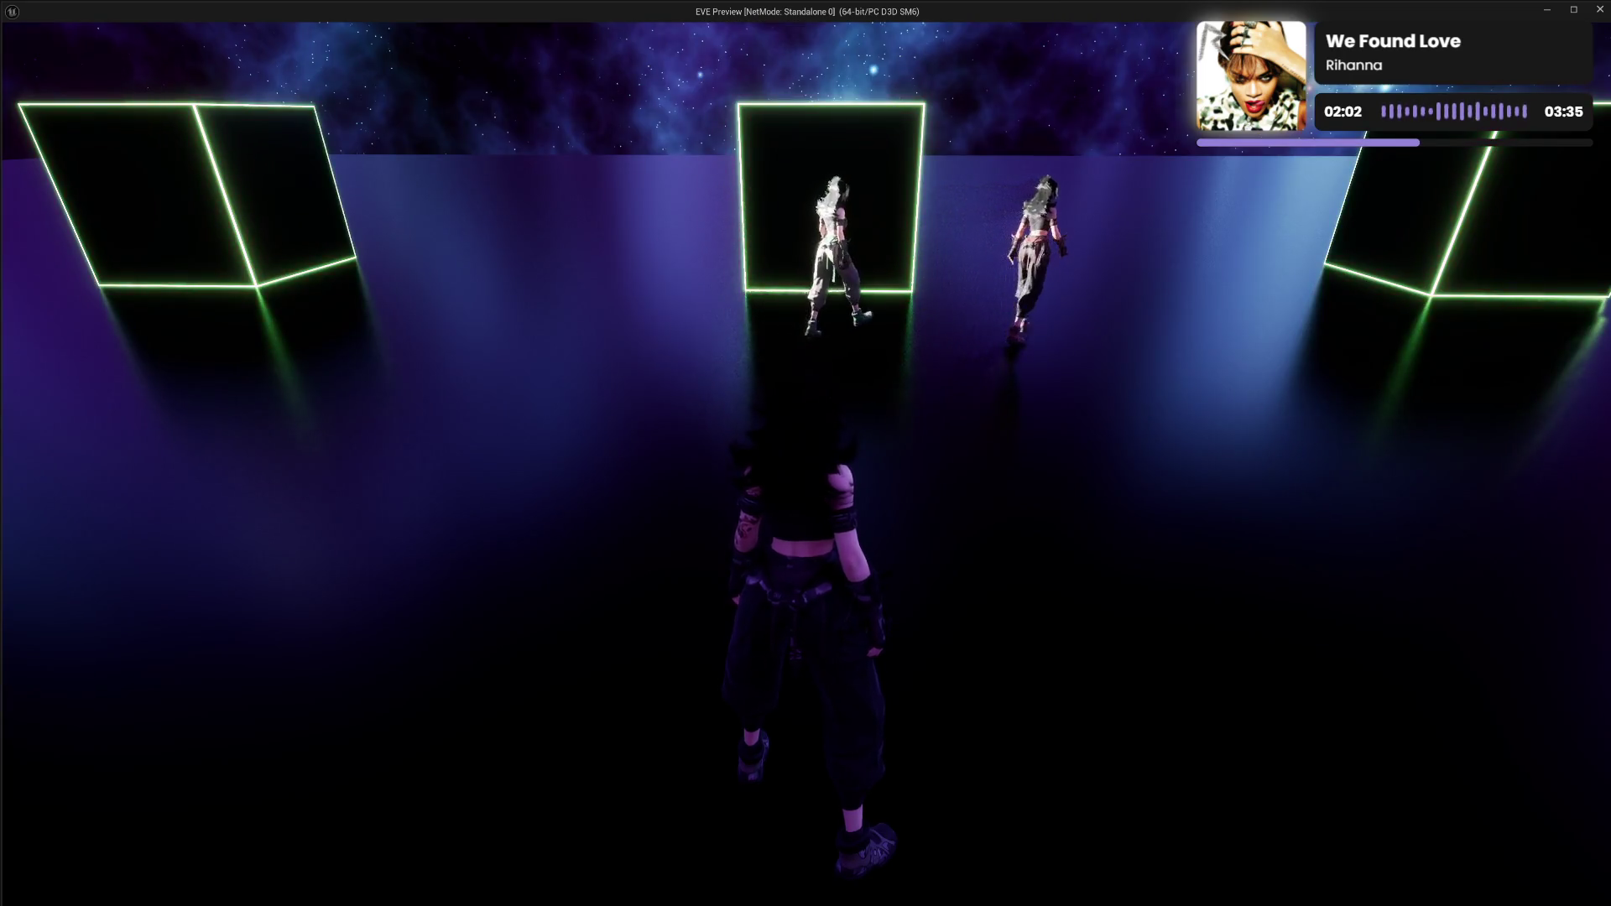
Reopen the menu's SETTINGS page and scroll through the Graphics options again.
key(Tab)
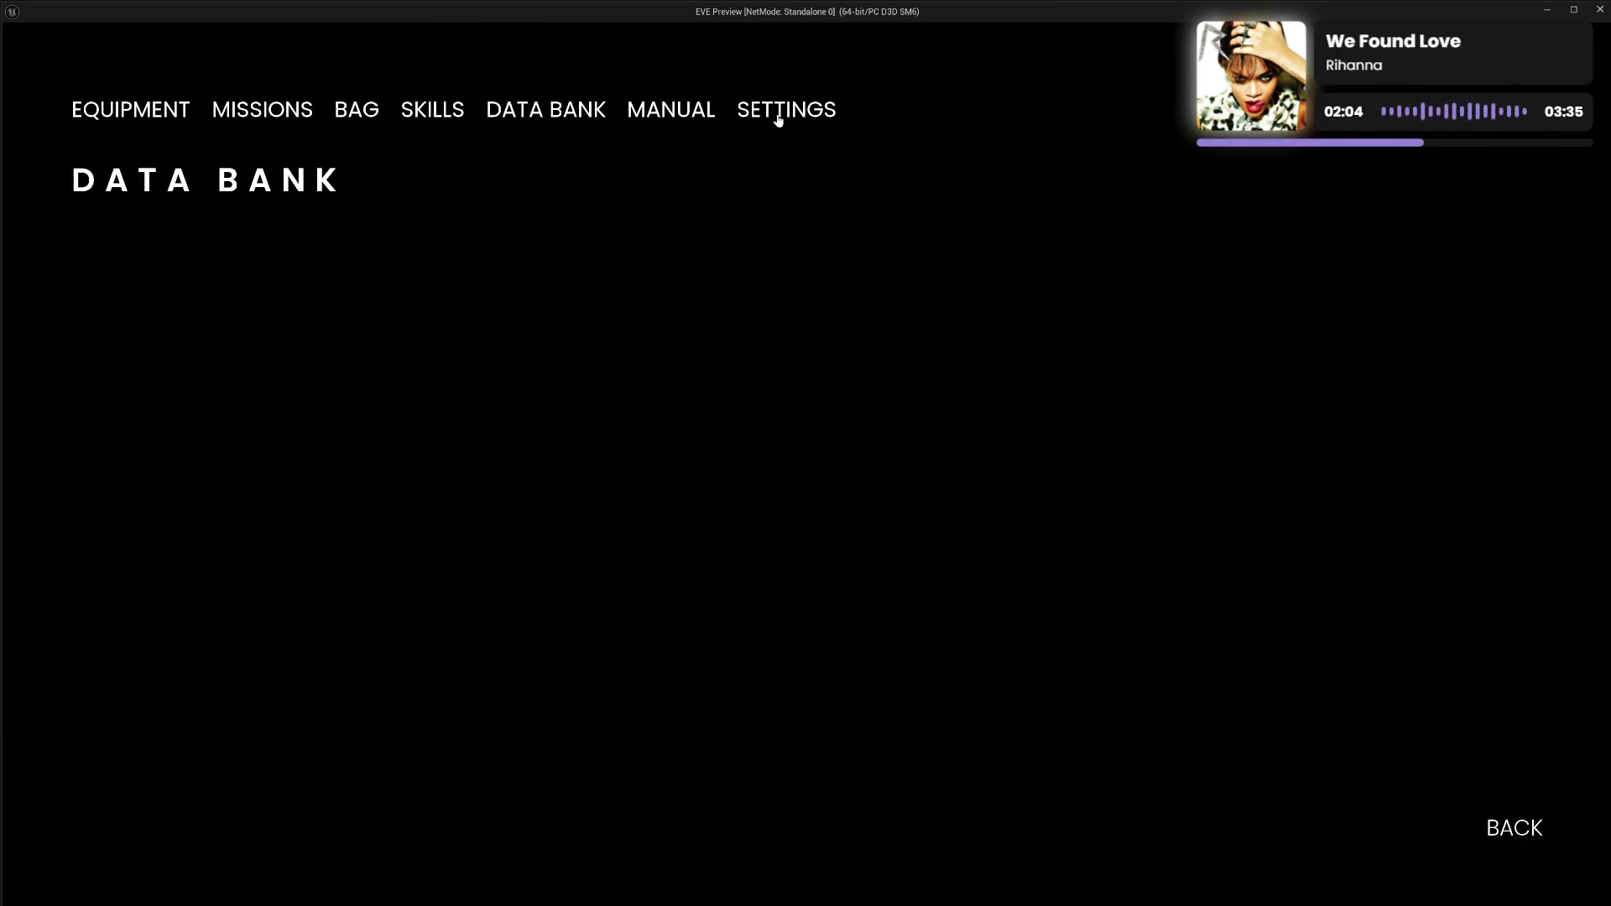
click(777, 117)
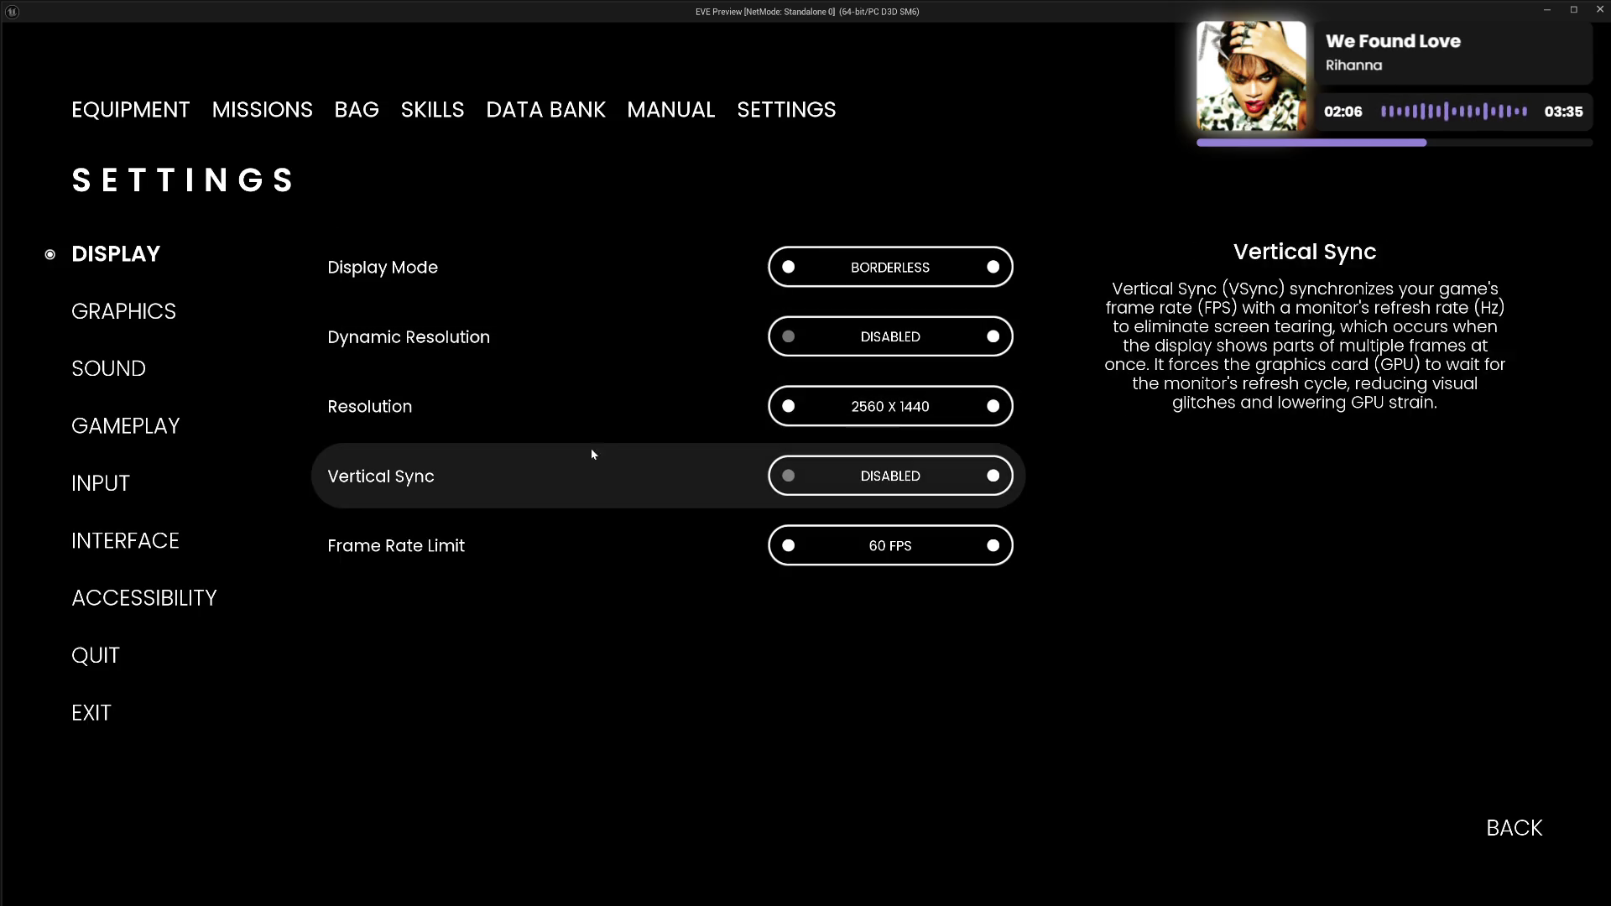
click(154, 317)
scroll(638, 401, down, 4)
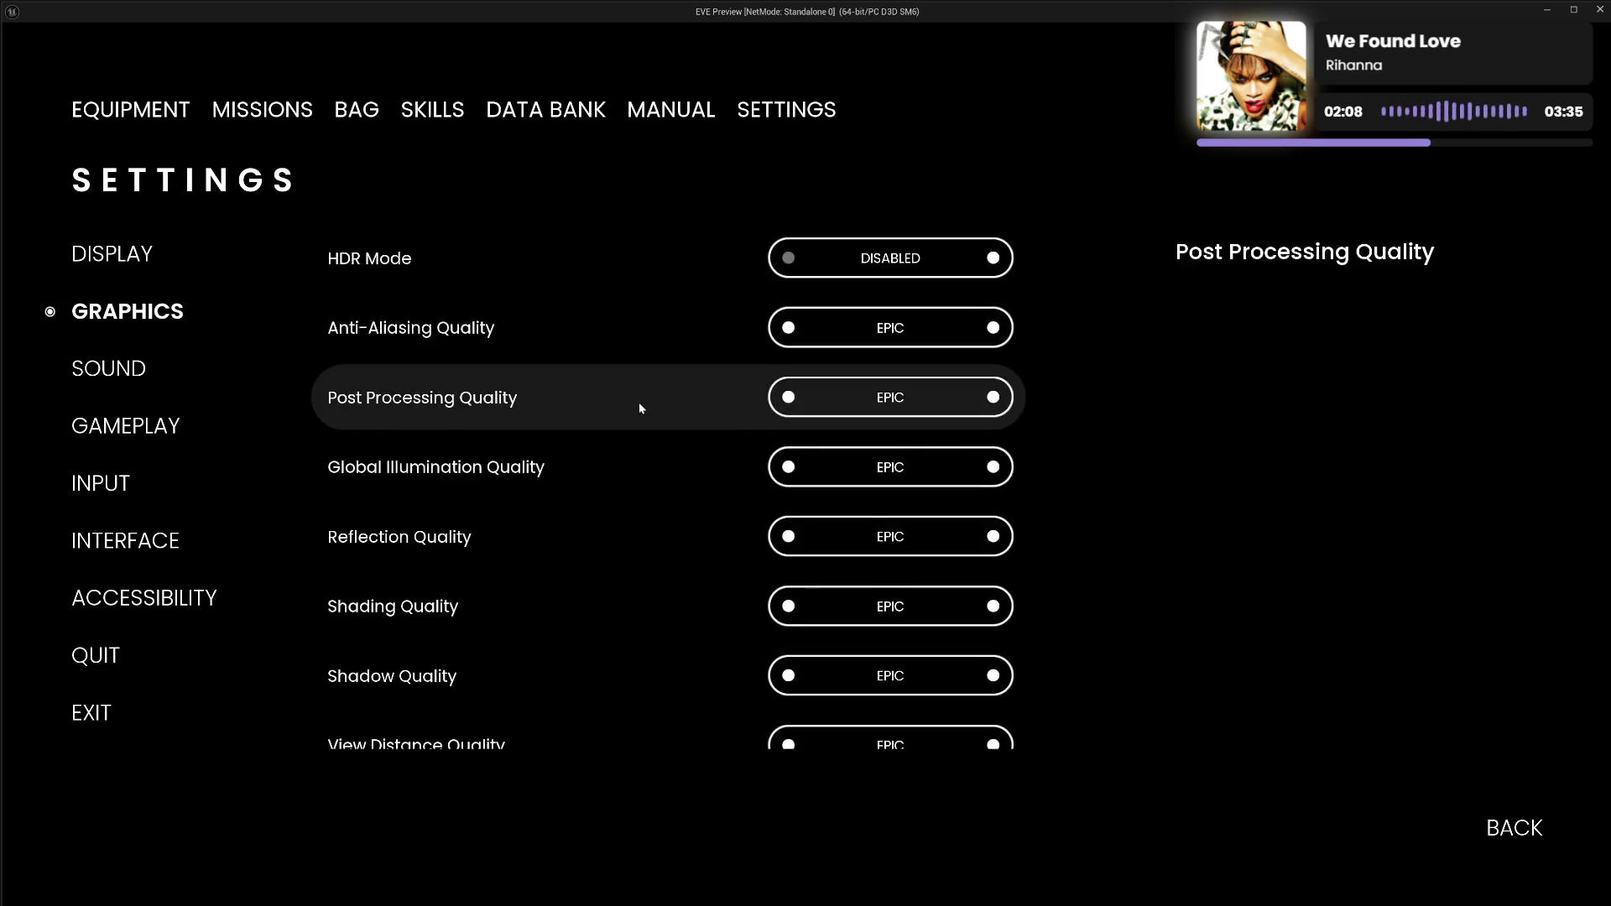
scroll(639, 408, up, 4)
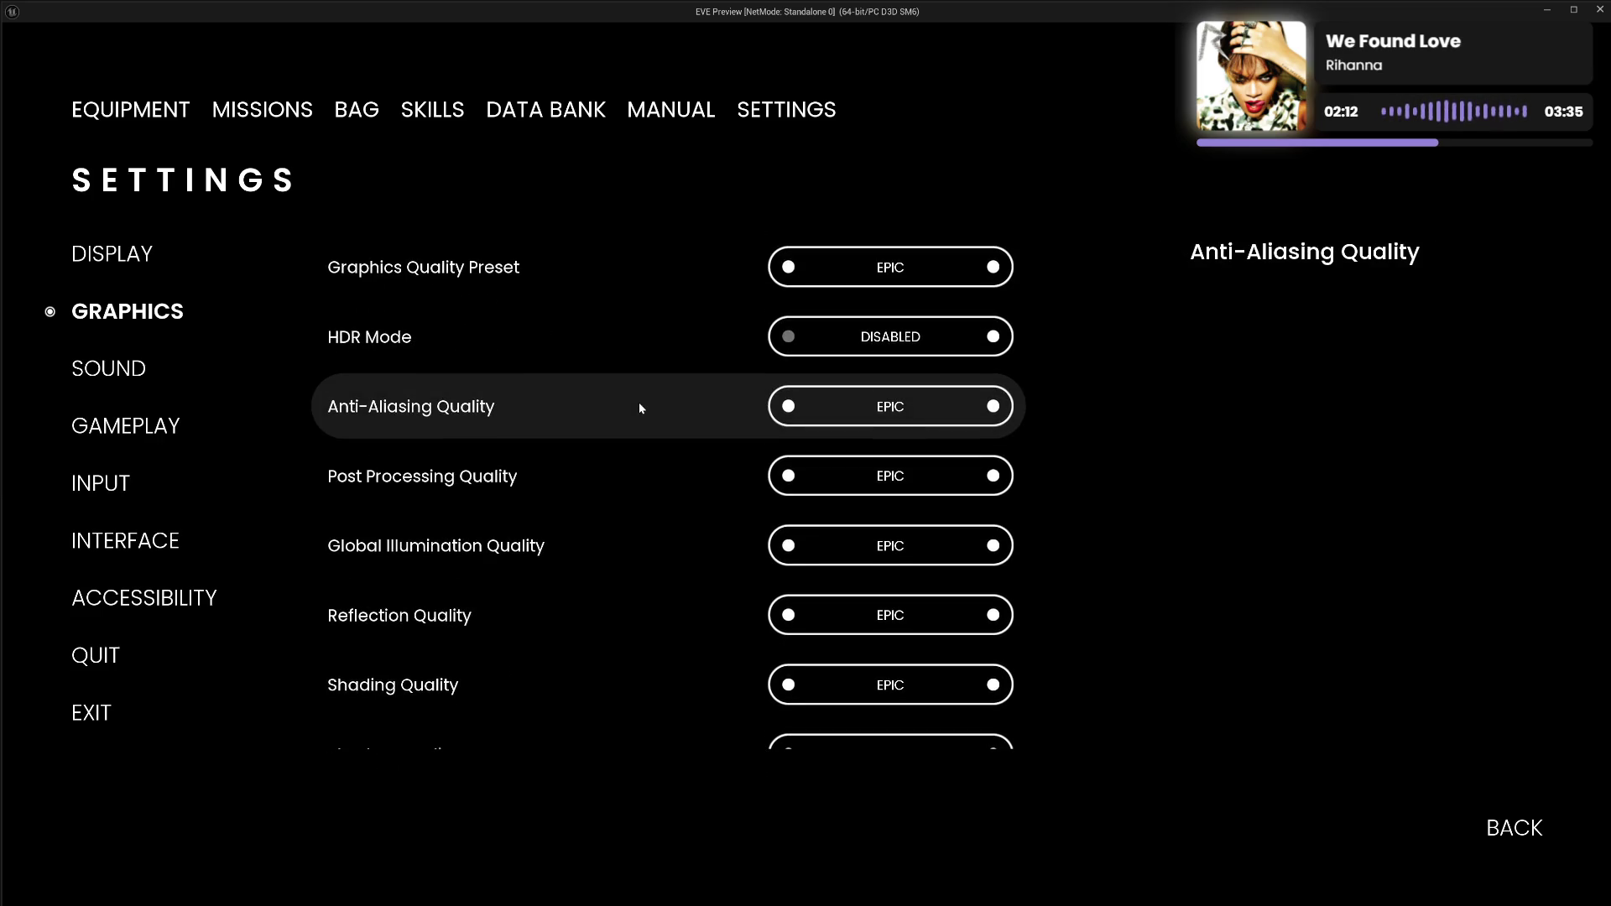
scroll(639, 409, down, 4)
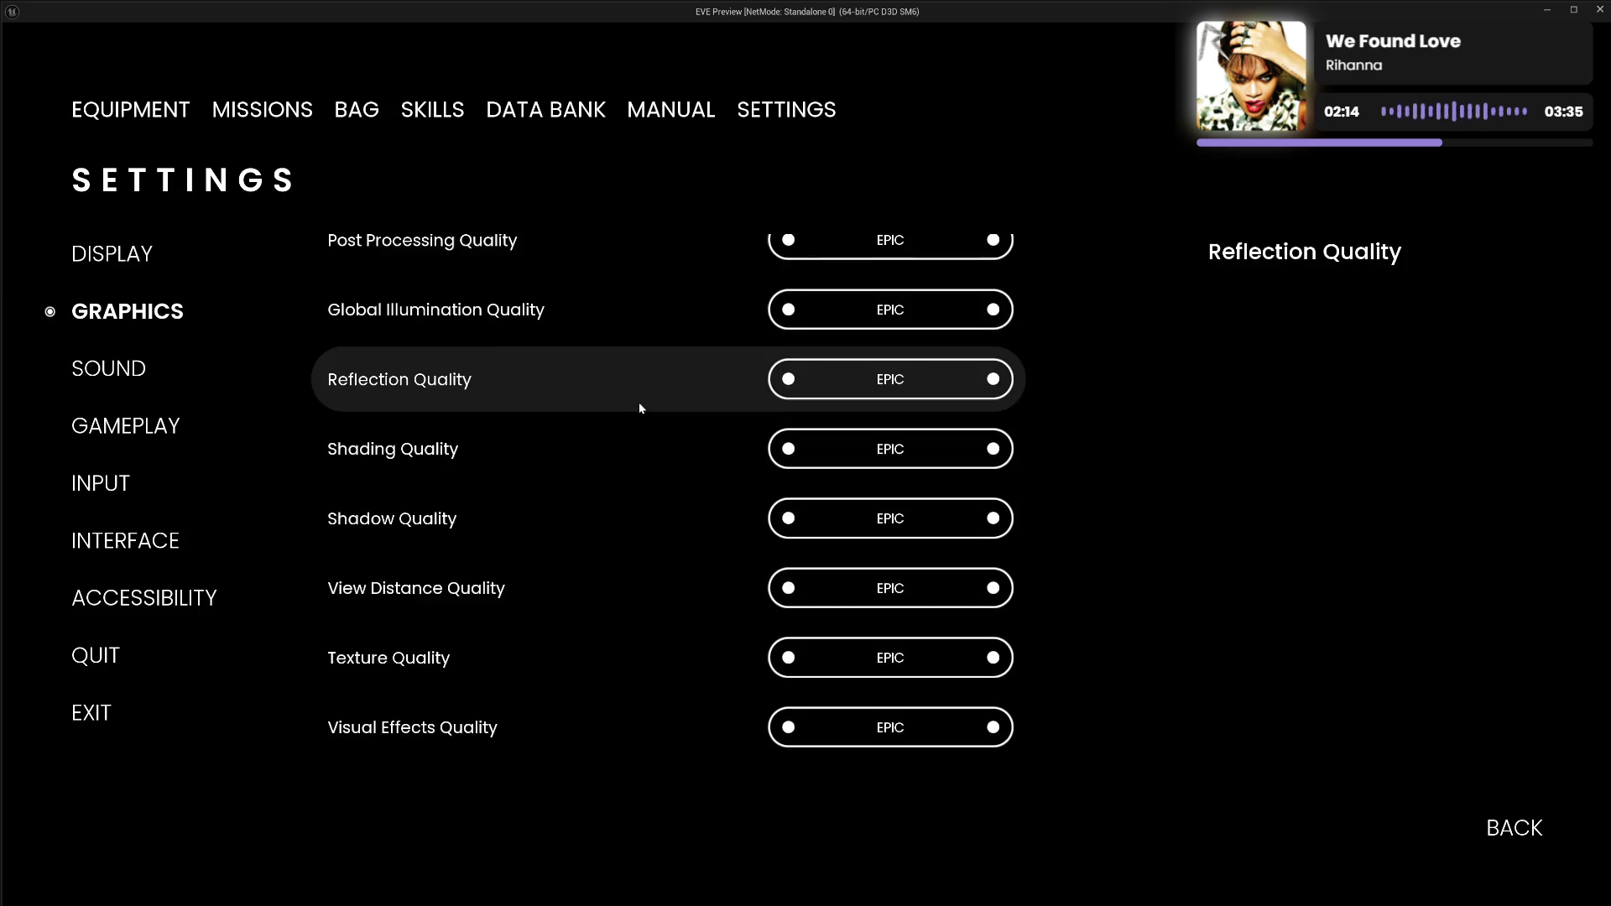
scroll(639, 408, up, 5)
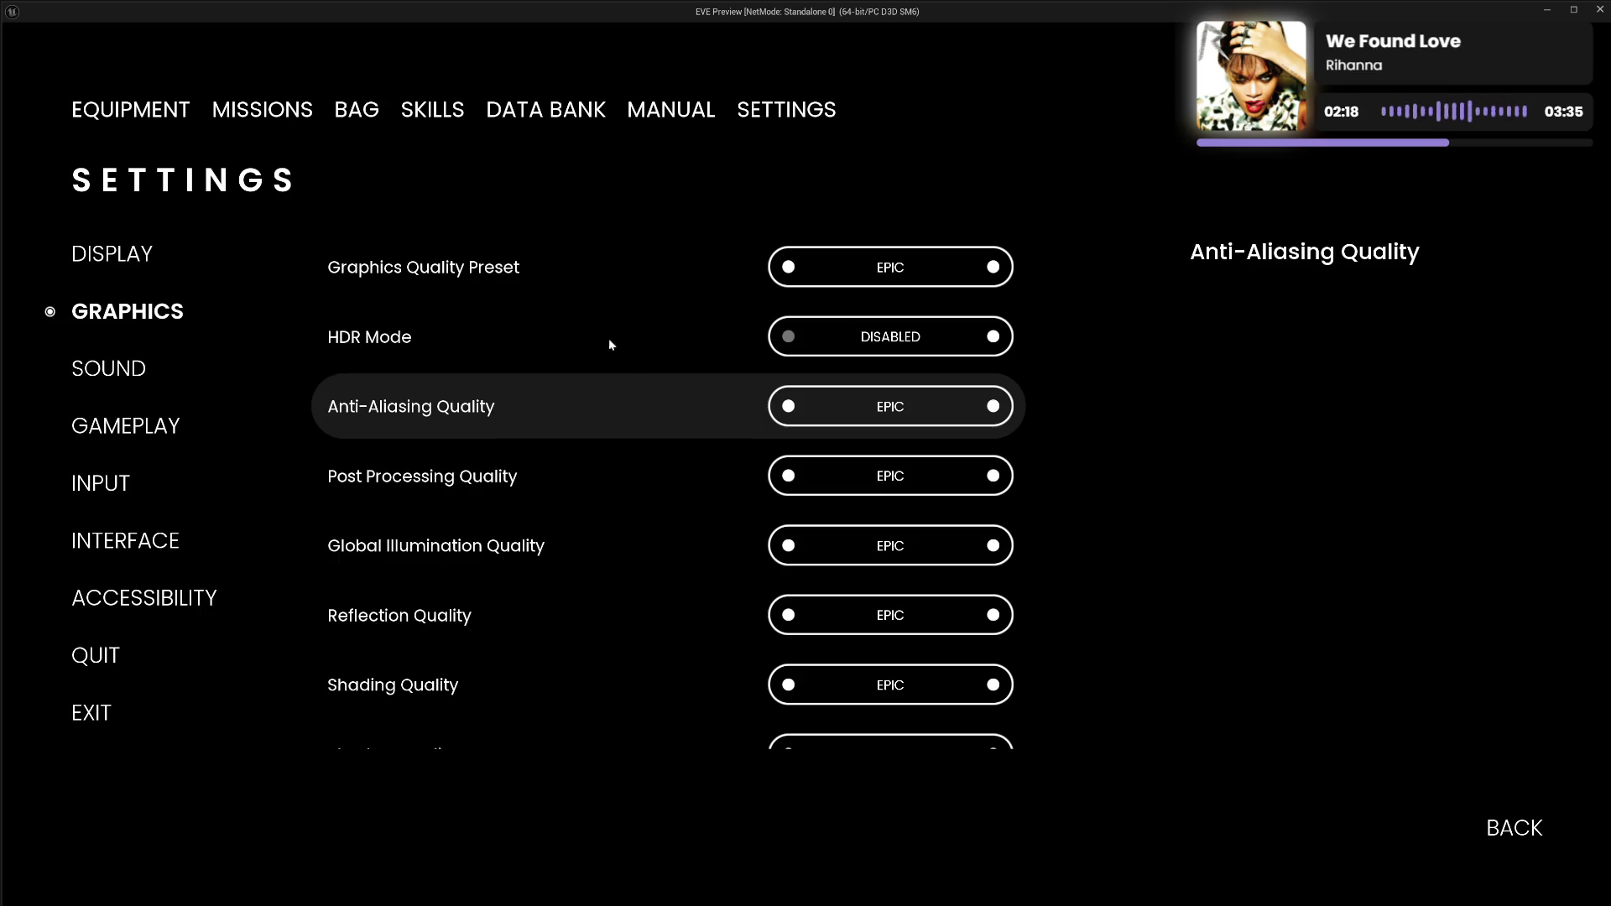
Step through Sound, Gameplay, Input and Interface, end on Display, then close the menu.
click(118, 370)
click(120, 433)
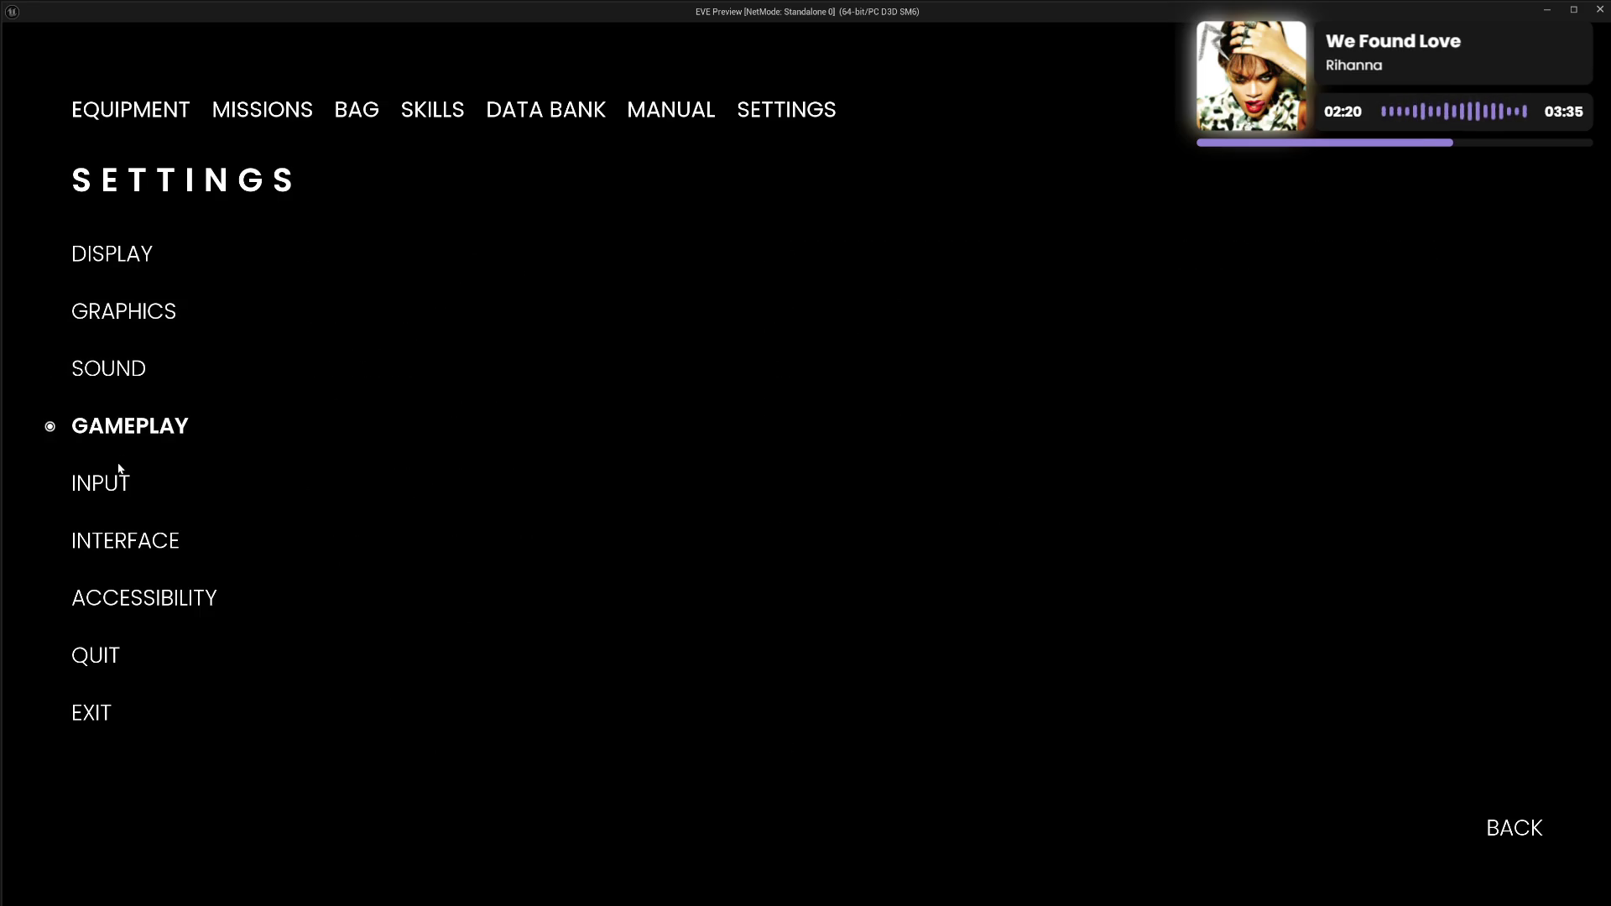
click(115, 486)
click(115, 545)
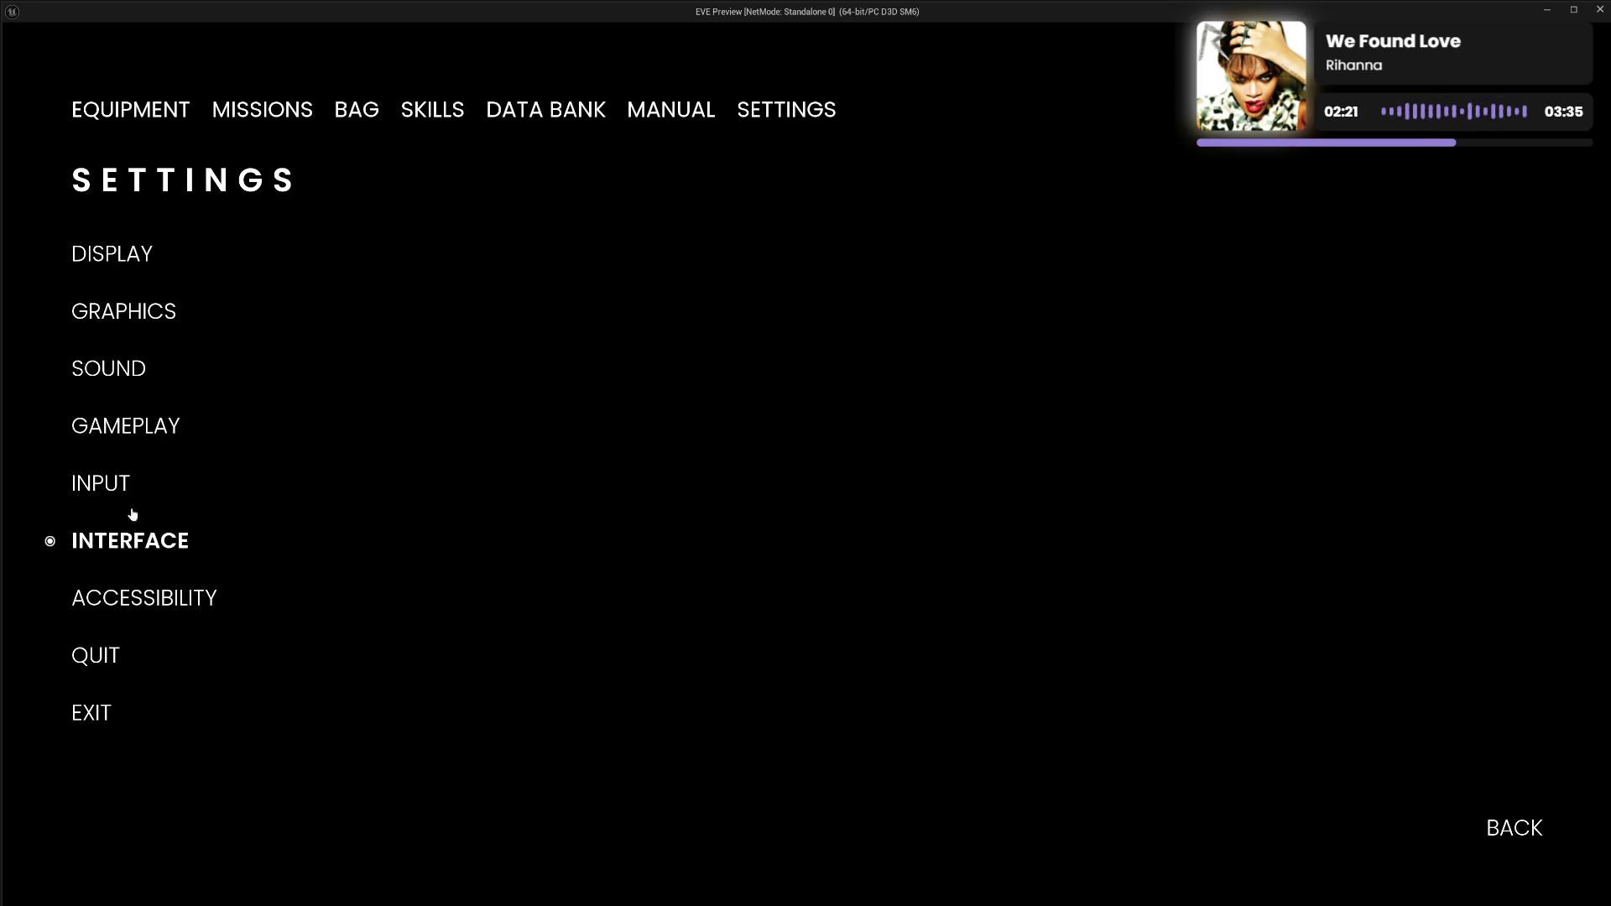
click(112, 322)
click(123, 268)
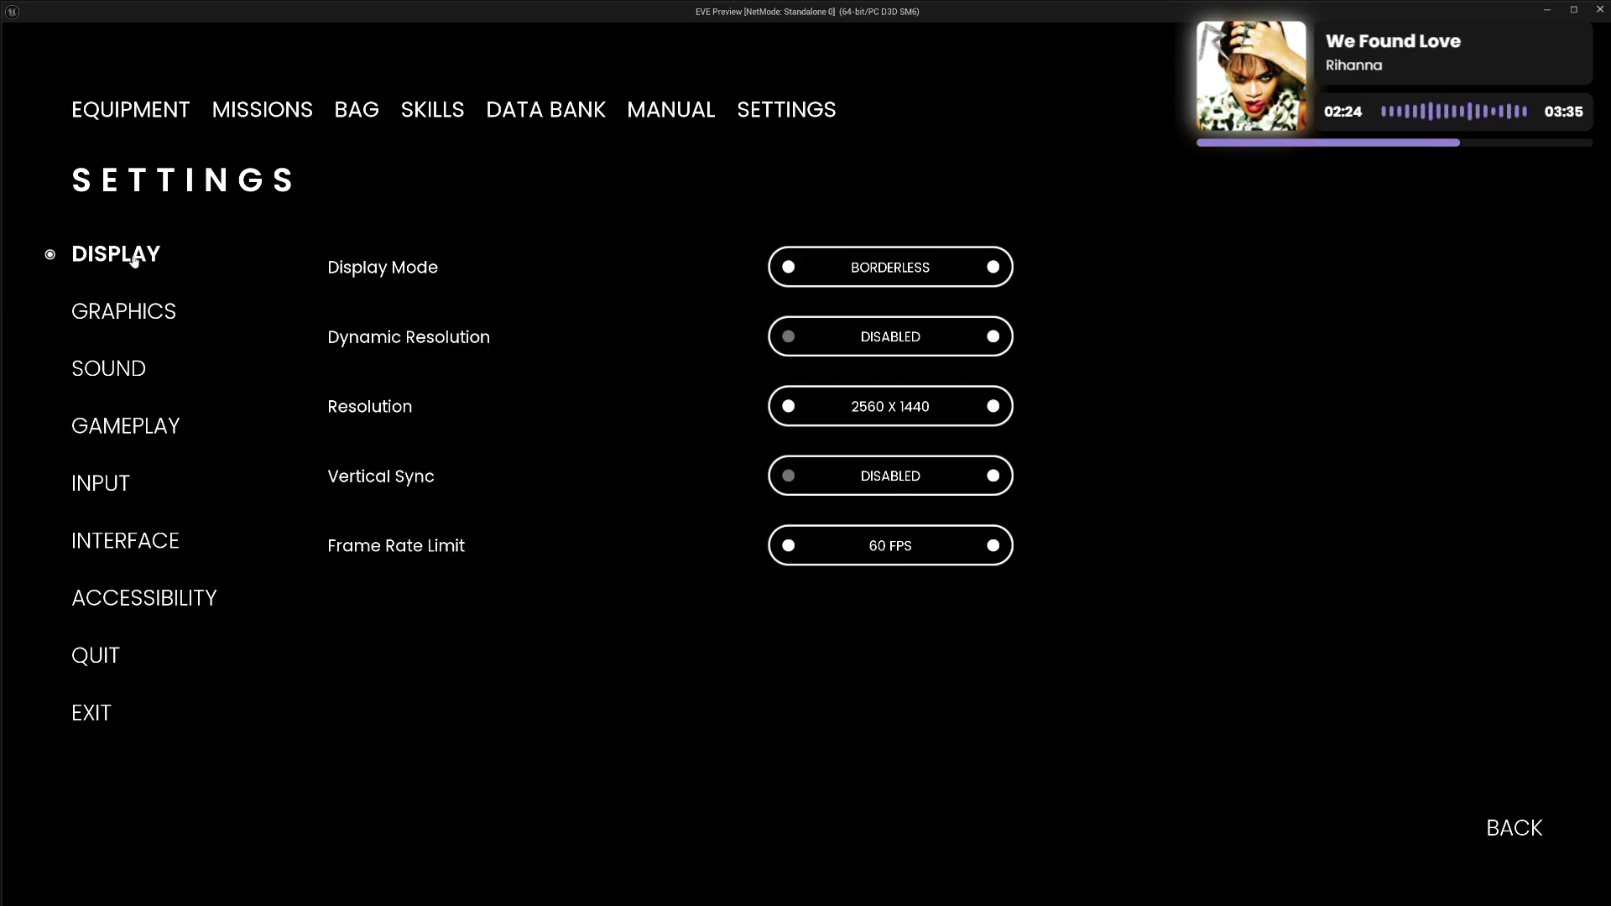
click(1500, 832)
key(Escape)
Close the menu, stop the preview with Alt+F4, and launch it again.
click(1500, 832)
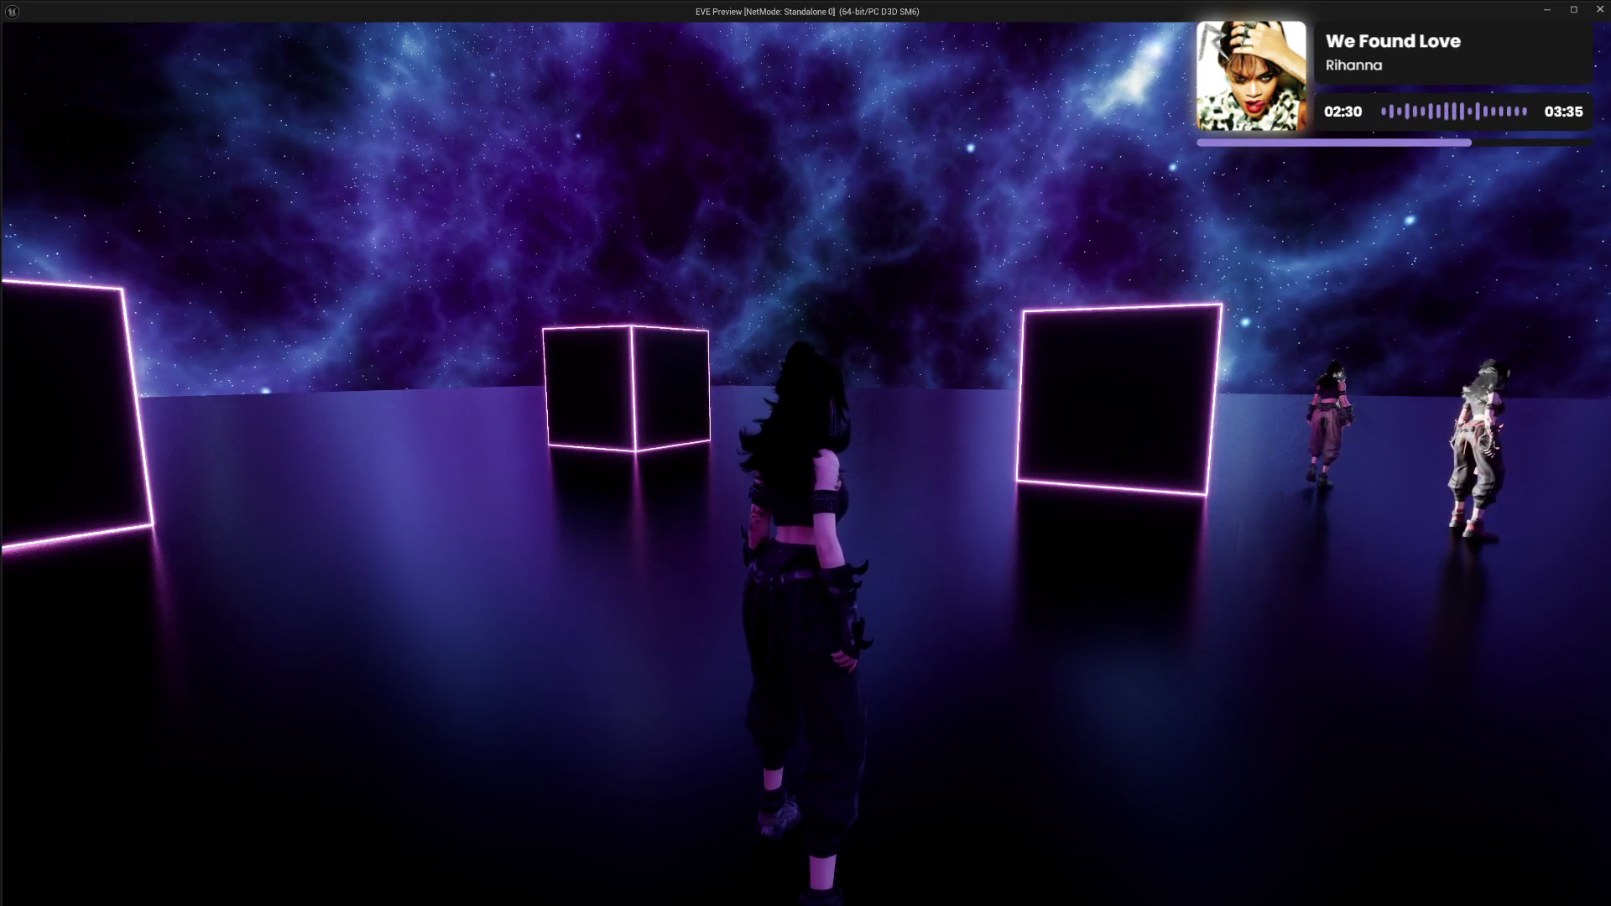
key(alt+F4)
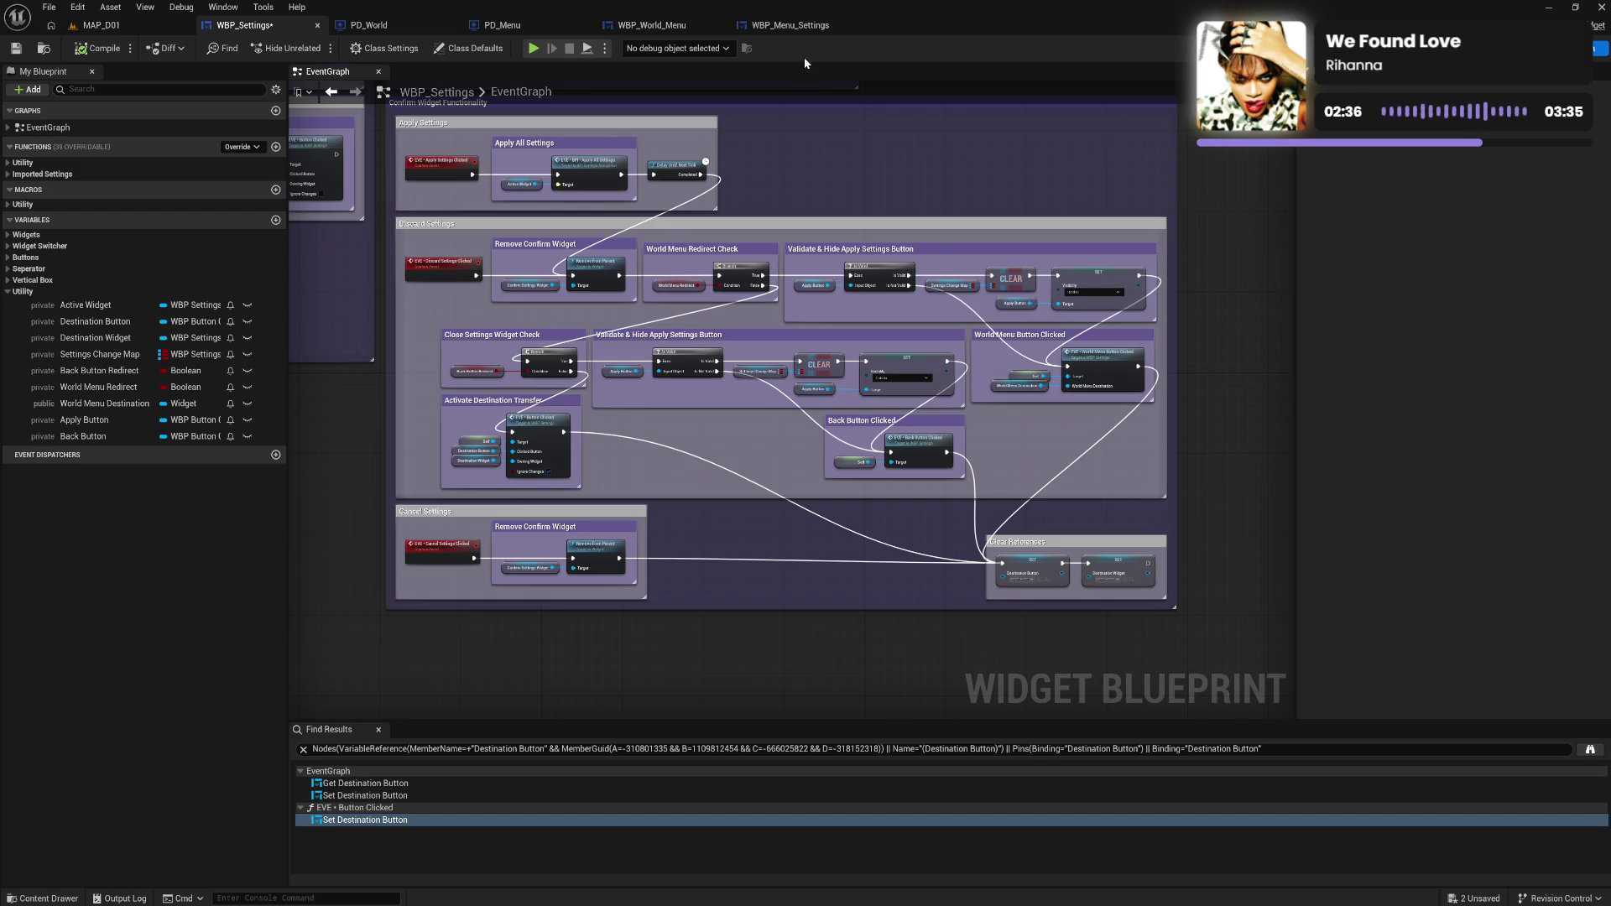
click(534, 48)
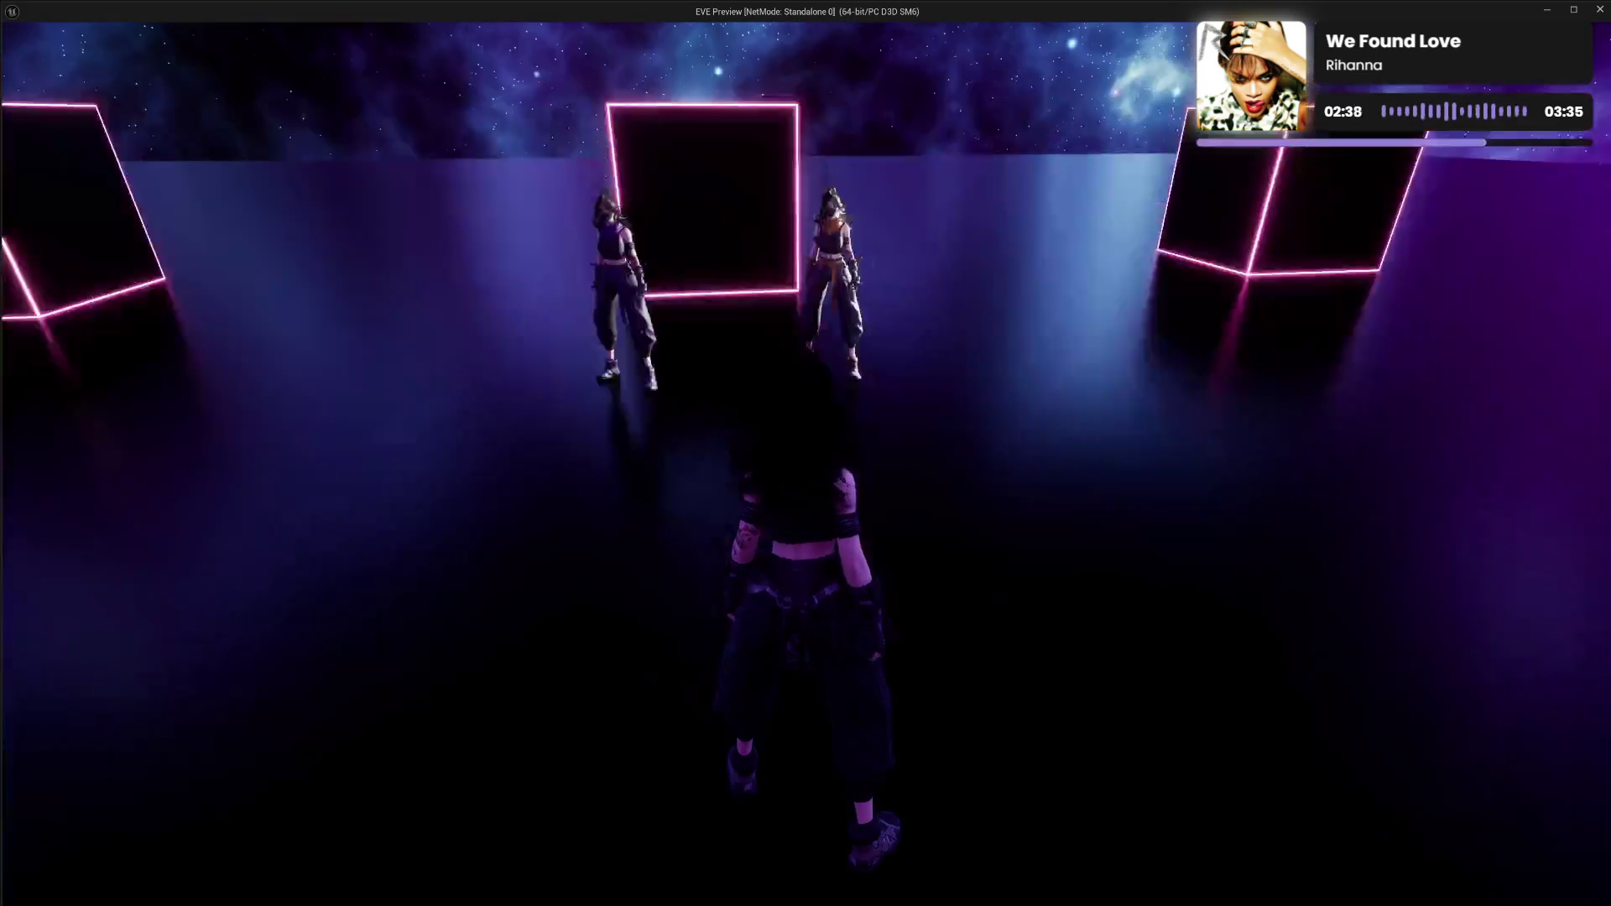
Open the in-game menu, move between SETTINGS, Skills and Data Bank, finishing on Gameplay settings.
key(Tab)
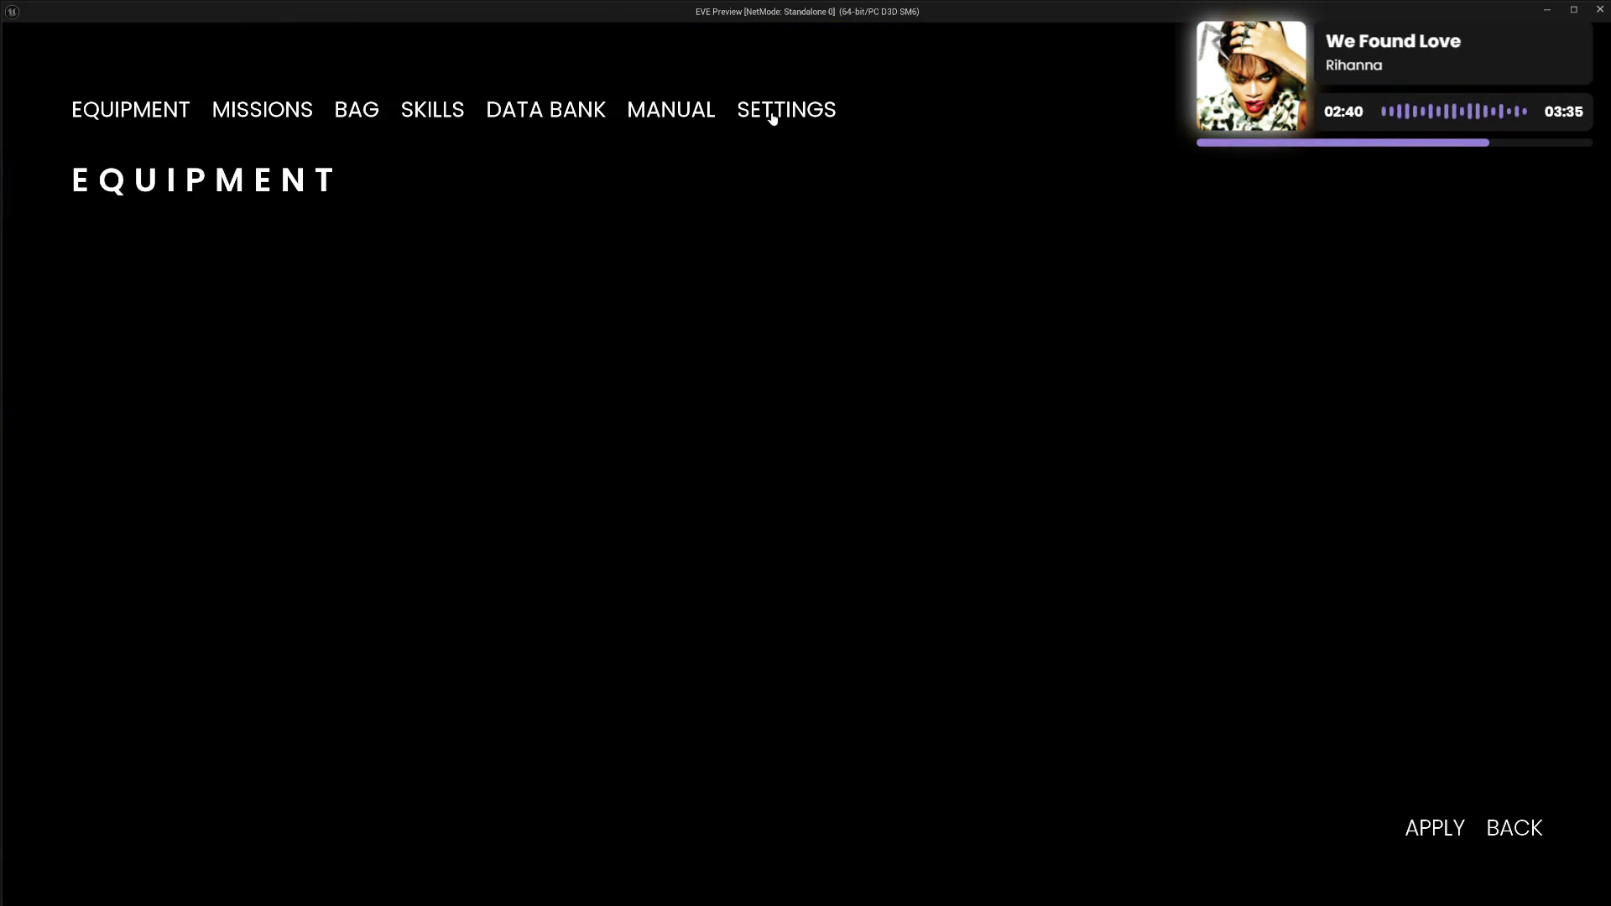
click(768, 114)
click(144, 374)
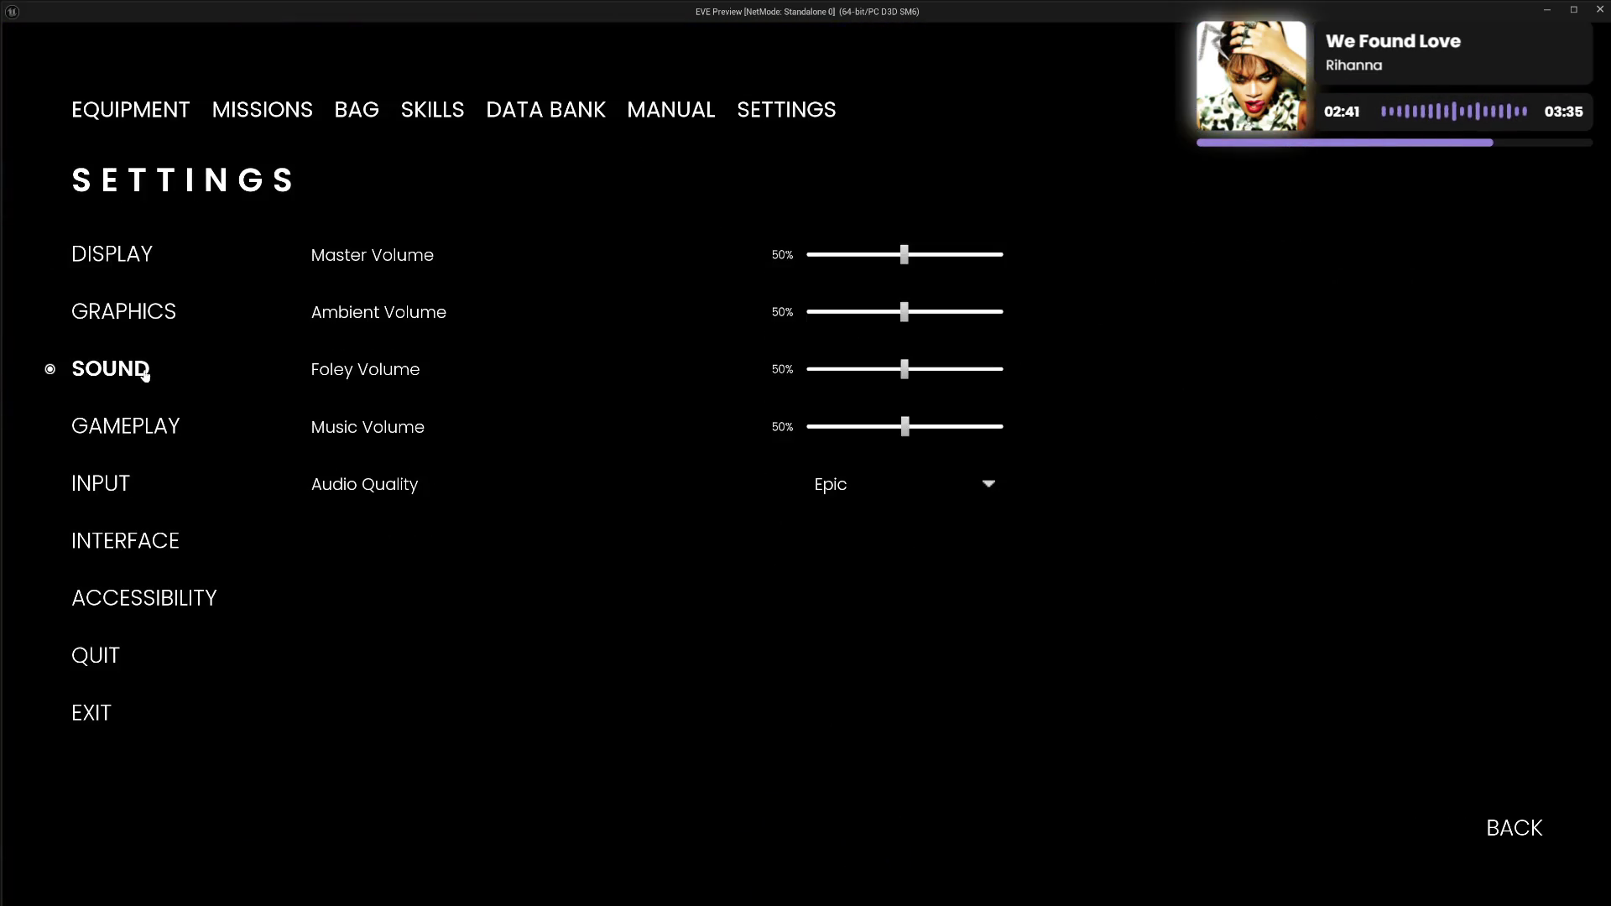
click(424, 116)
click(791, 119)
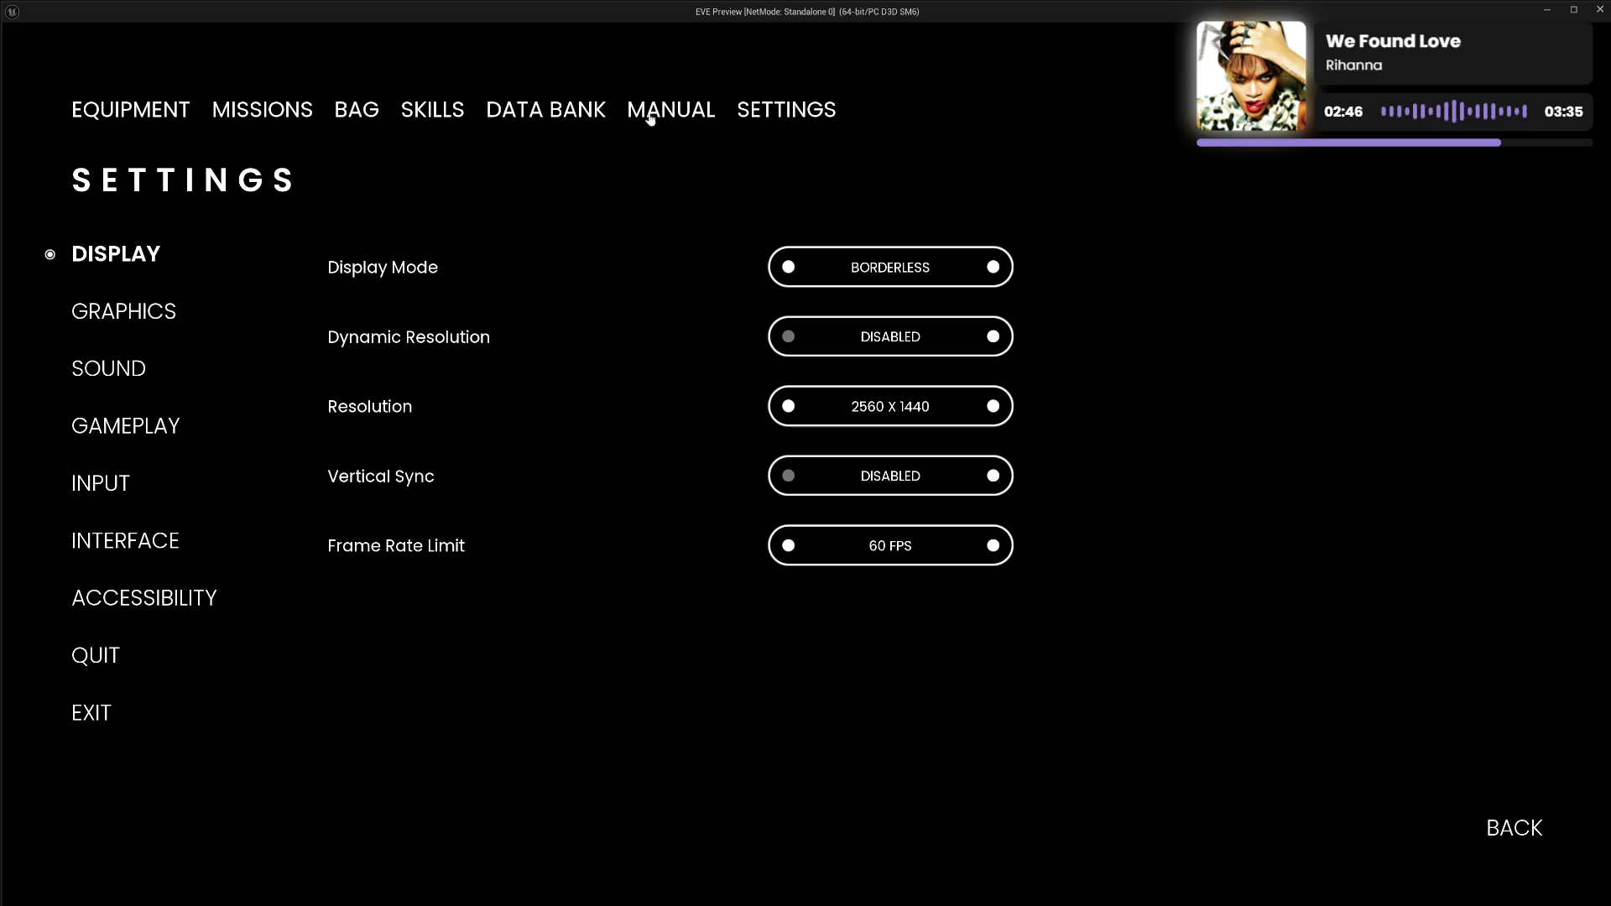
click(557, 113)
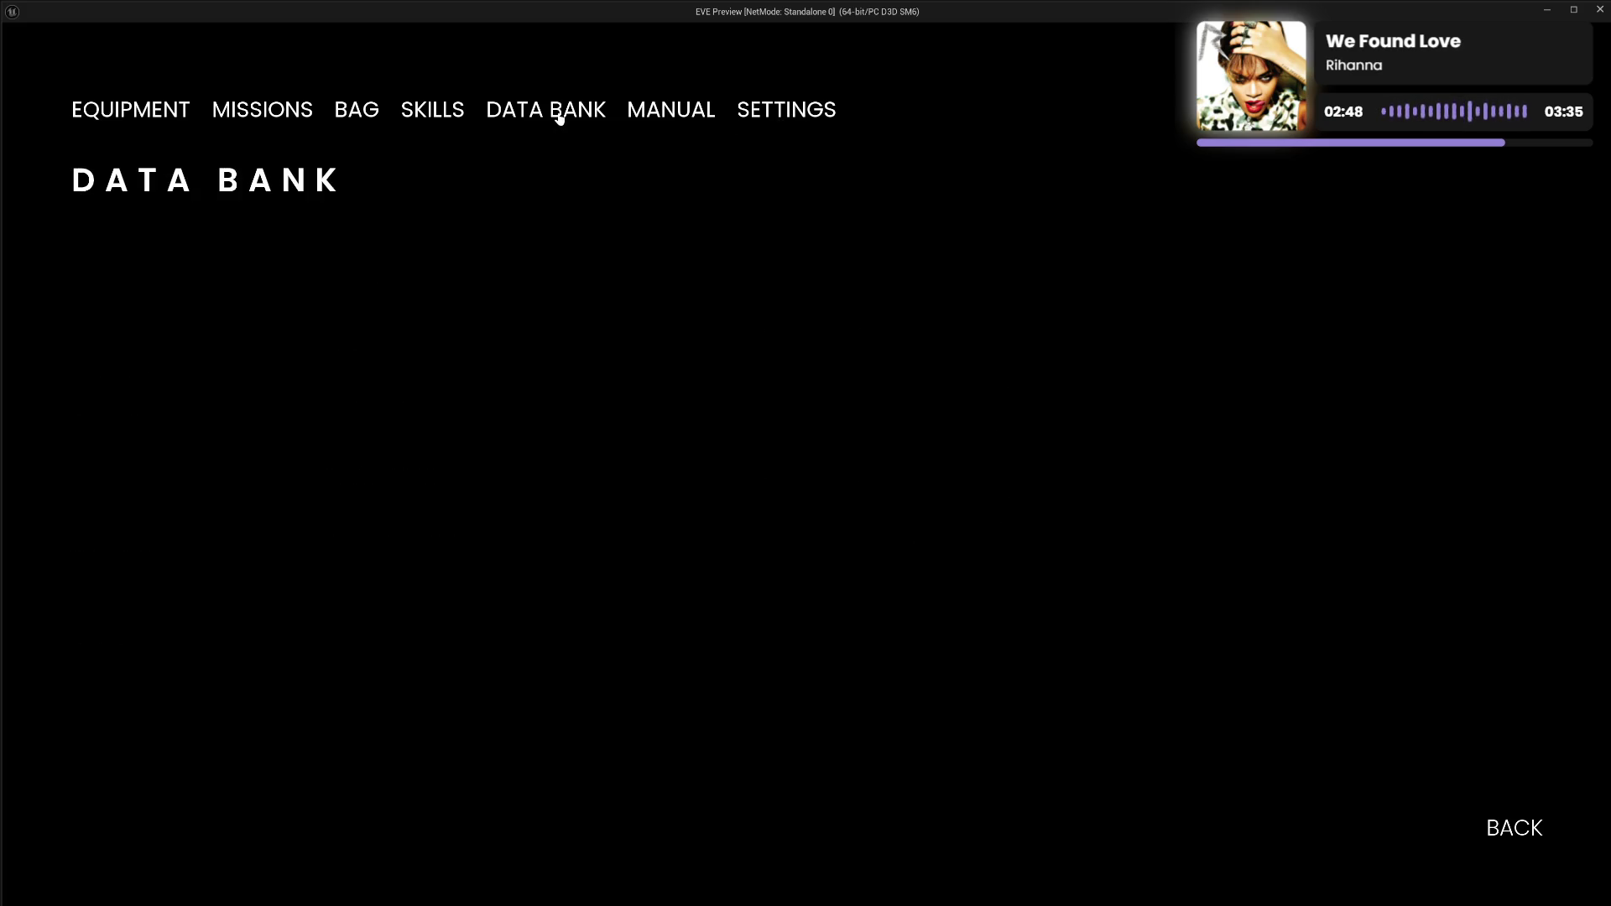
click(755, 112)
click(134, 426)
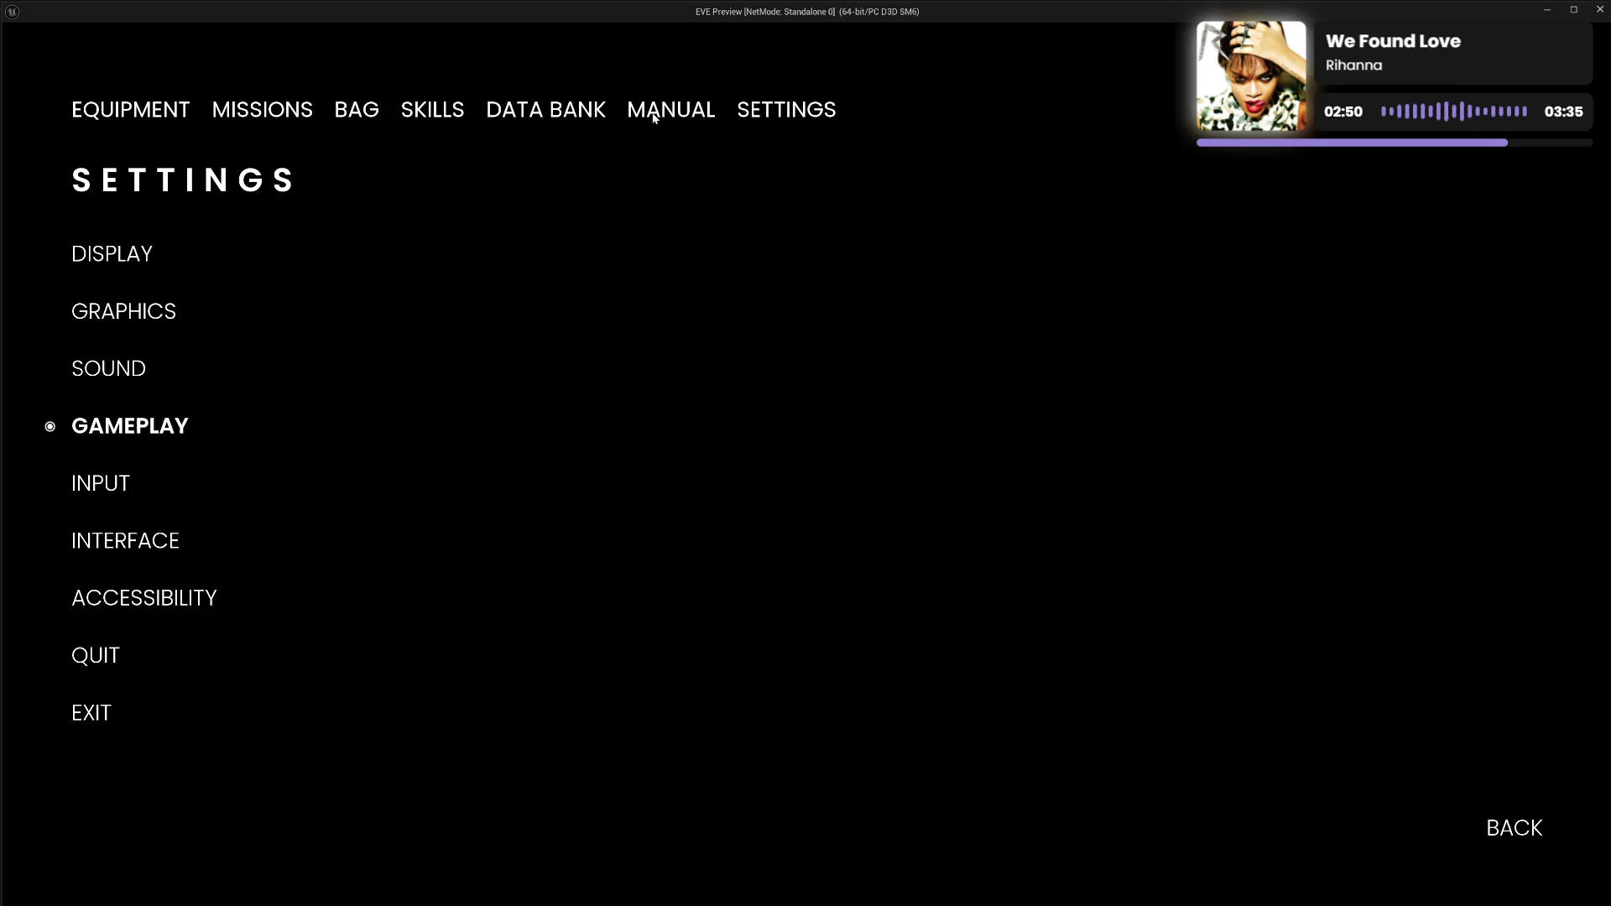
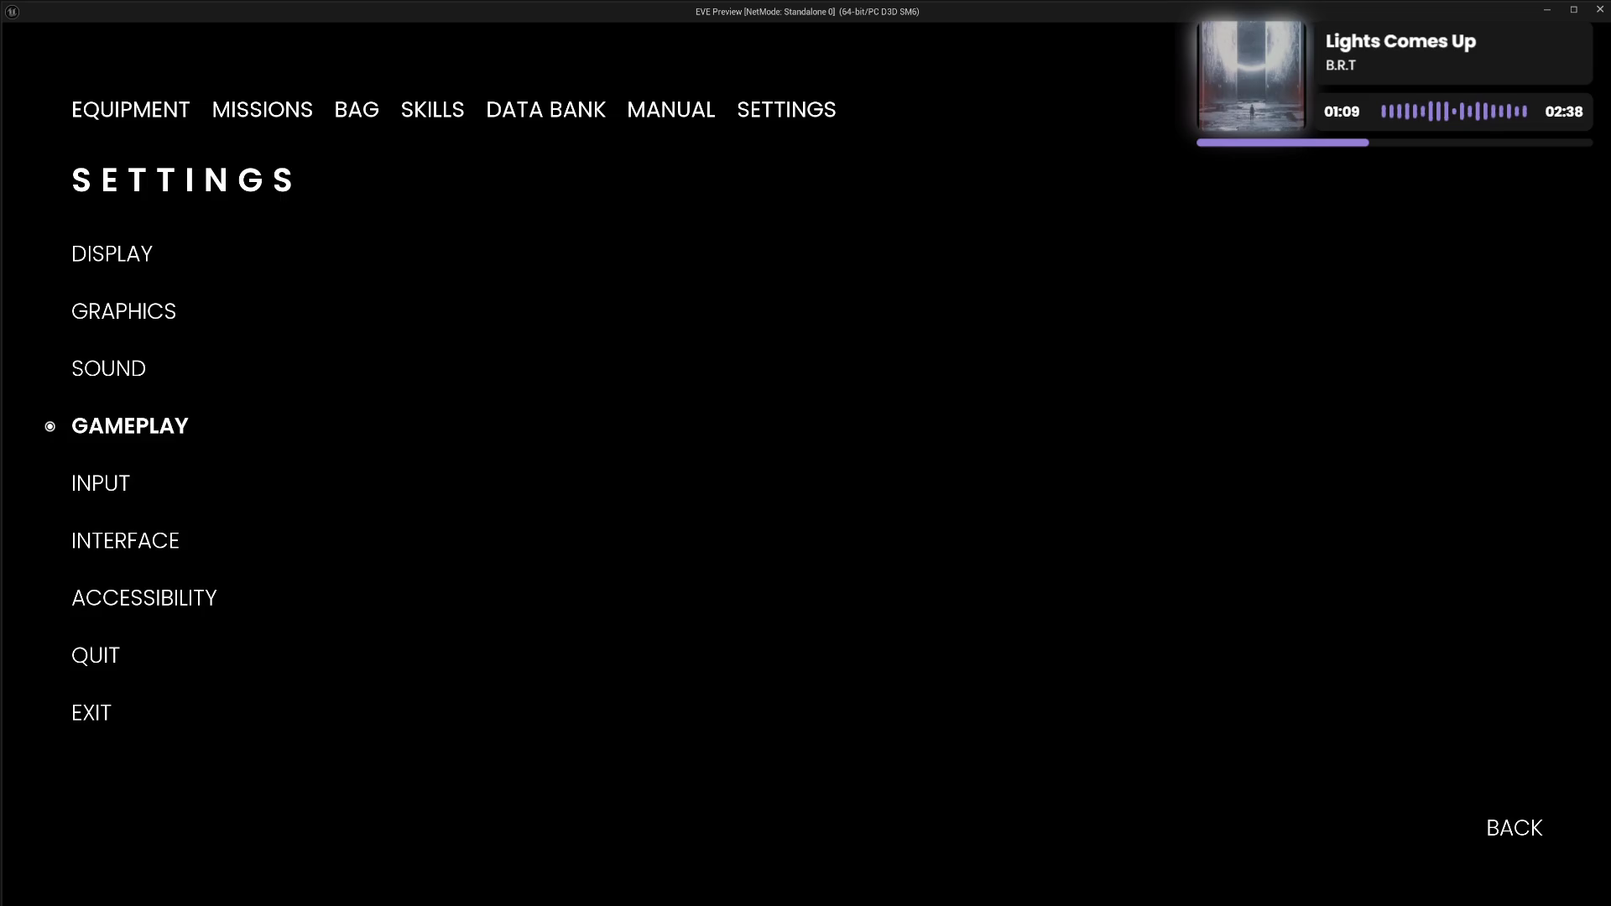
Quit the EVE Preview game and bring the Epic Games launcher back up.
key(Escape)
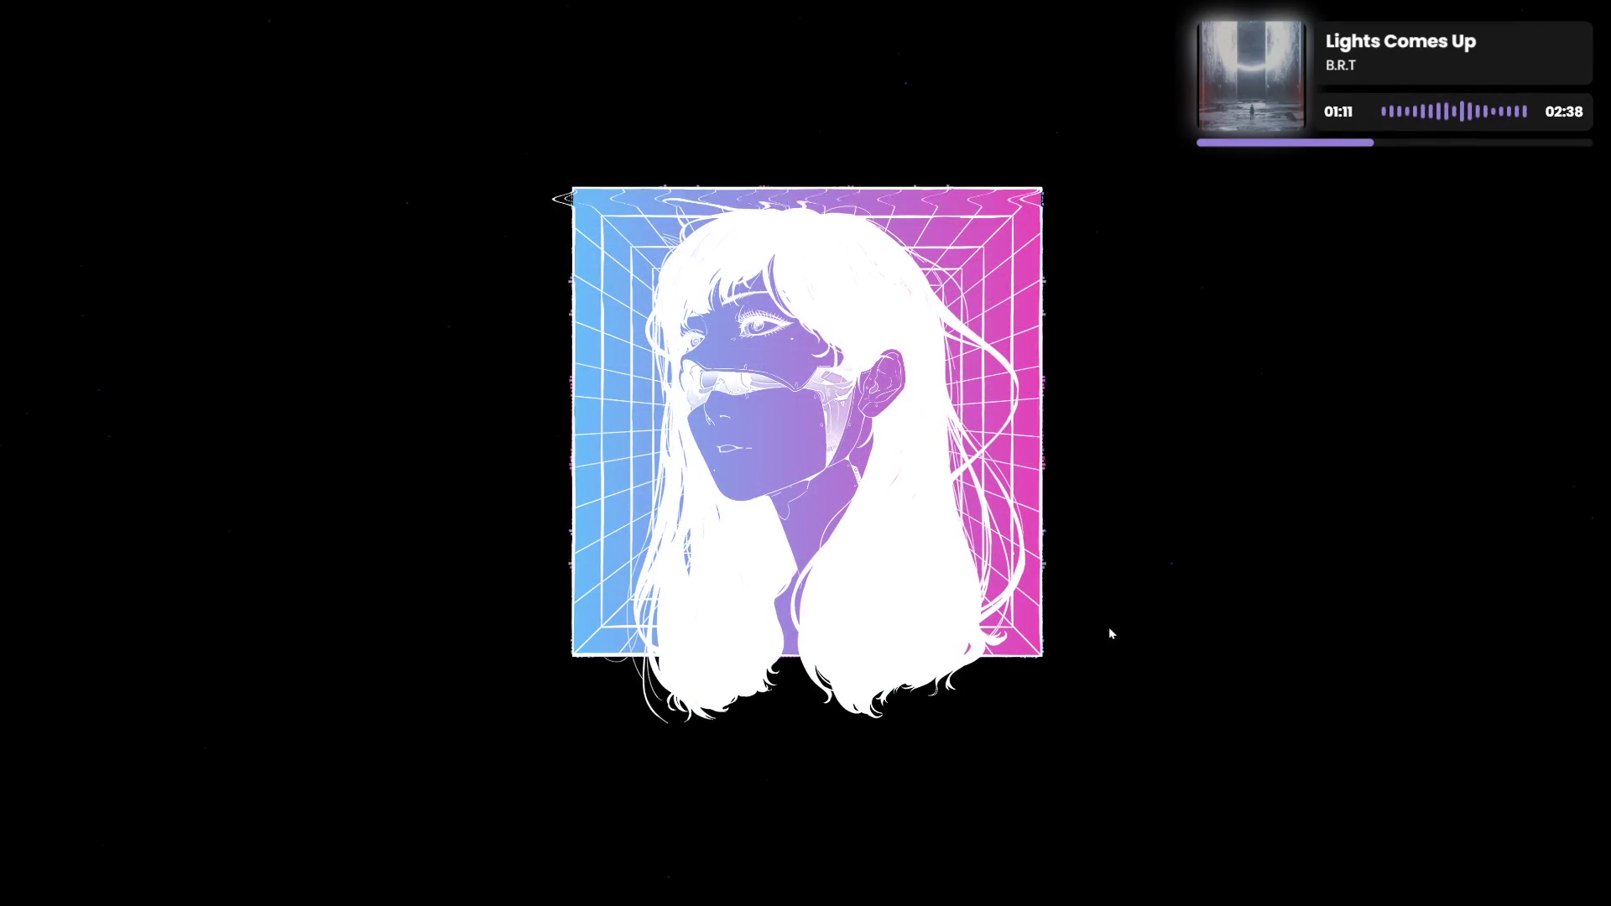
mouse_move(579, 902)
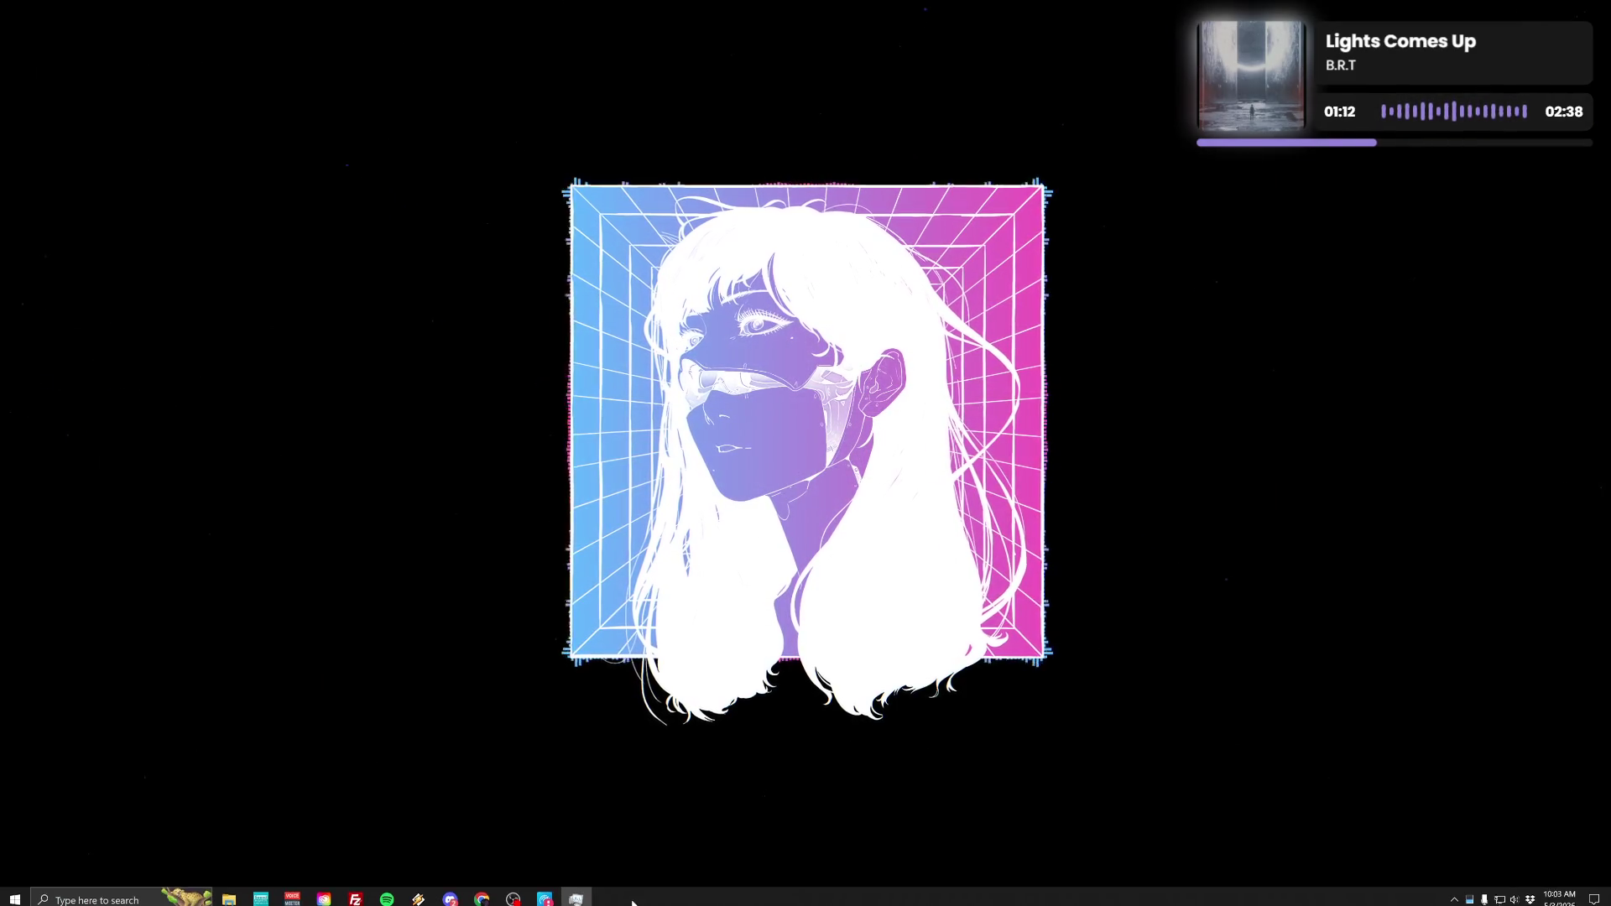
click(577, 896)
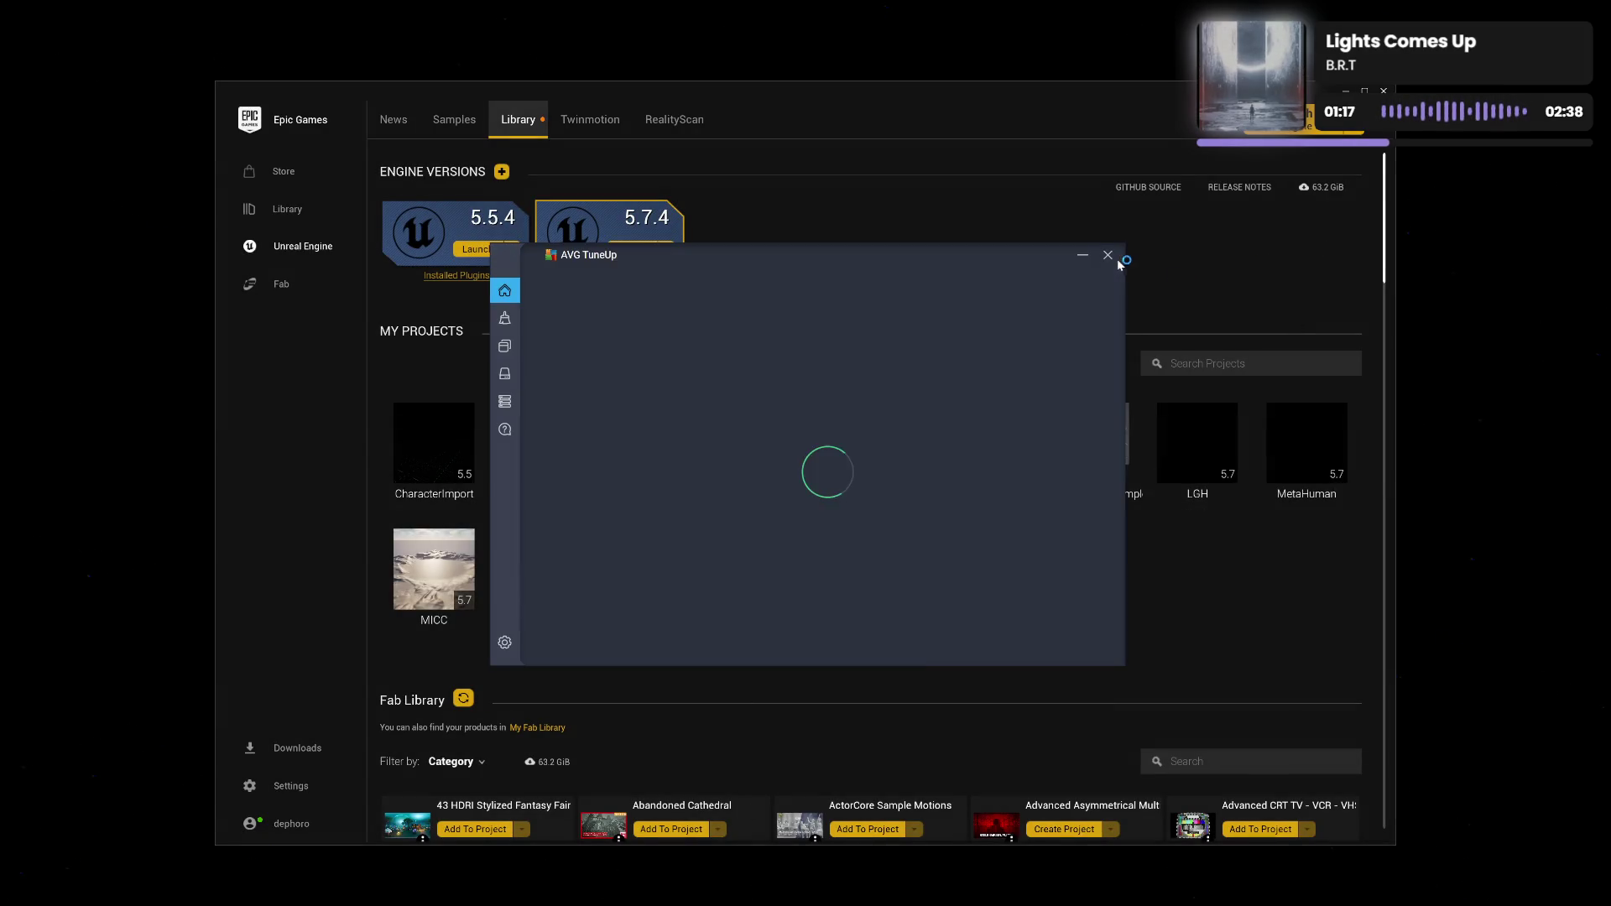
Dismiss AVG TuneUp and launch the EVE project from My Projects.
click(1108, 254)
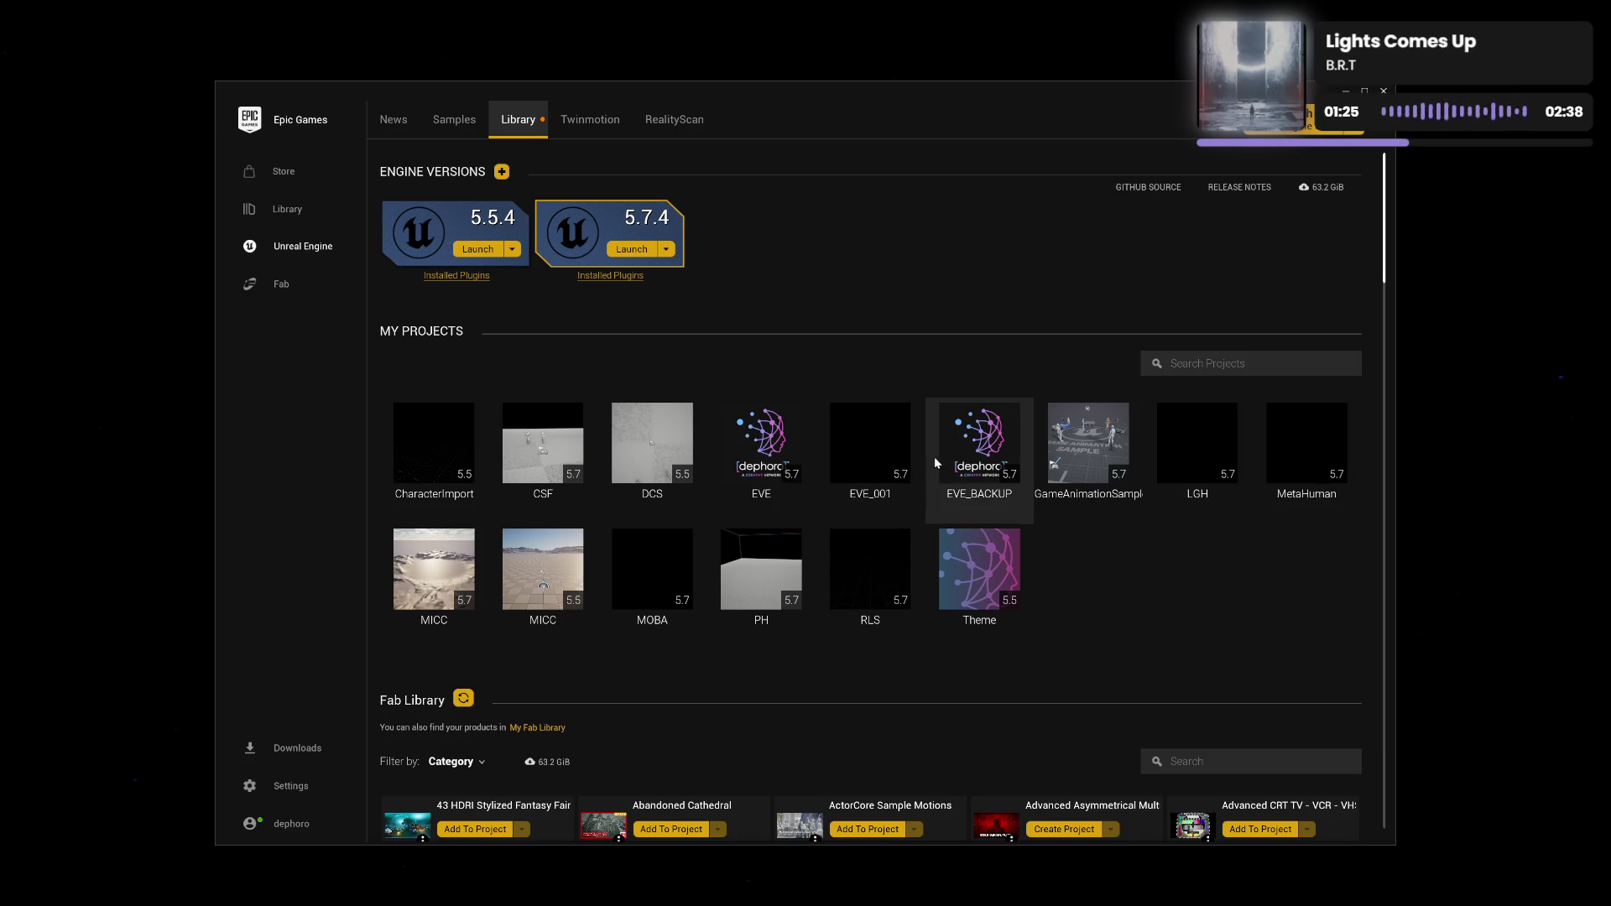
click(778, 451)
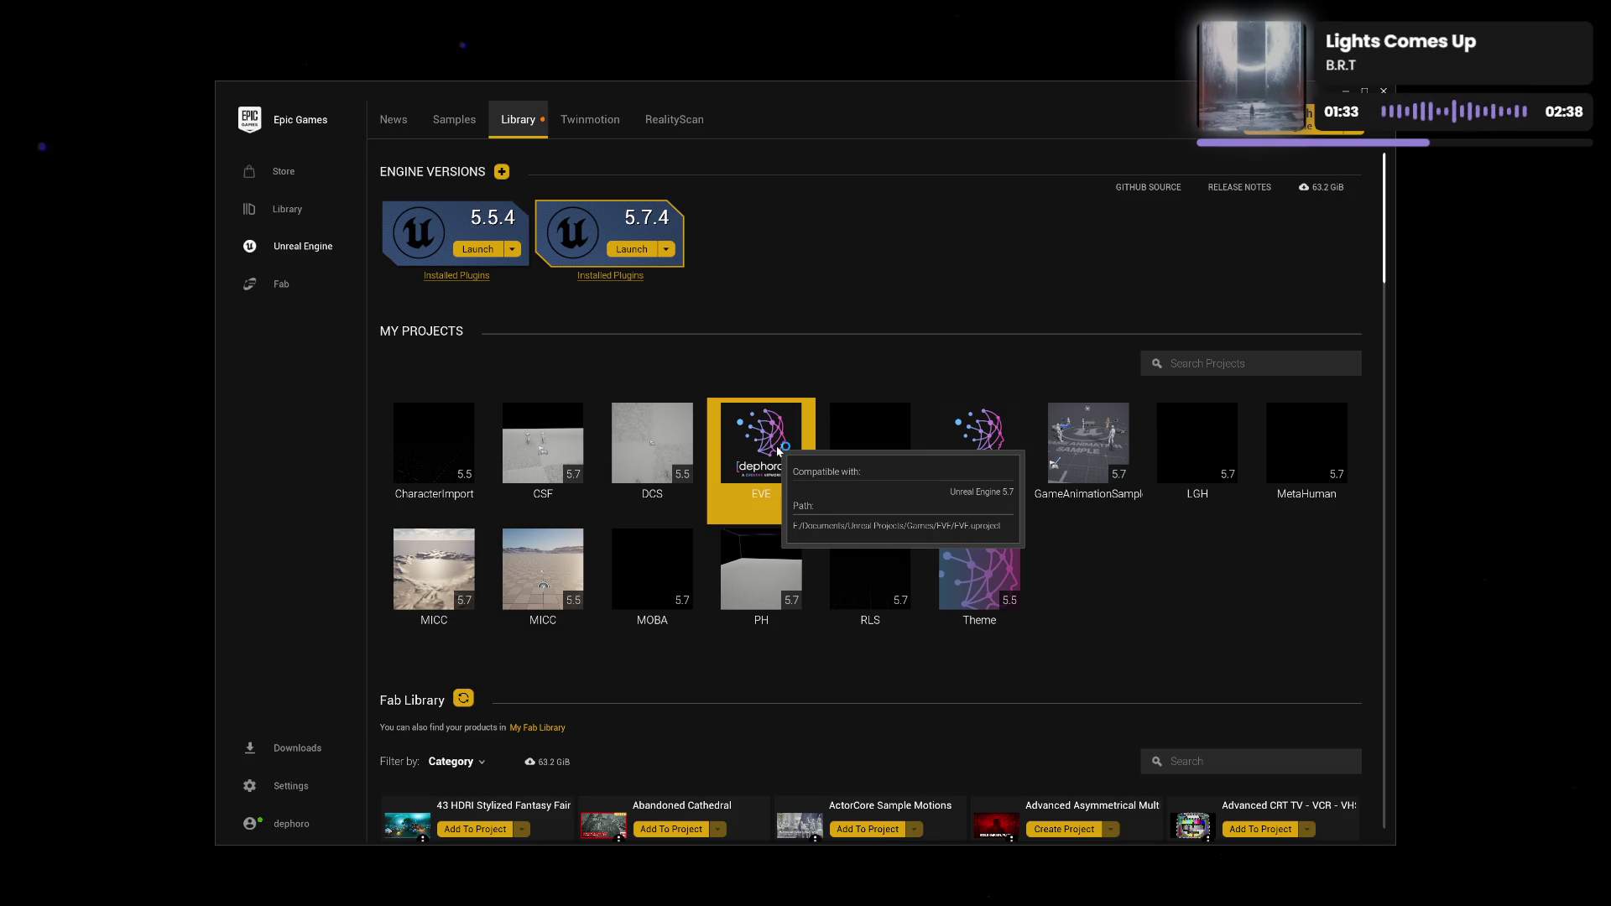
double_click(778, 451)
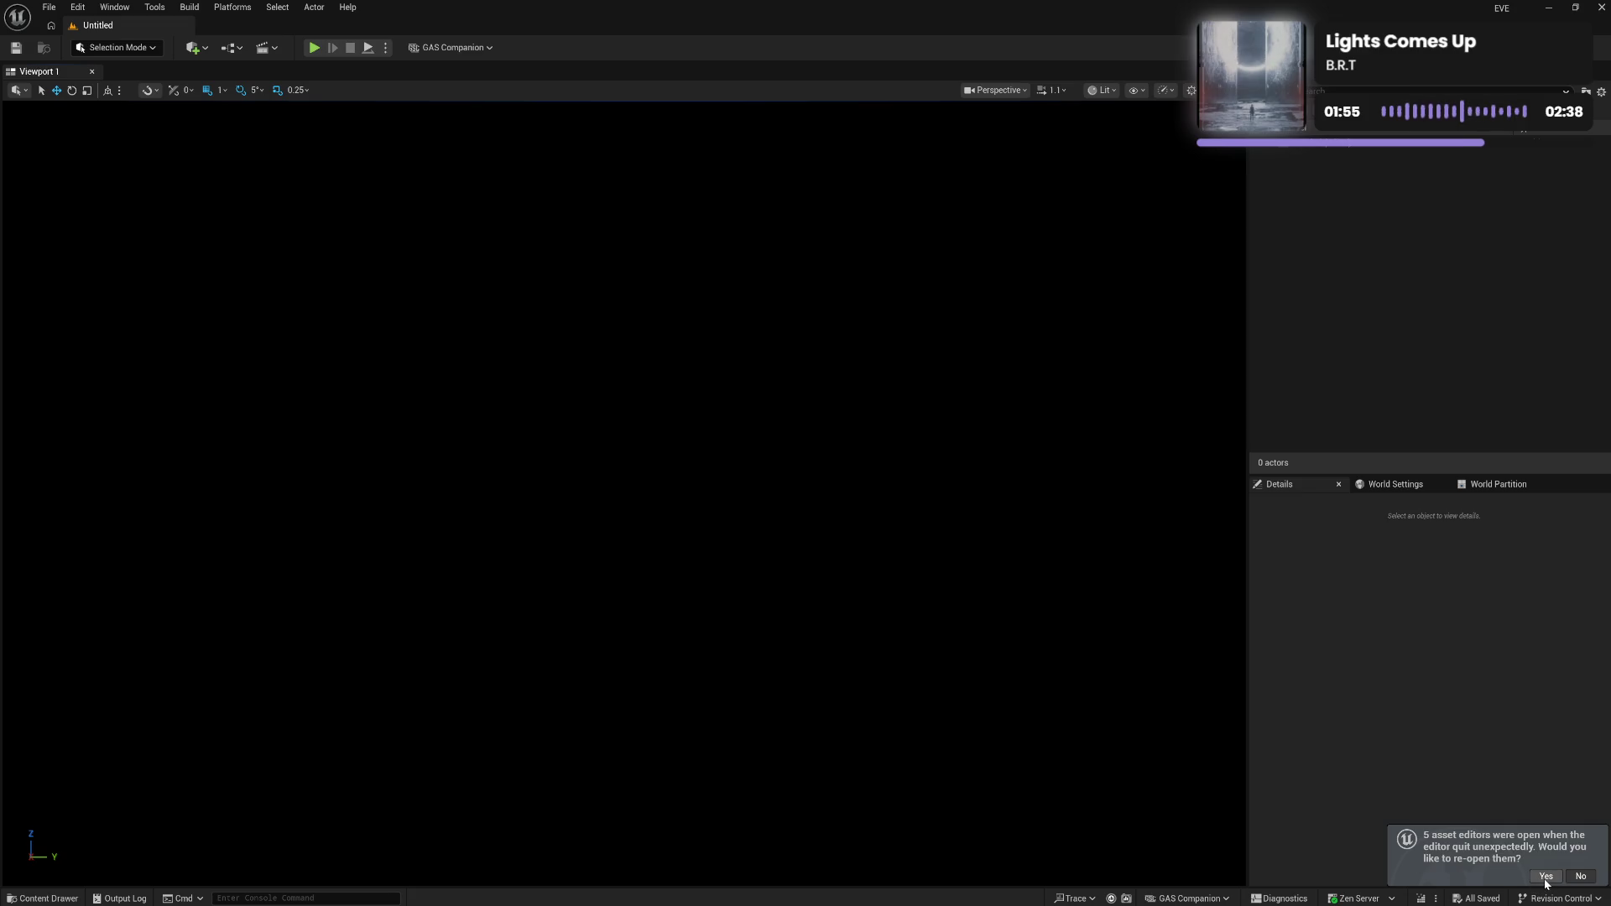
Reopen the previous asset editors, glance at WBP_World_Menu, and bring up PD_World's event graph.
click(1546, 877)
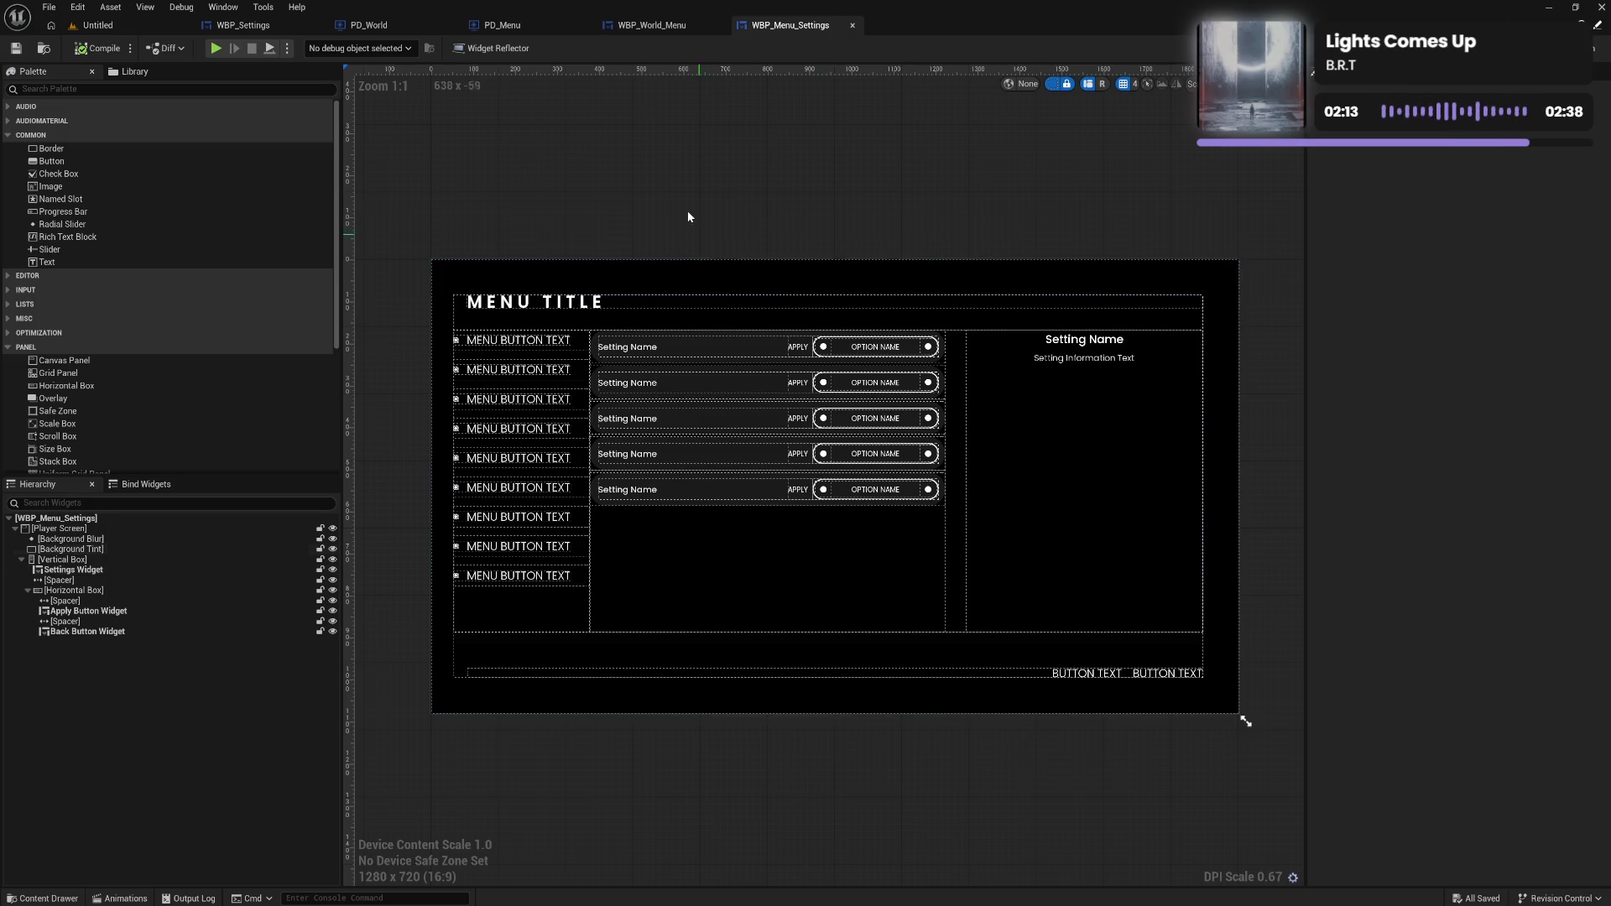
click(653, 26)
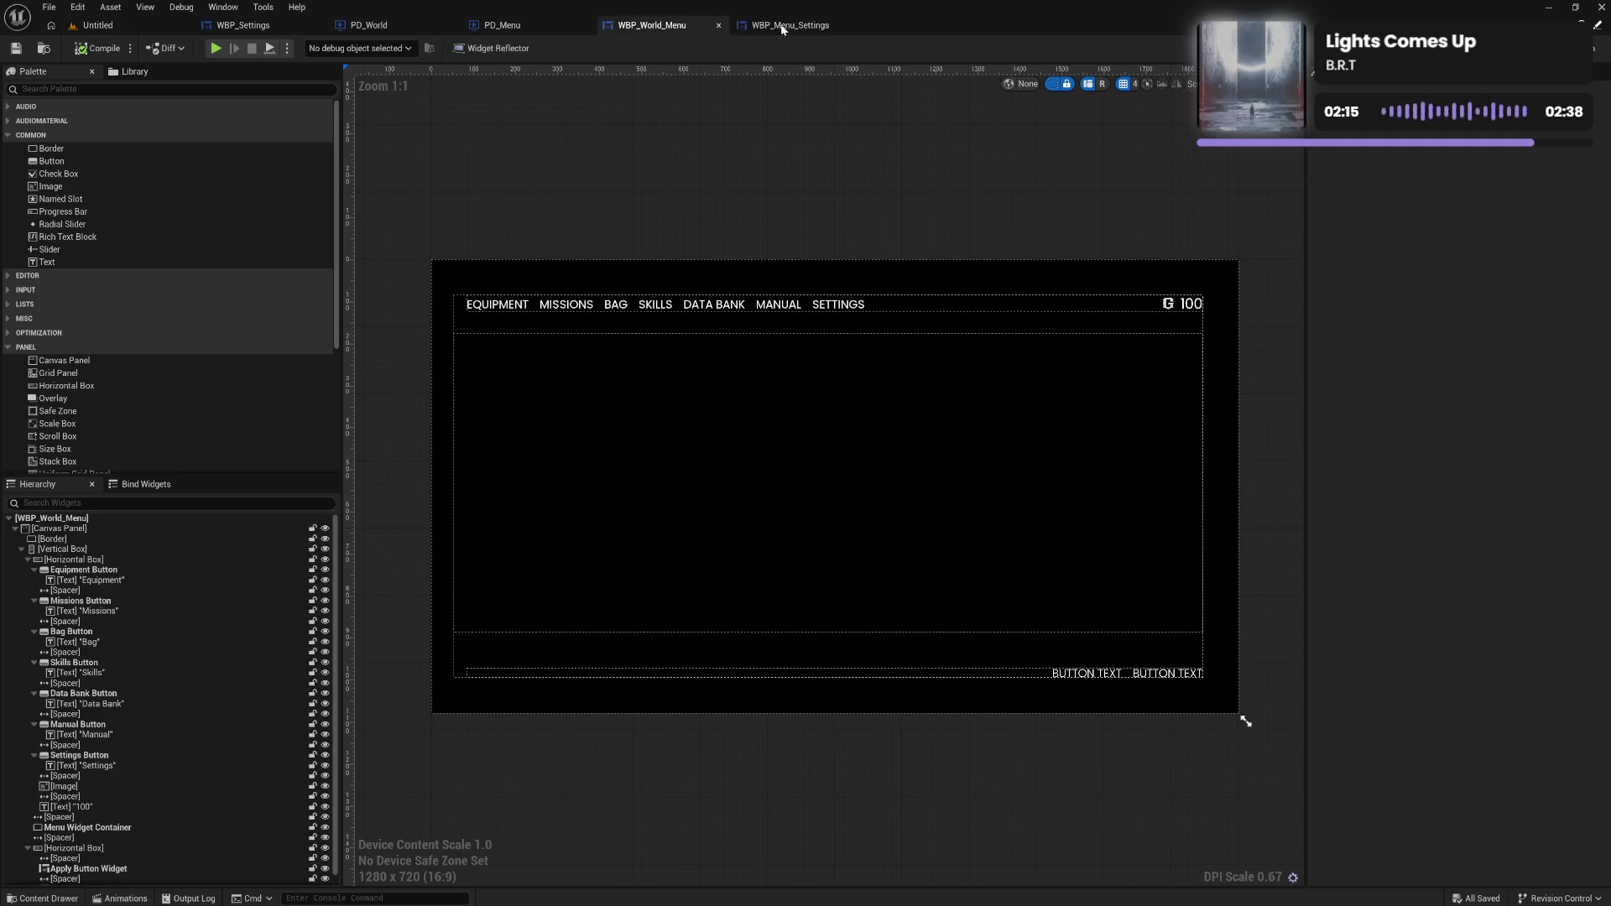
click(810, 27)
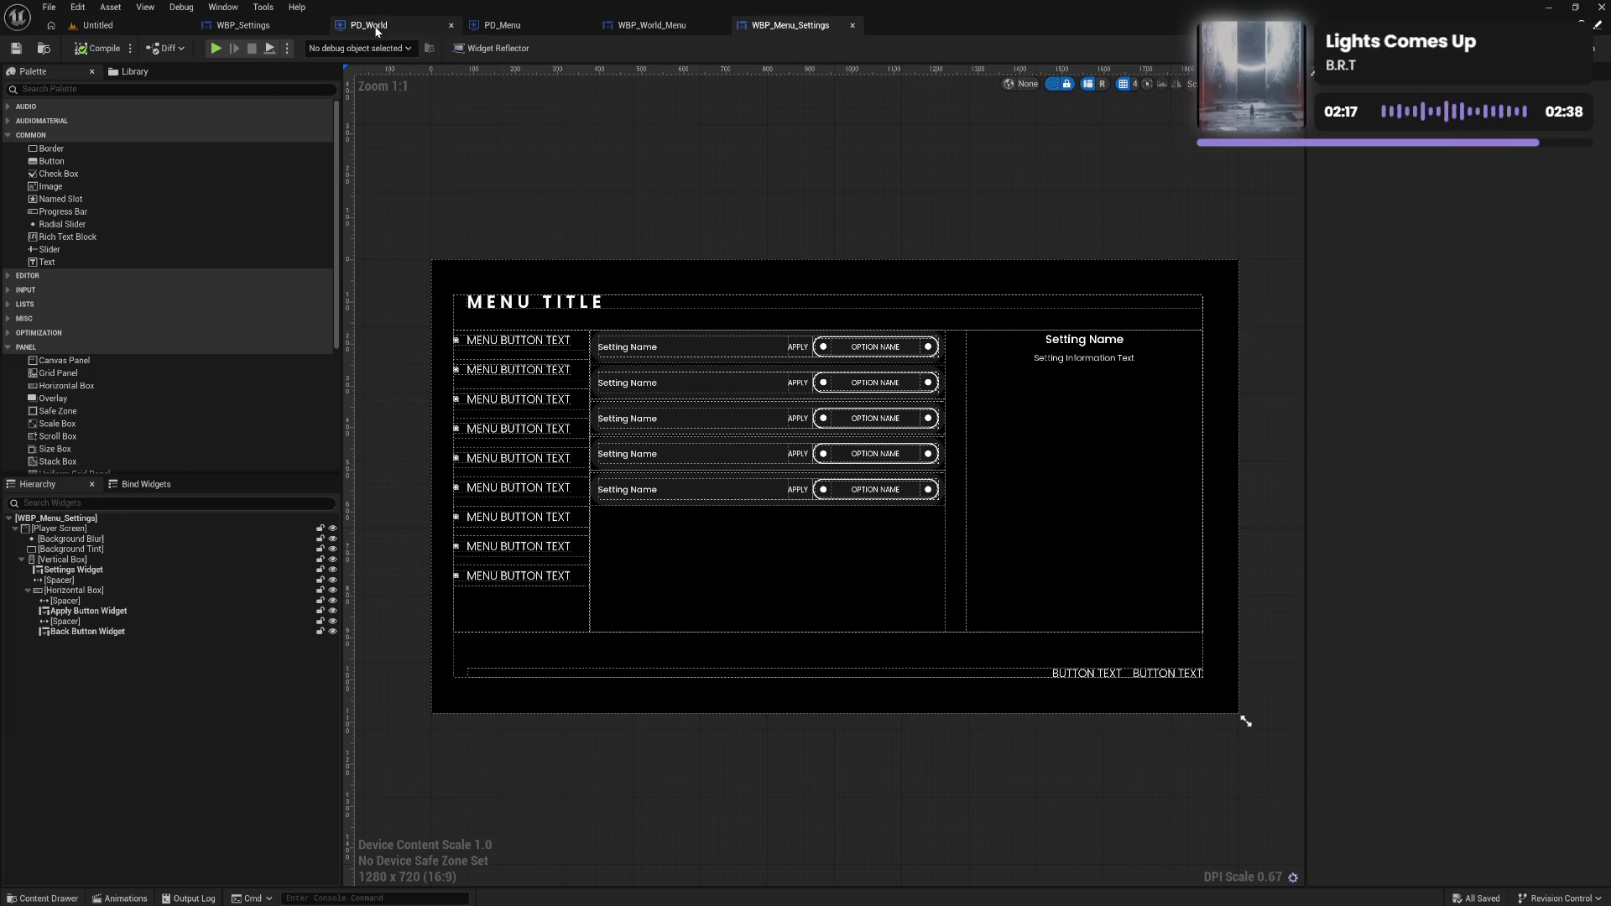
click(369, 26)
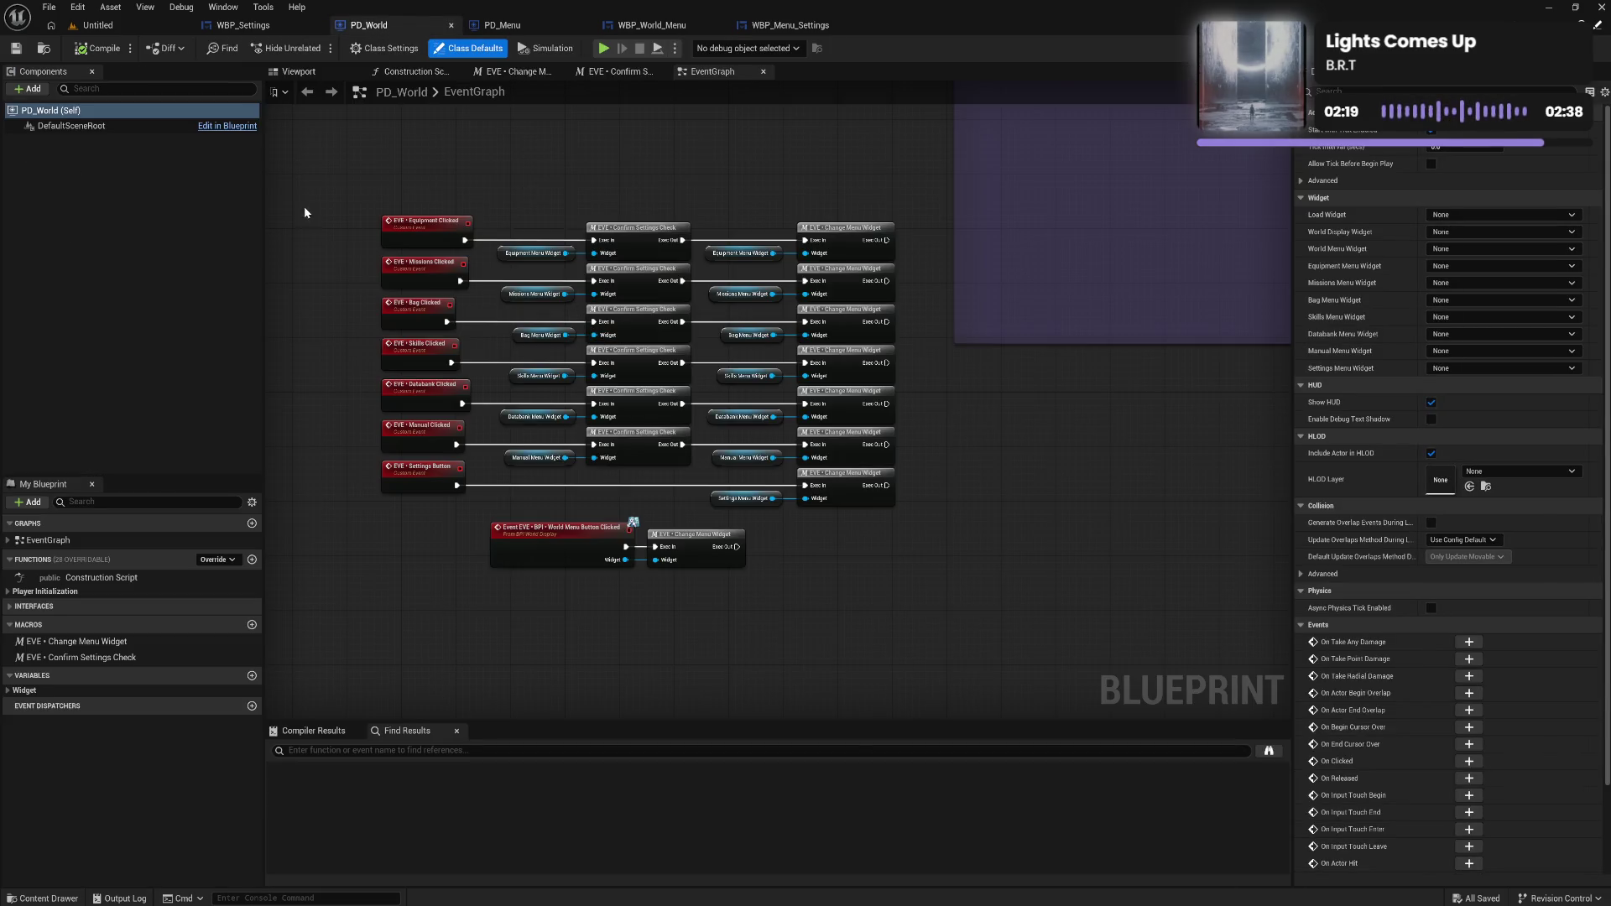
Inspect PD_World's Confirm Settings Check macro through its Branch to World Menu Button Clicked, then return to WBP_Settings.
mouse_move(326, 191)
mouse_down()
mouse_move(792, 491)
mouse_move(915, 521)
mouse_up()
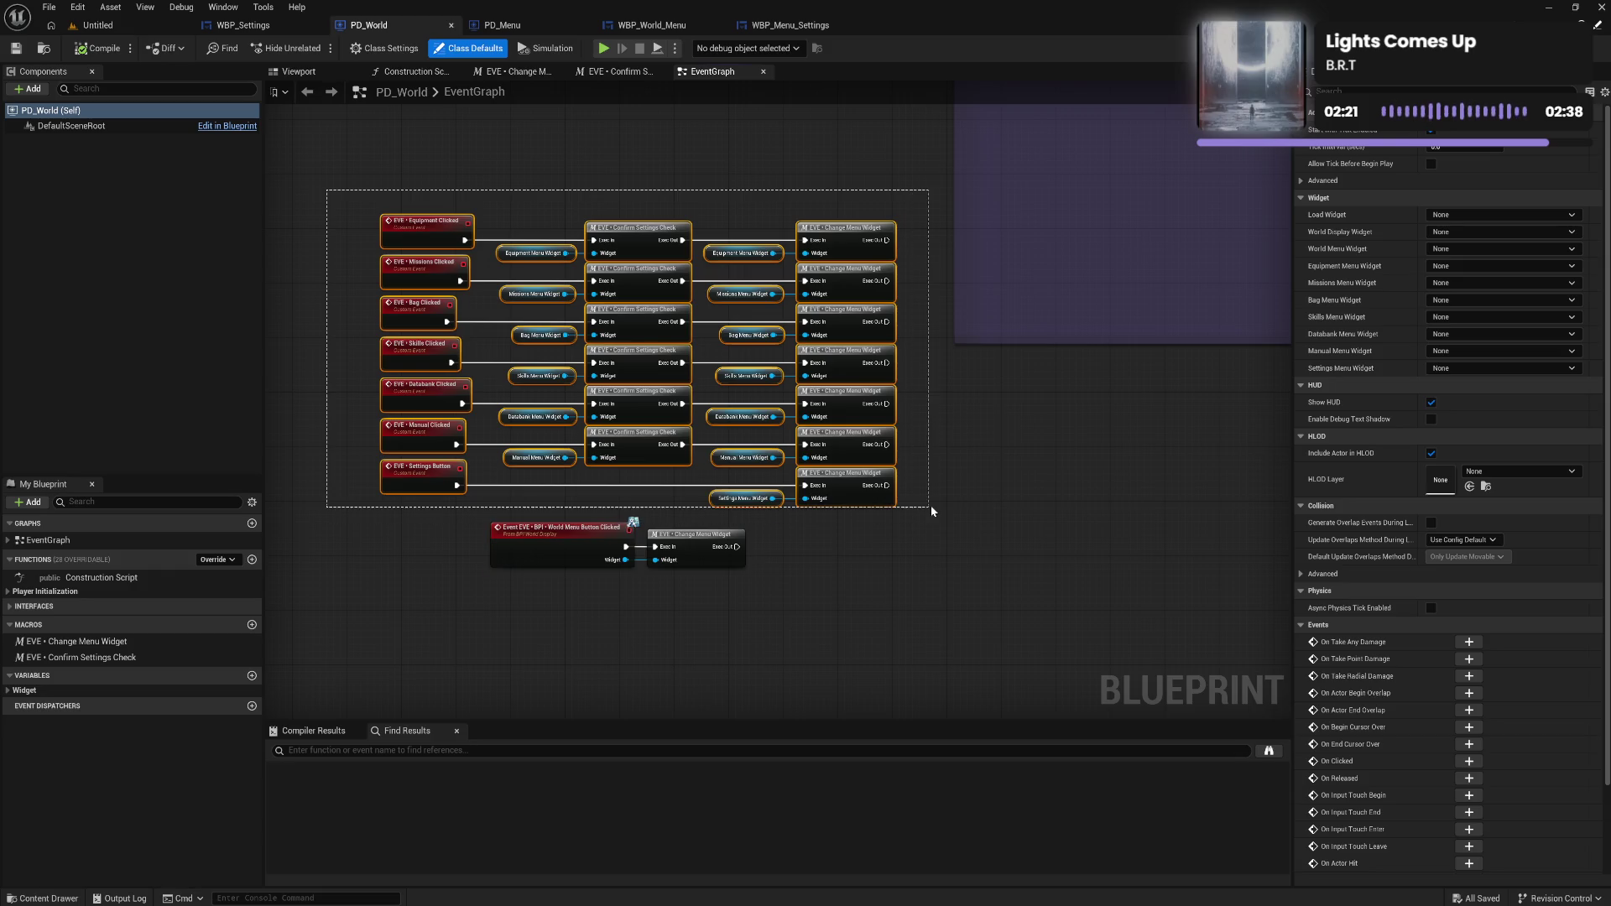
double_click(646, 437)
mouse_move(694, 378)
mouse_down()
mouse_move(856, 439)
mouse_move(928, 324)
mouse_up()
click(712, 71)
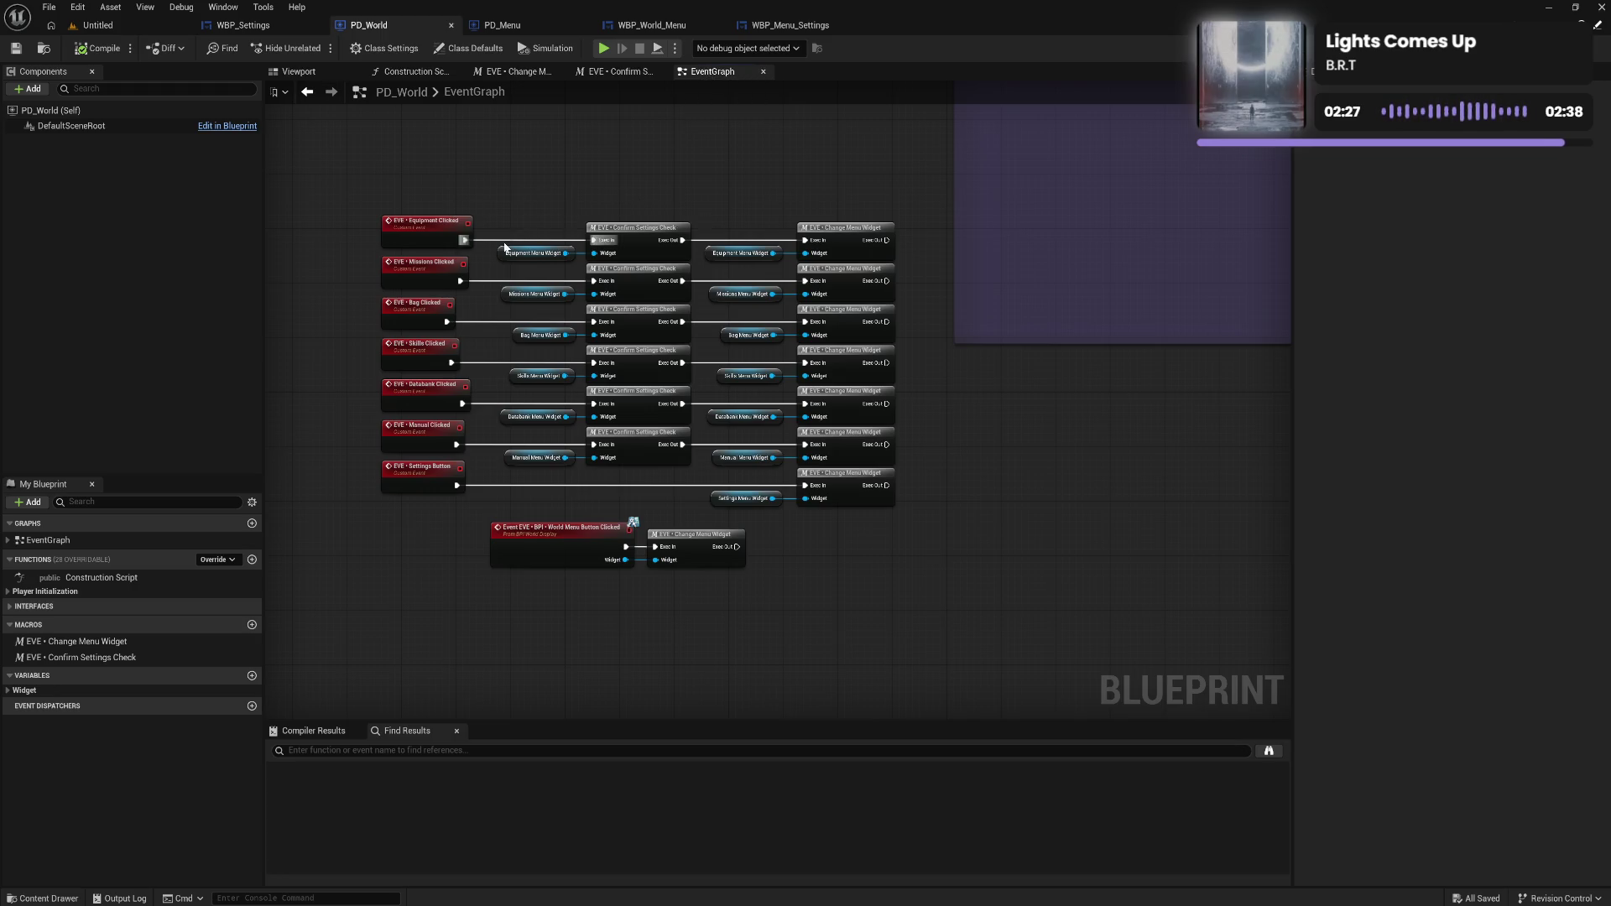
double_click(647, 281)
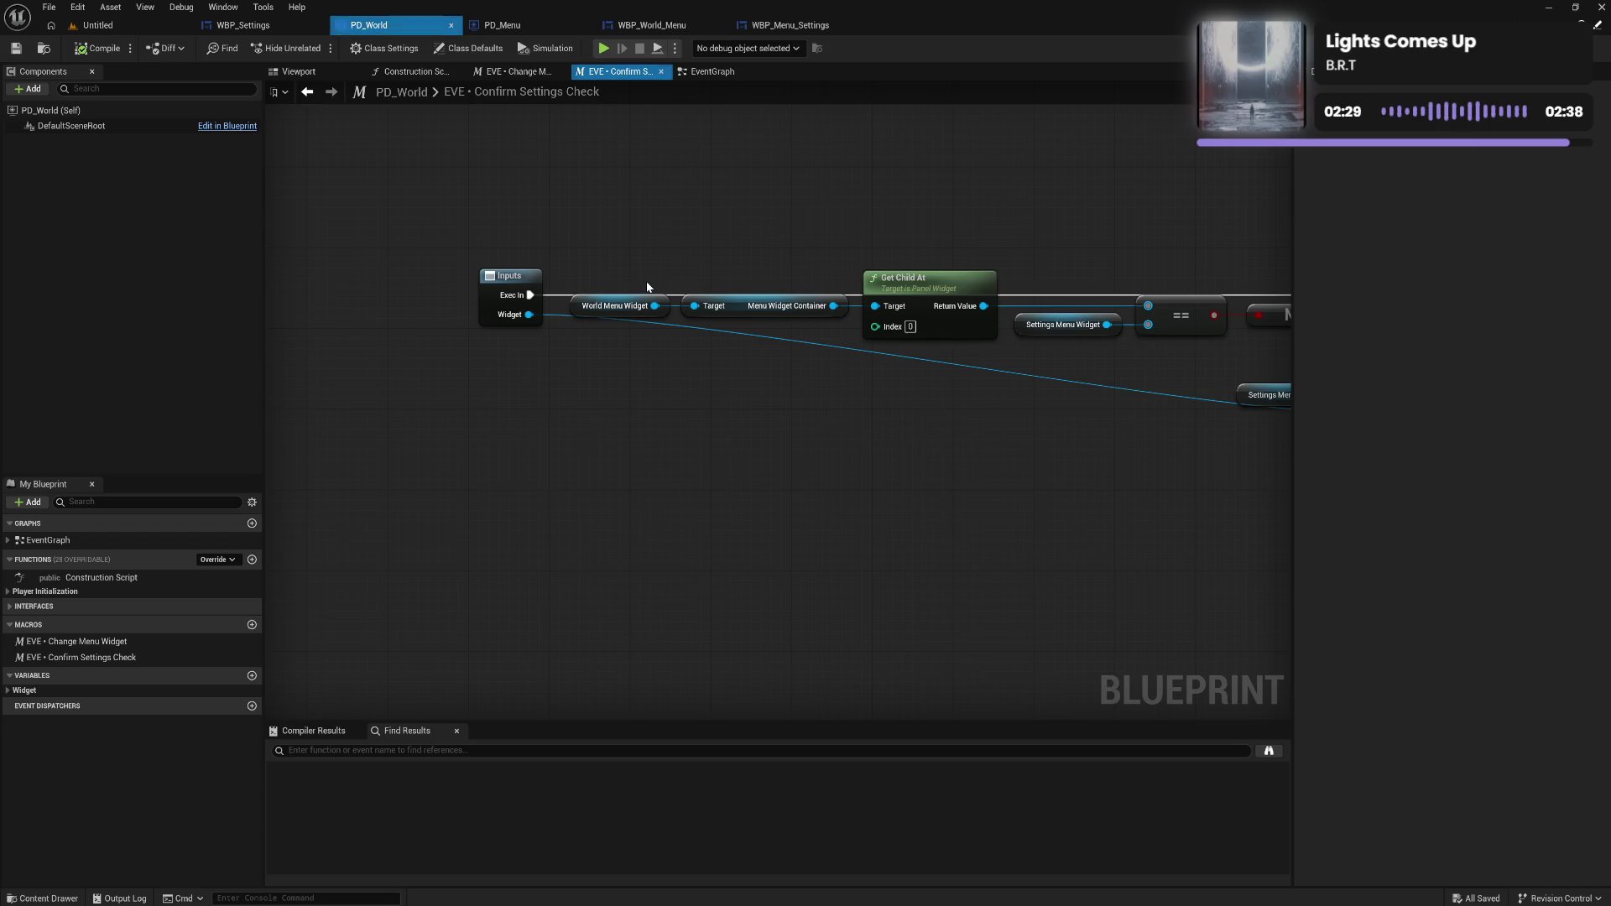
drag(1022, 411, 720, 411)
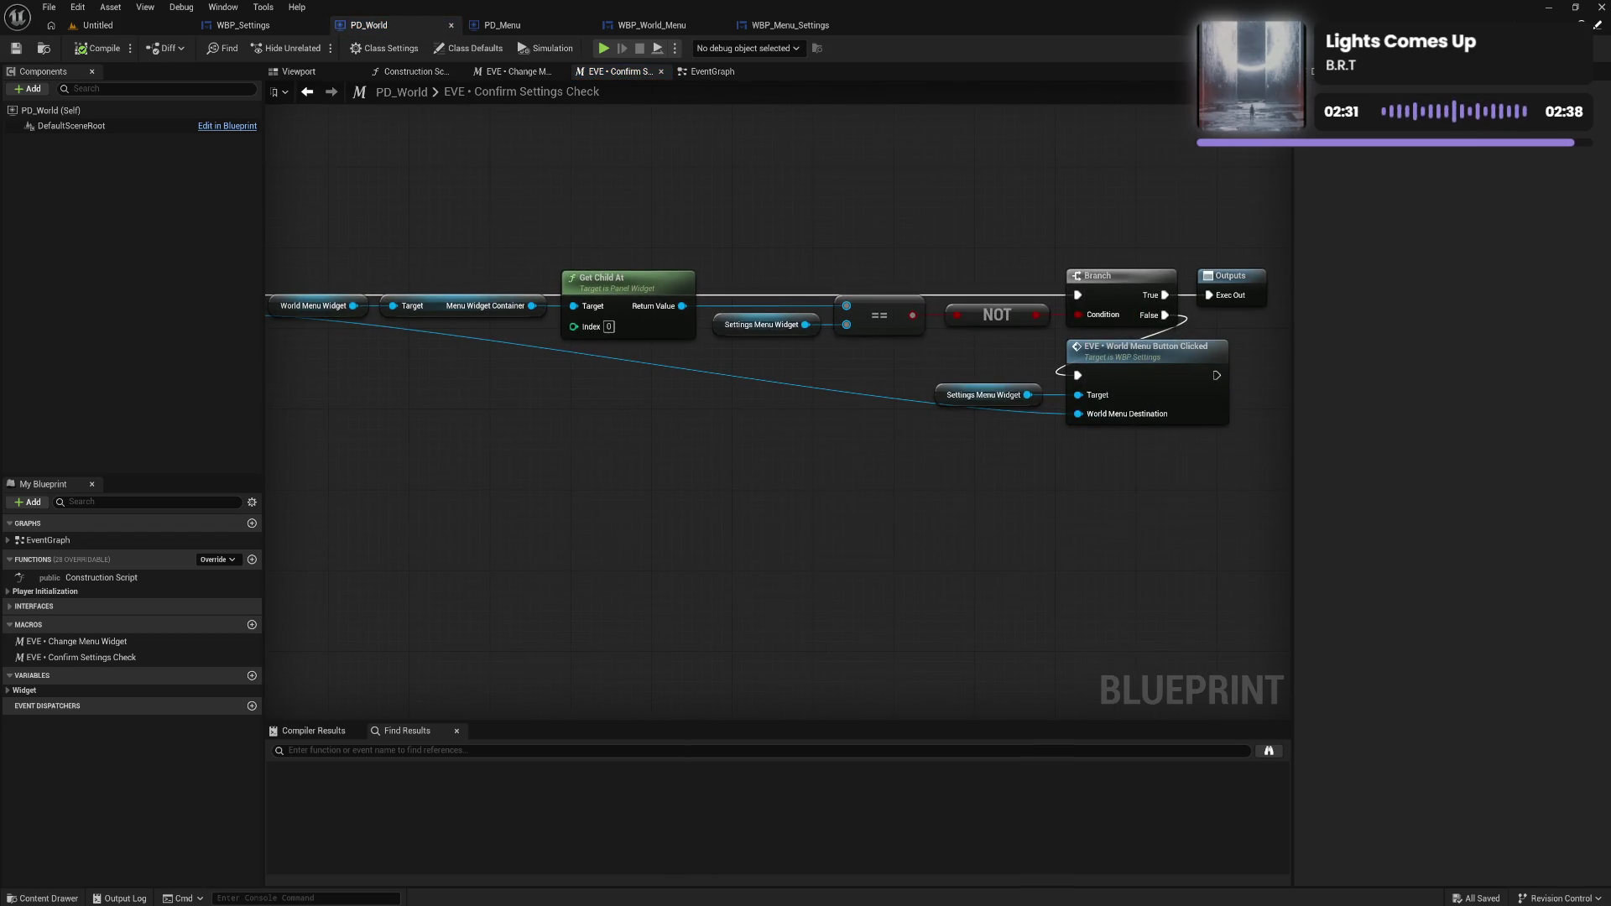
drag(929, 342, 836, 353)
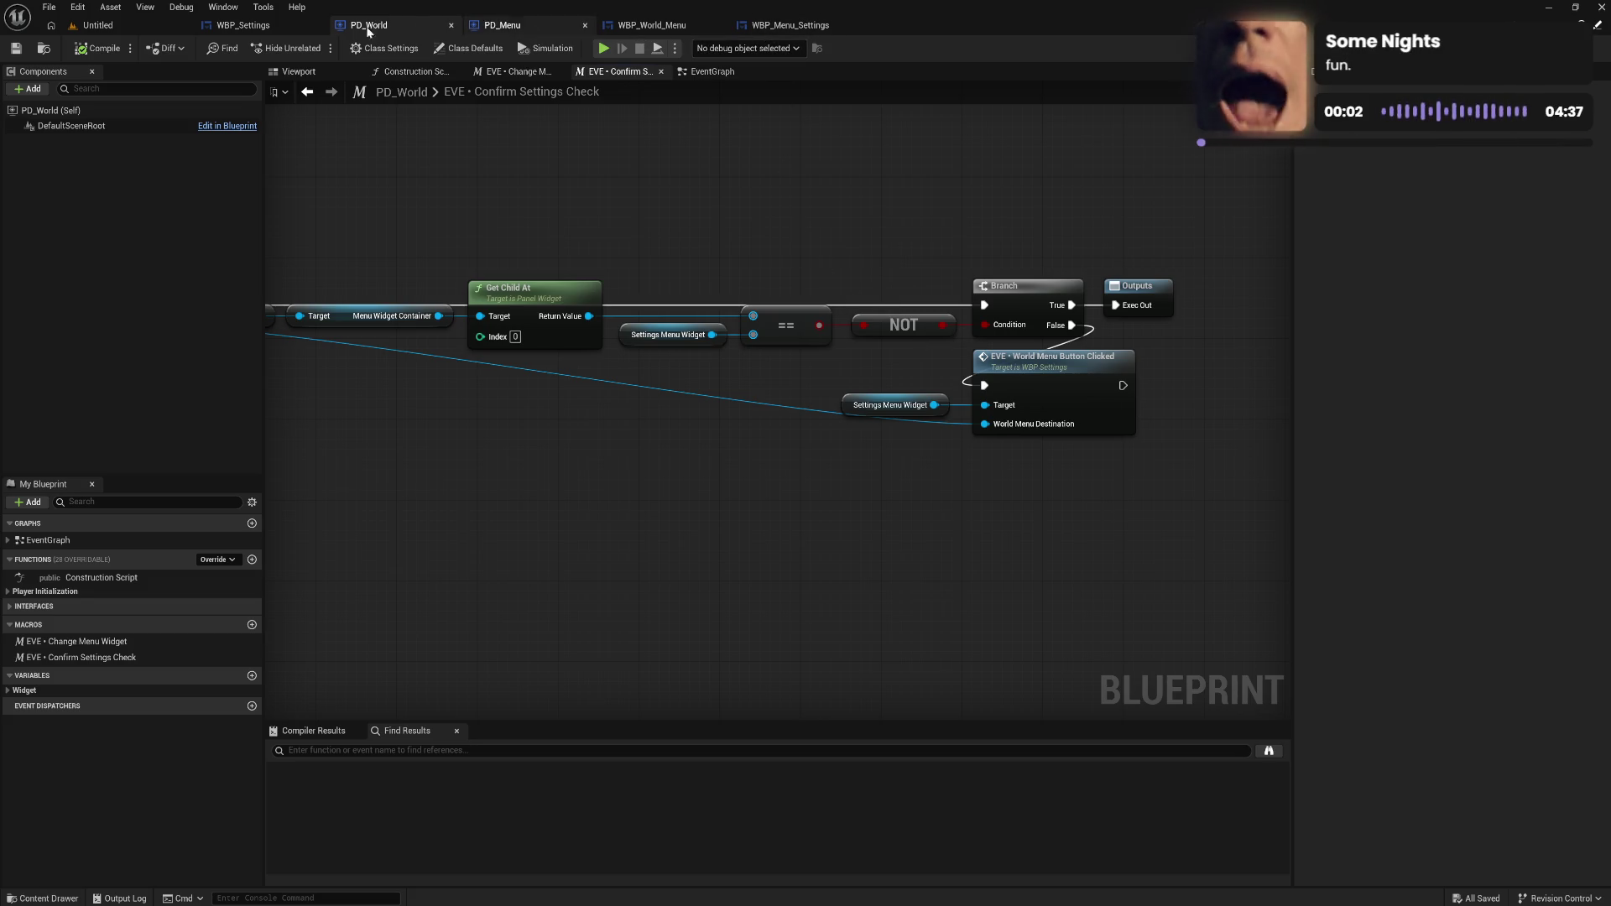
click(251, 26)
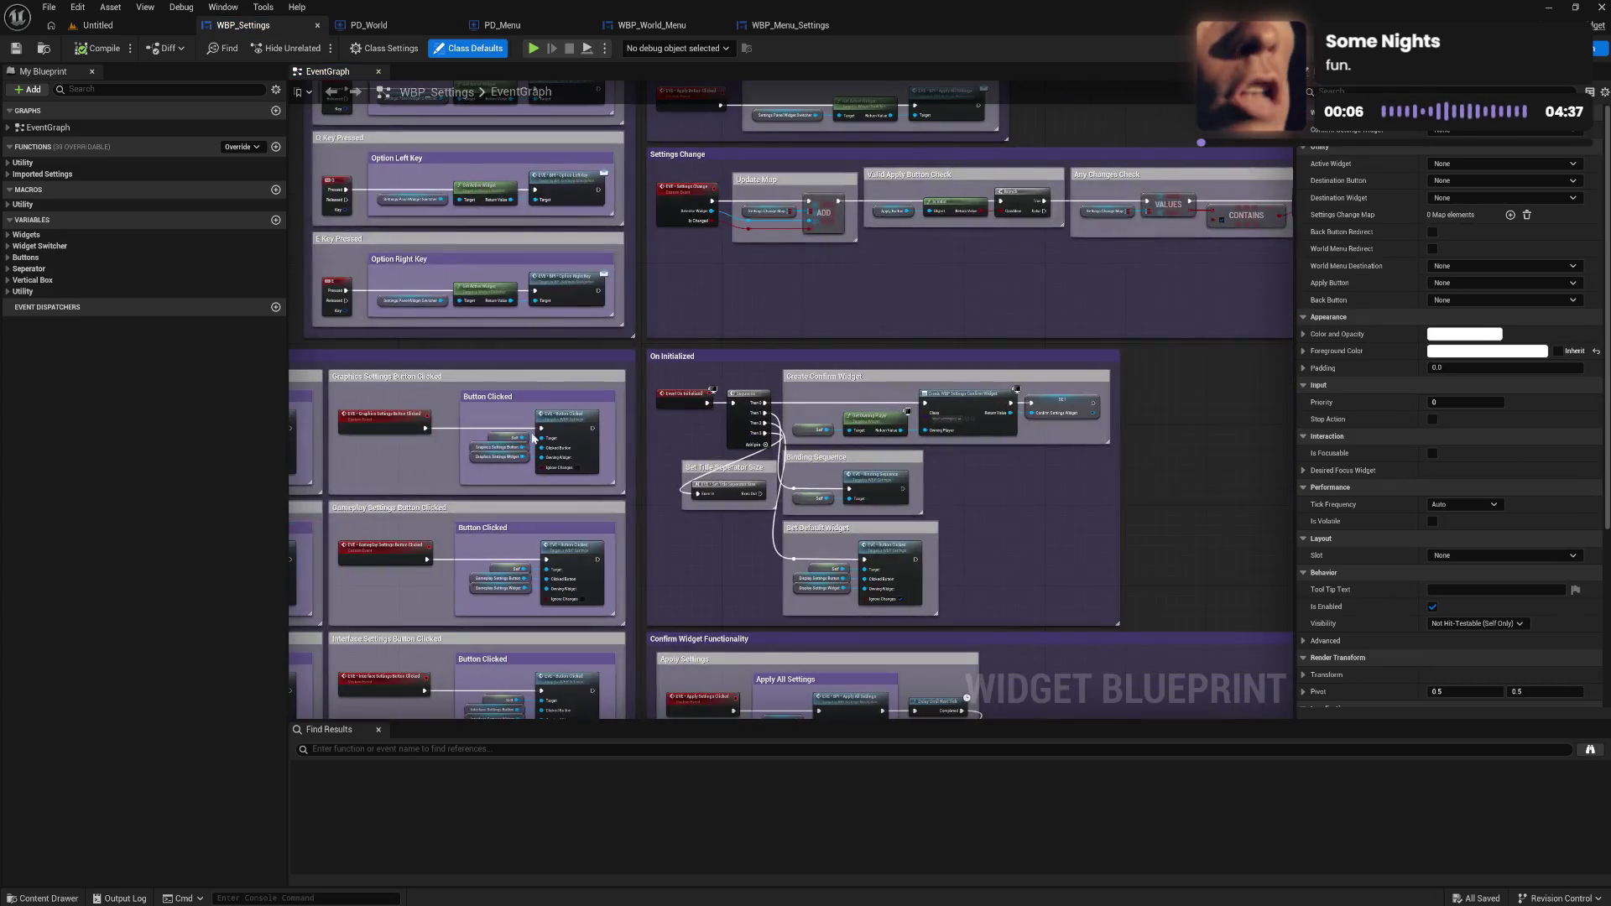
Open the World Menu Button Clicked function from the Utility functions list.
click(7, 176)
click(7, 176)
click(9, 162)
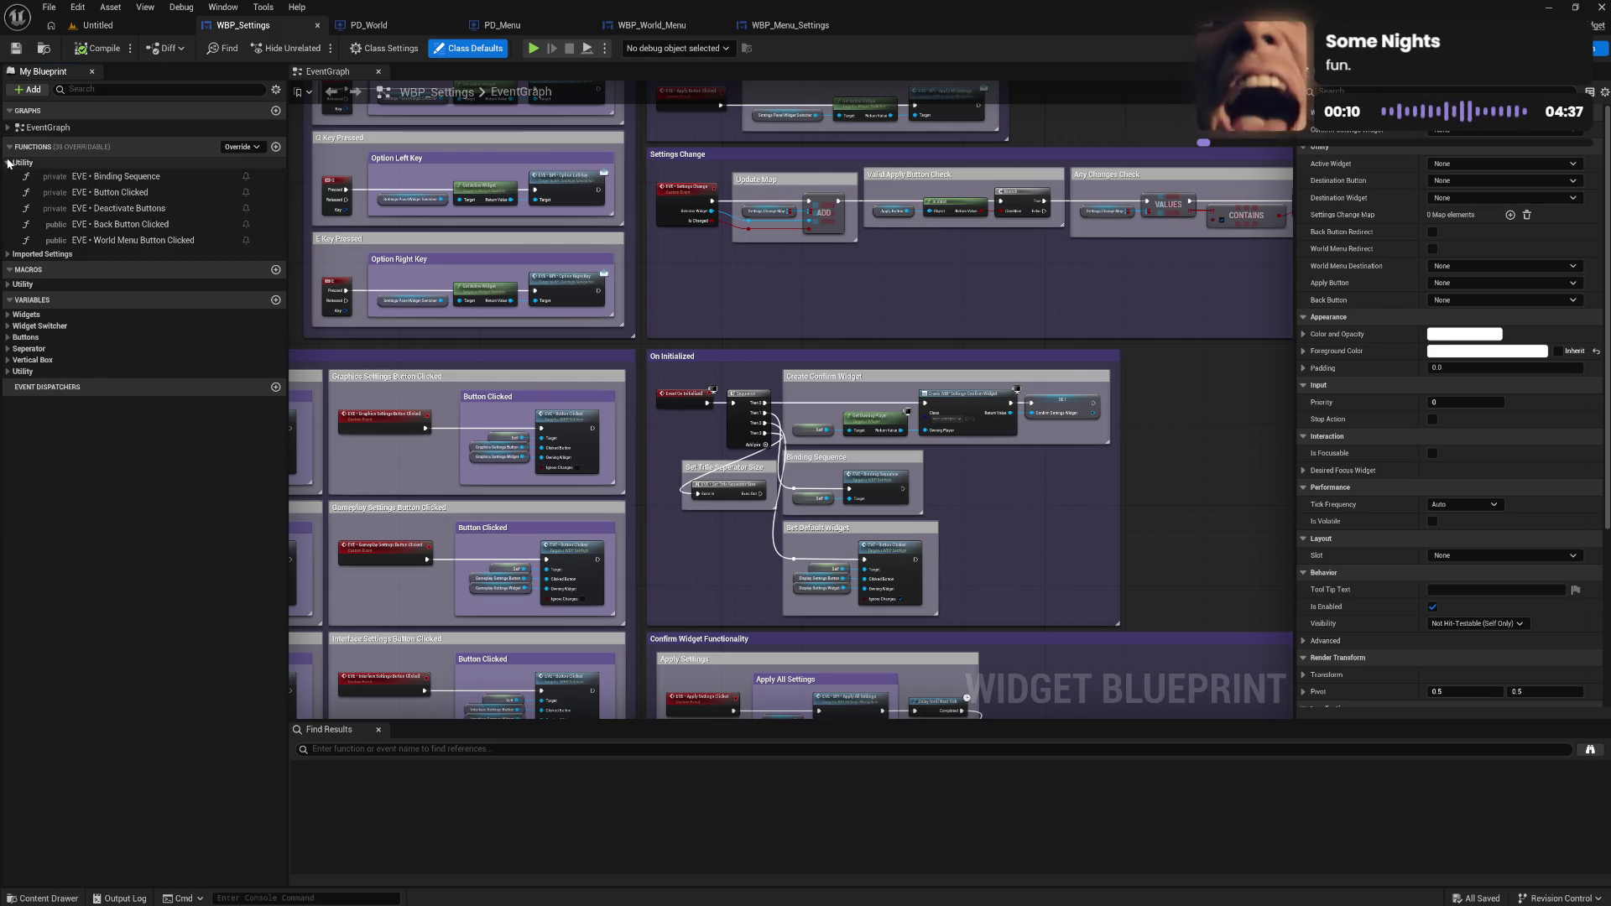
double_click(134, 240)
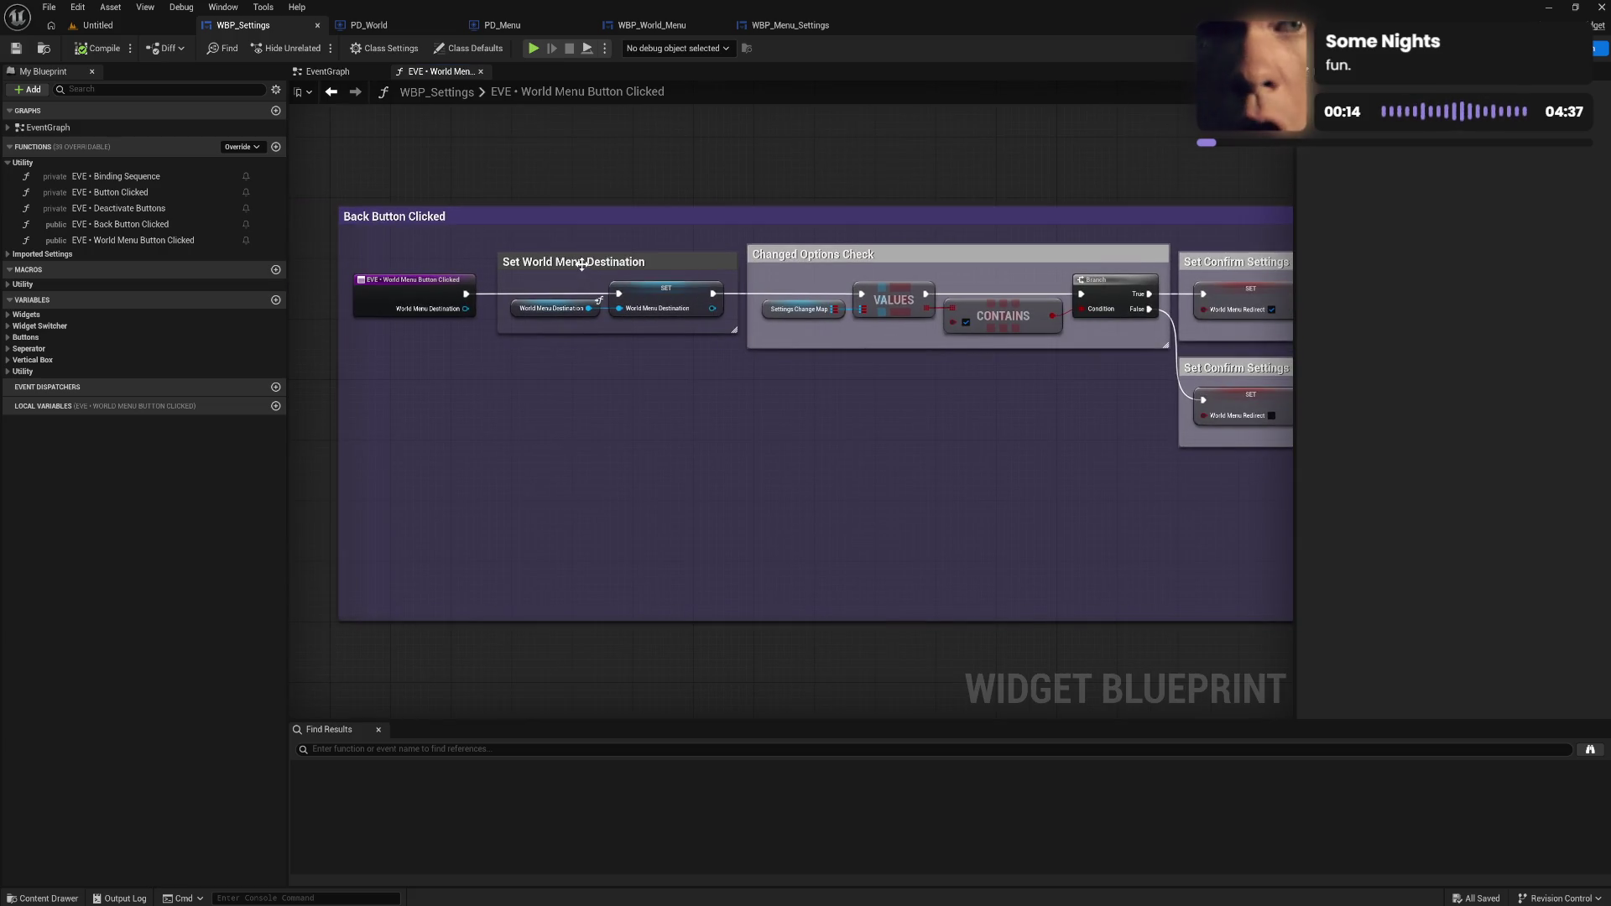
Give the Set World Menu Destination comment a light preset colour.
click(587, 262)
click(1468, 164)
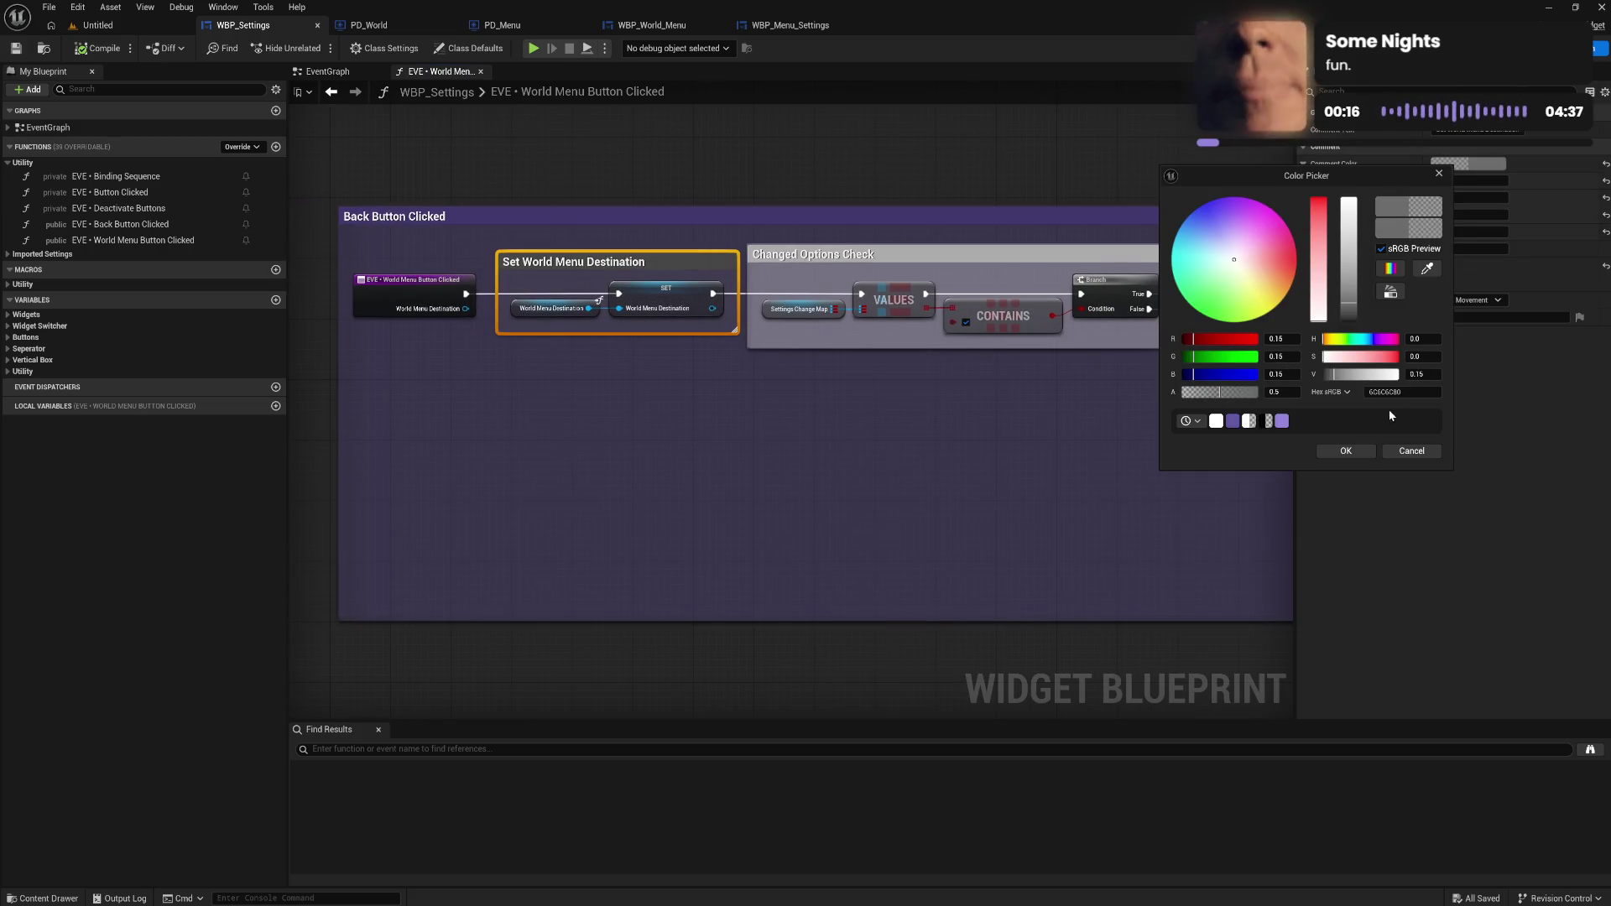
click(1249, 422)
click(1345, 450)
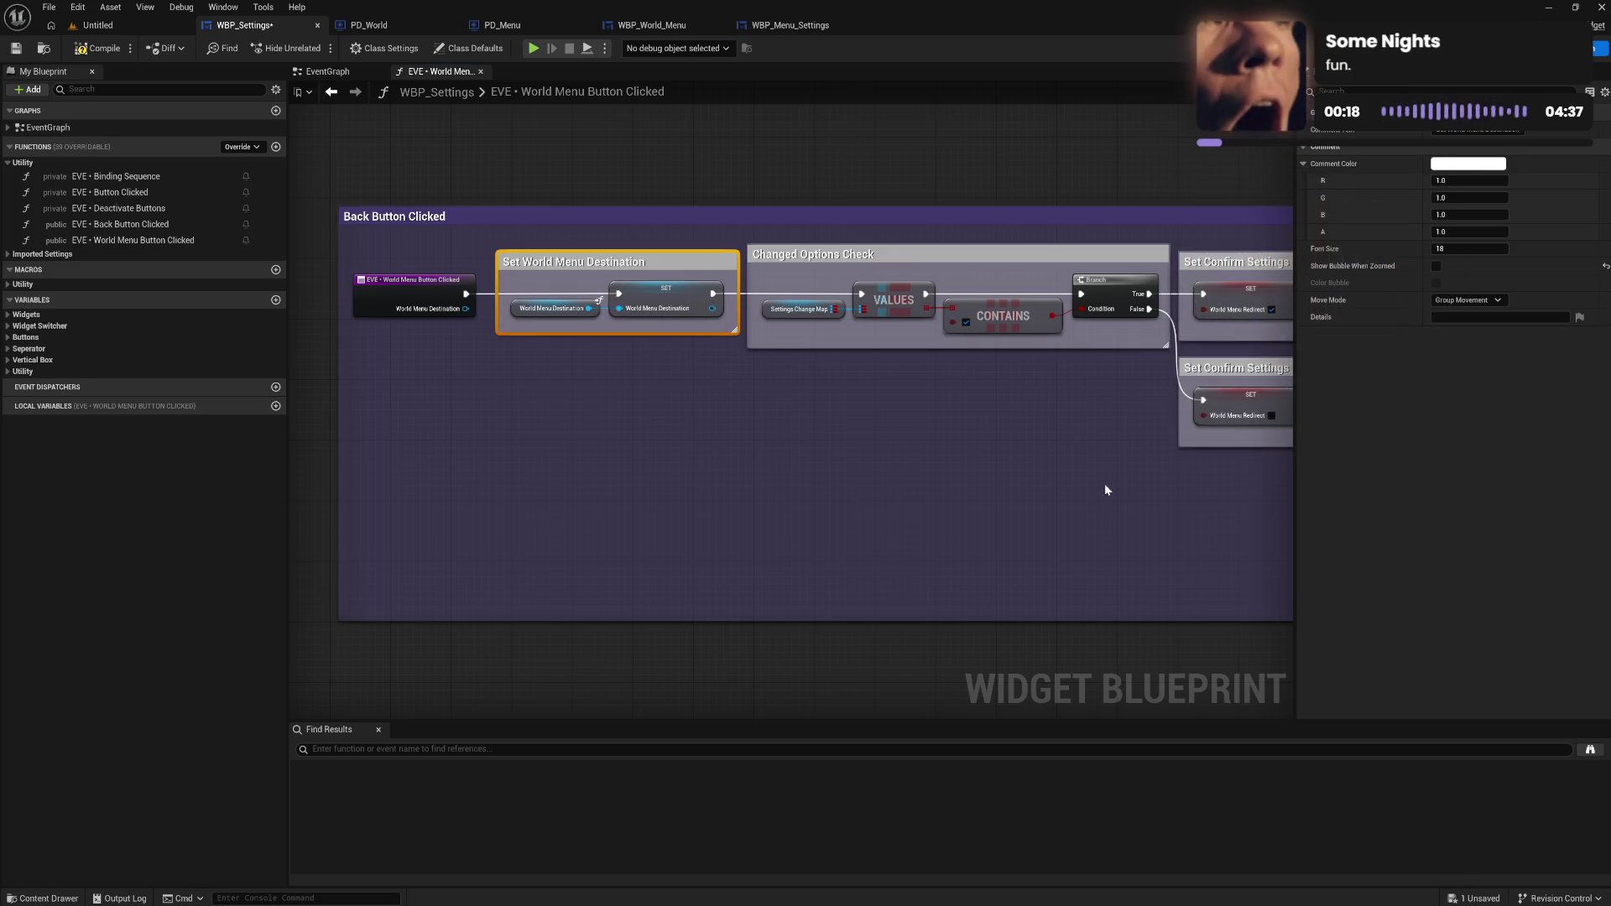
click(1104, 483)
Review Send User Settings and Notify HUD nodes through the trailing SET and Return, then compile.
drag(998, 481, 625, 471)
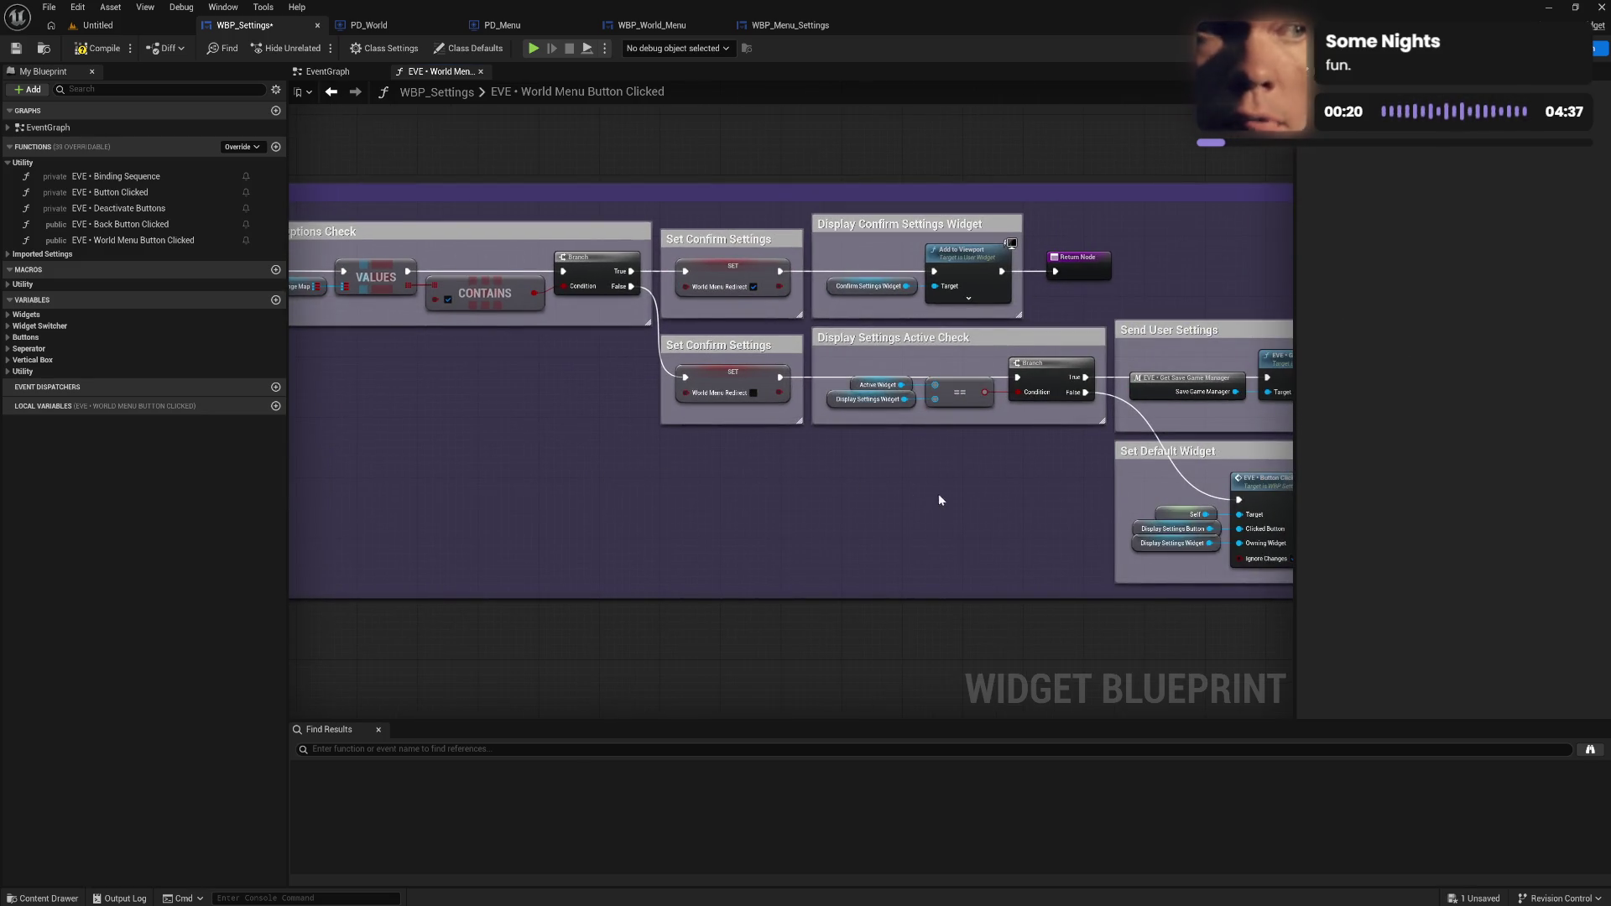
drag(937, 500, 760, 497)
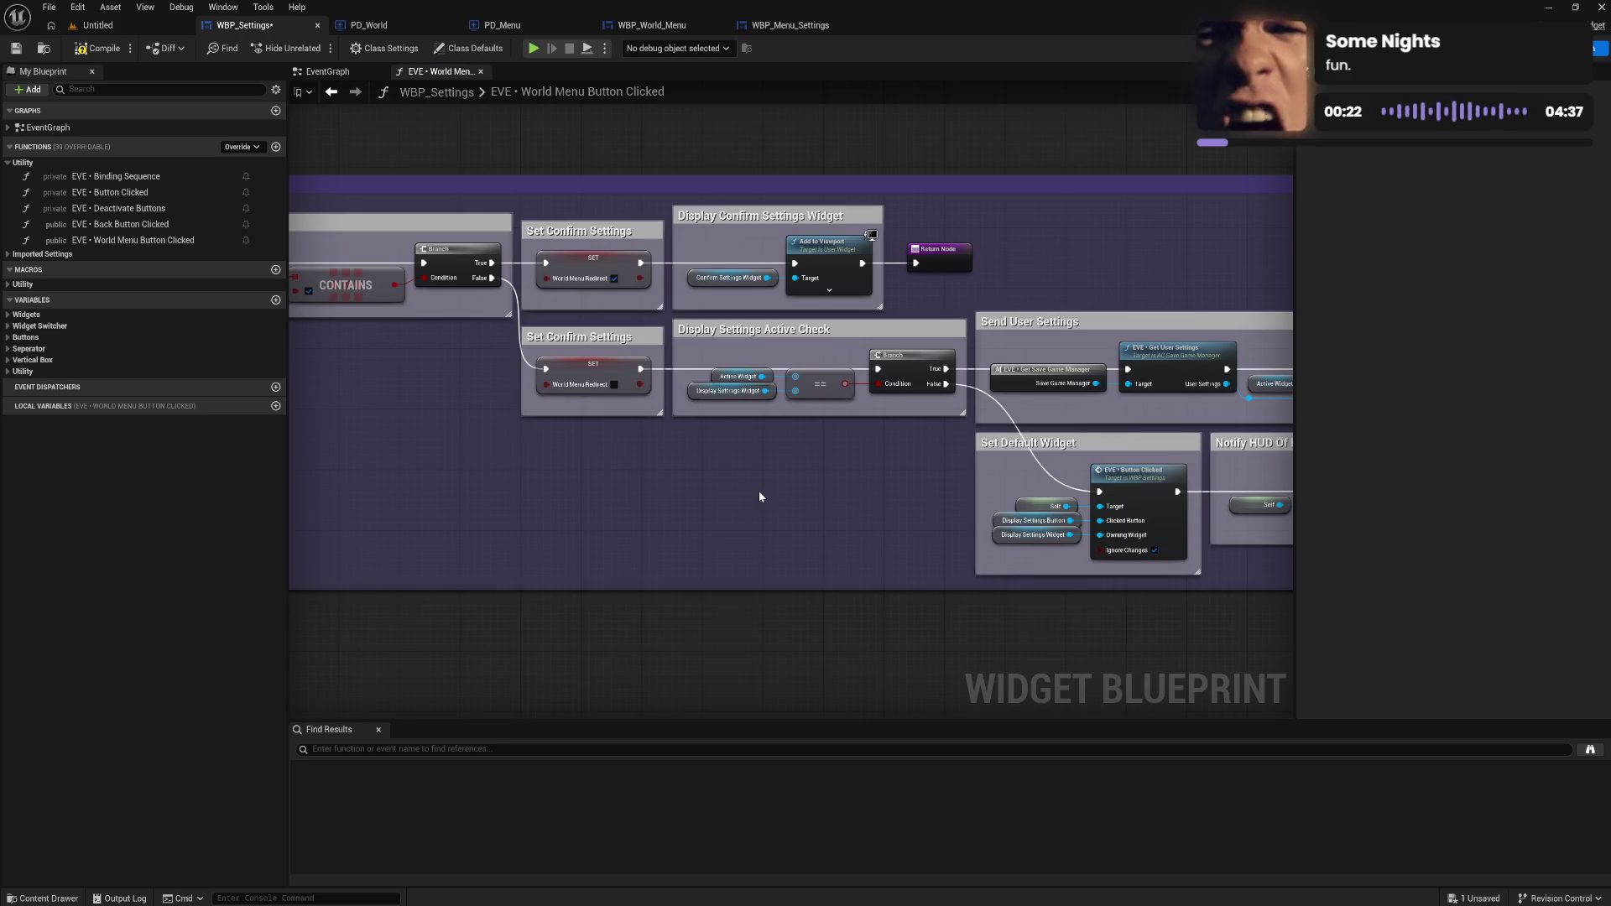
scroll(910, 489, down, 2)
scroll(689, 487, up, 2)
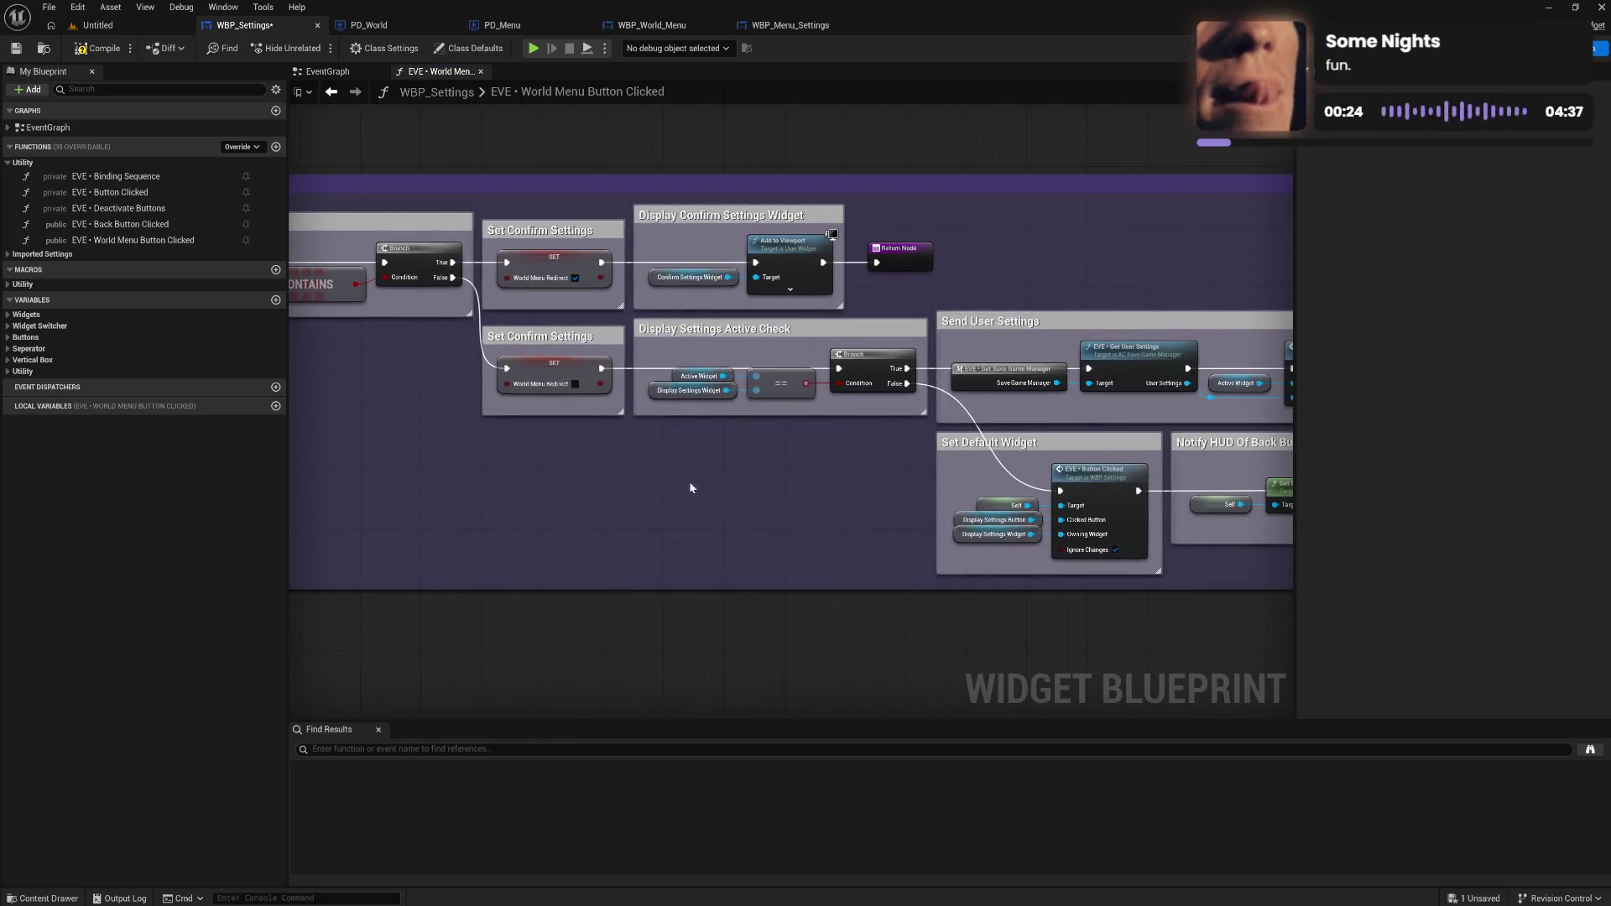
drag(690, 488, 508, 482)
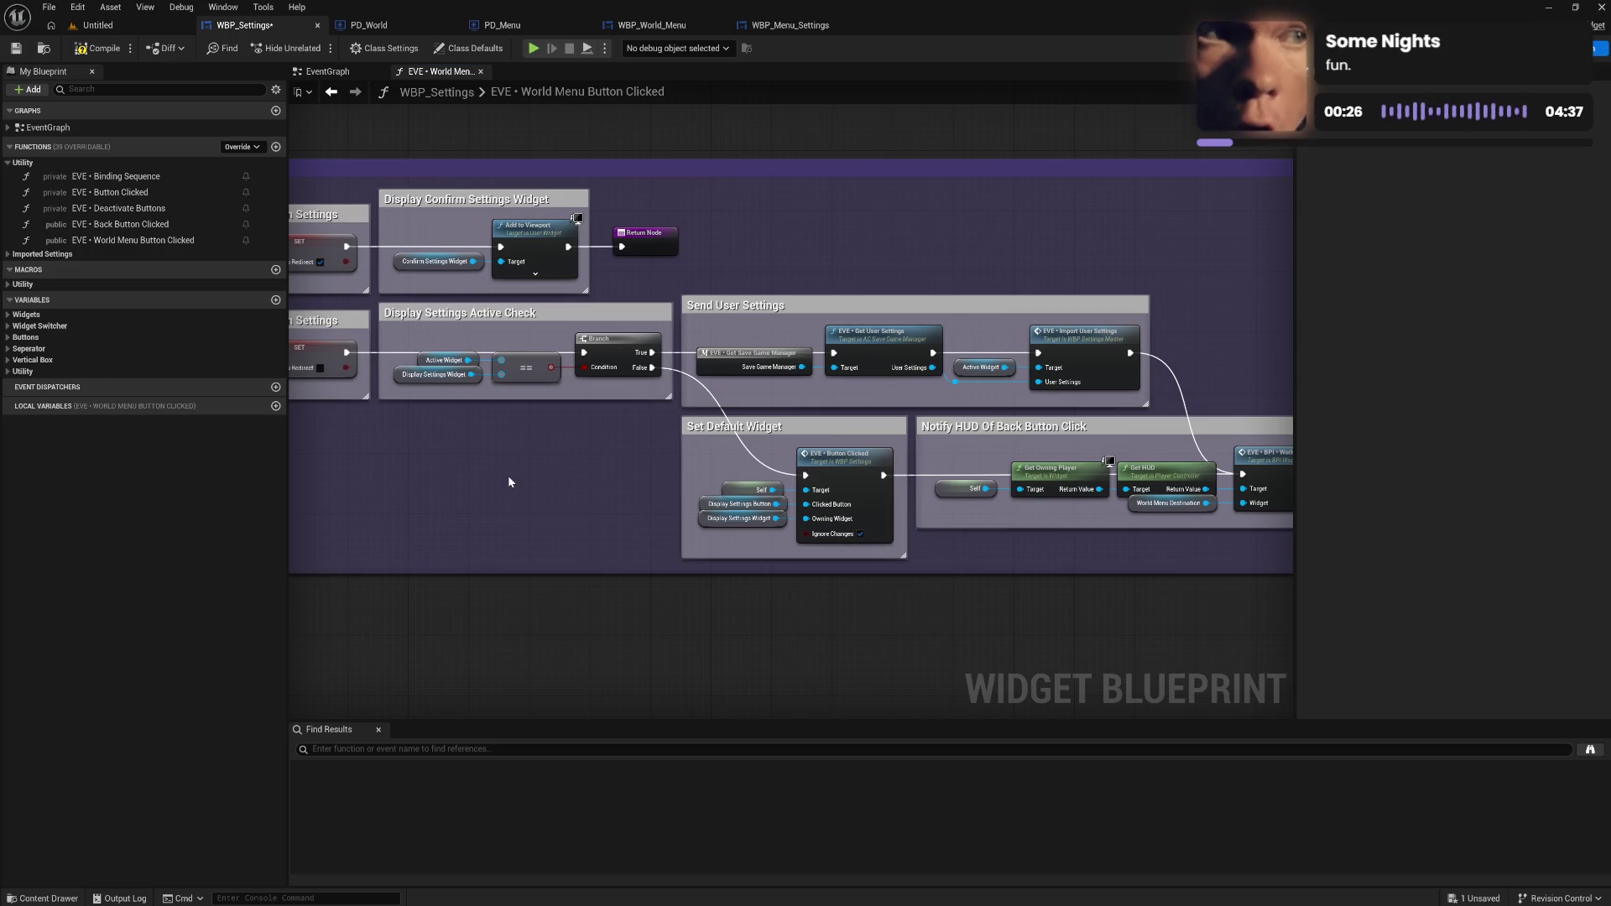
drag(606, 466, 782, 465)
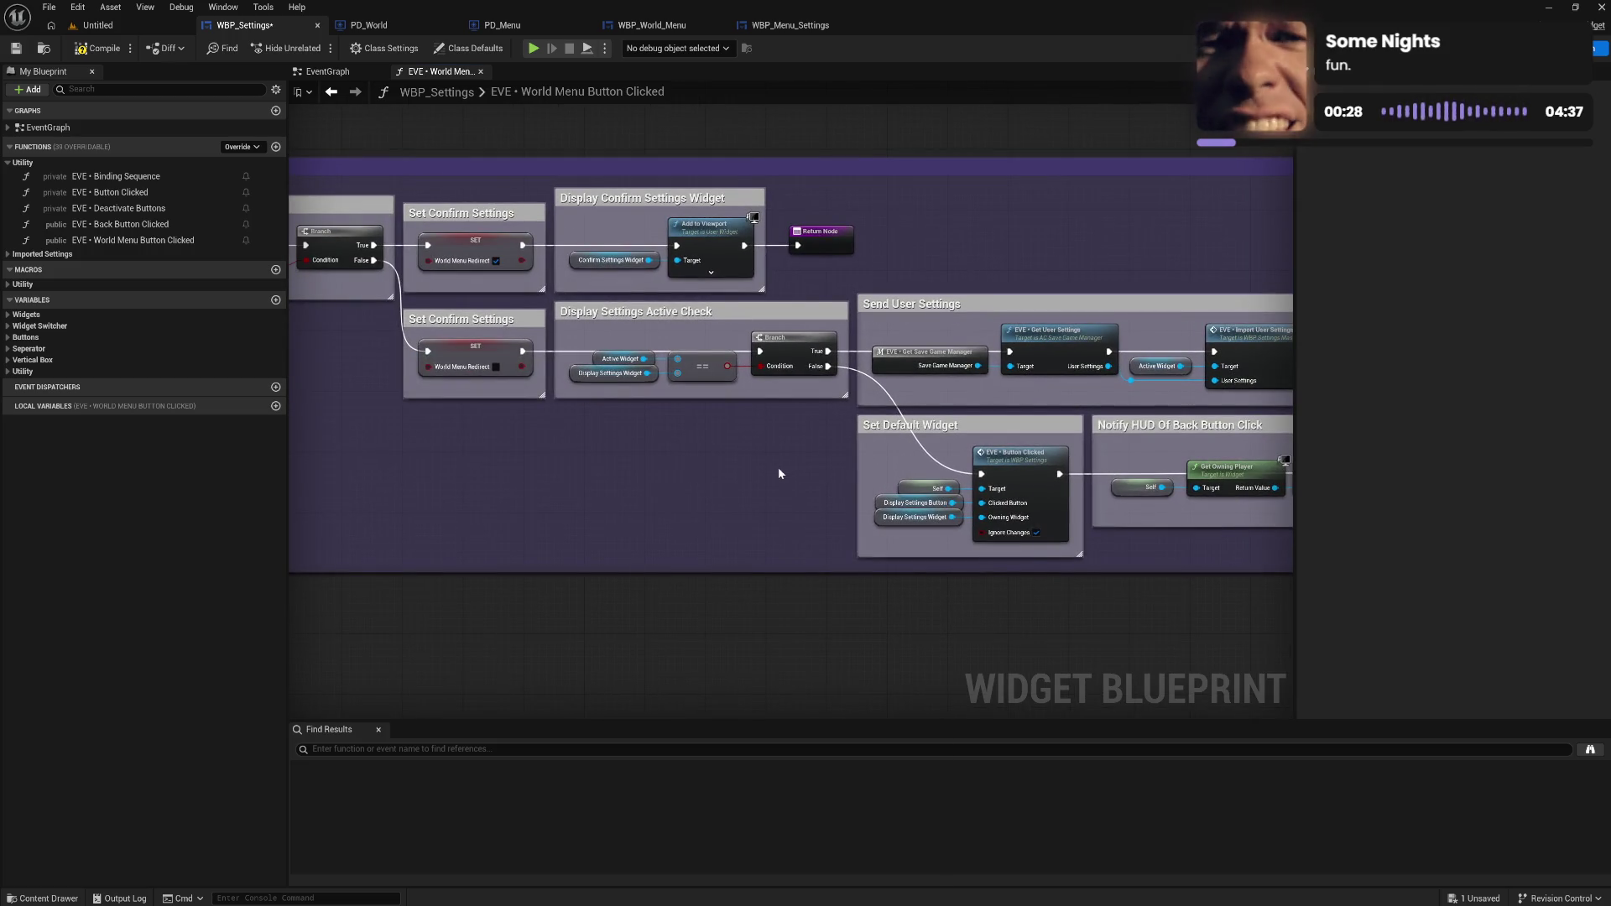
mouse_move(671, 482)
mouse_down()
mouse_move(554, 495)
mouse_move(537, 468)
mouse_move(682, 470)
mouse_move(493, 474)
mouse_move(550, 456)
mouse_move(895, 493)
mouse_move(618, 489)
mouse_up()
drag(794, 496, 598, 487)
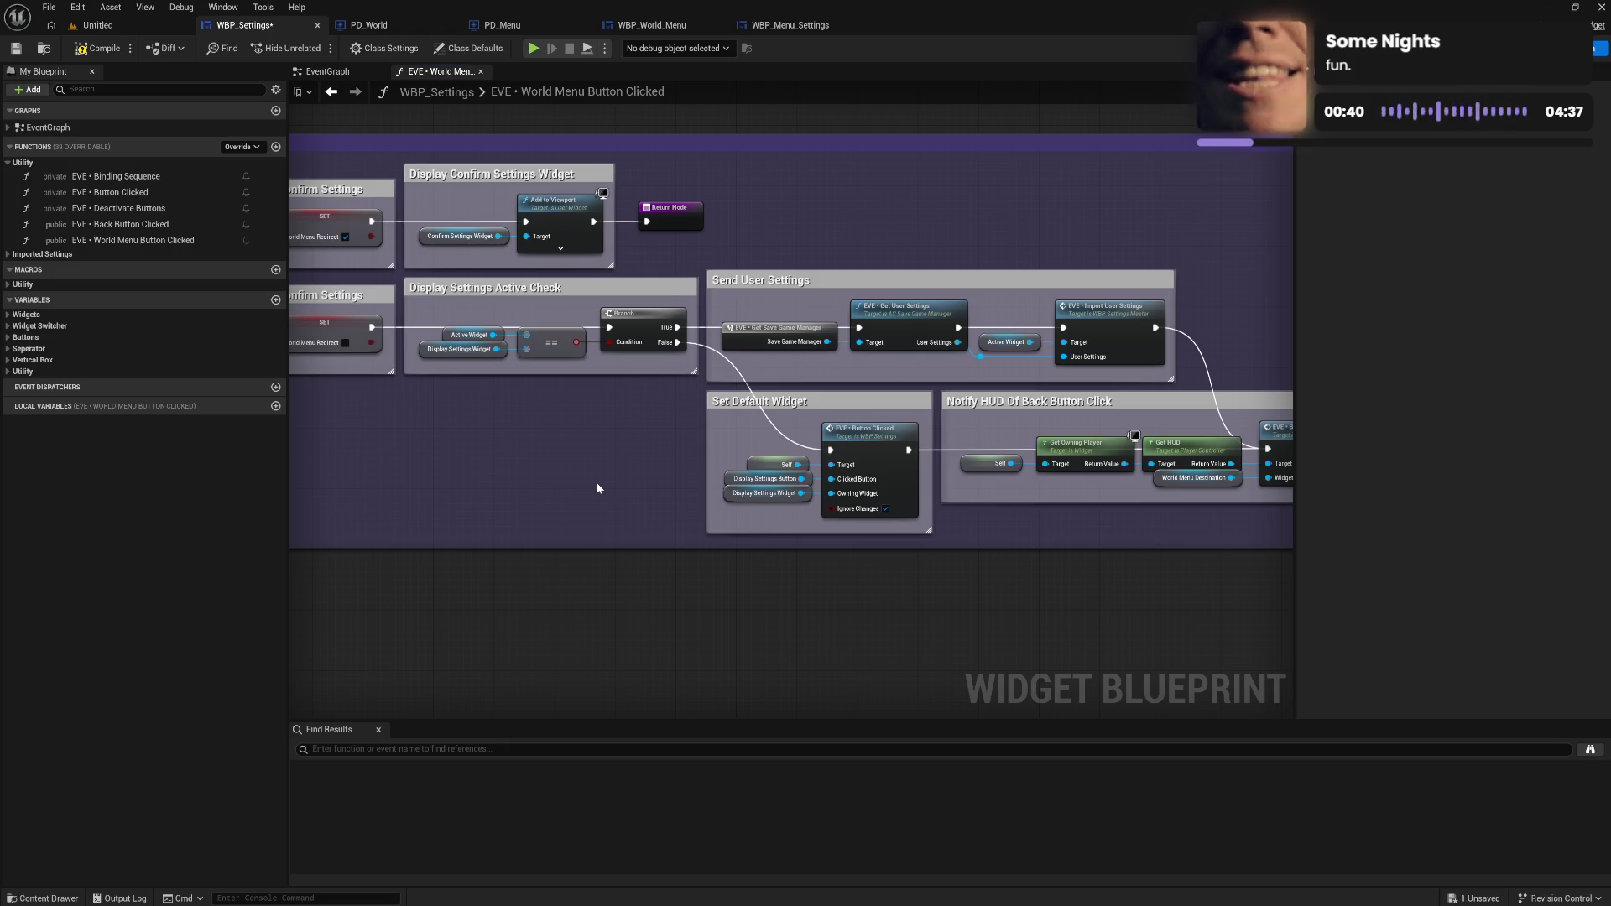
drag(597, 488, 463, 484)
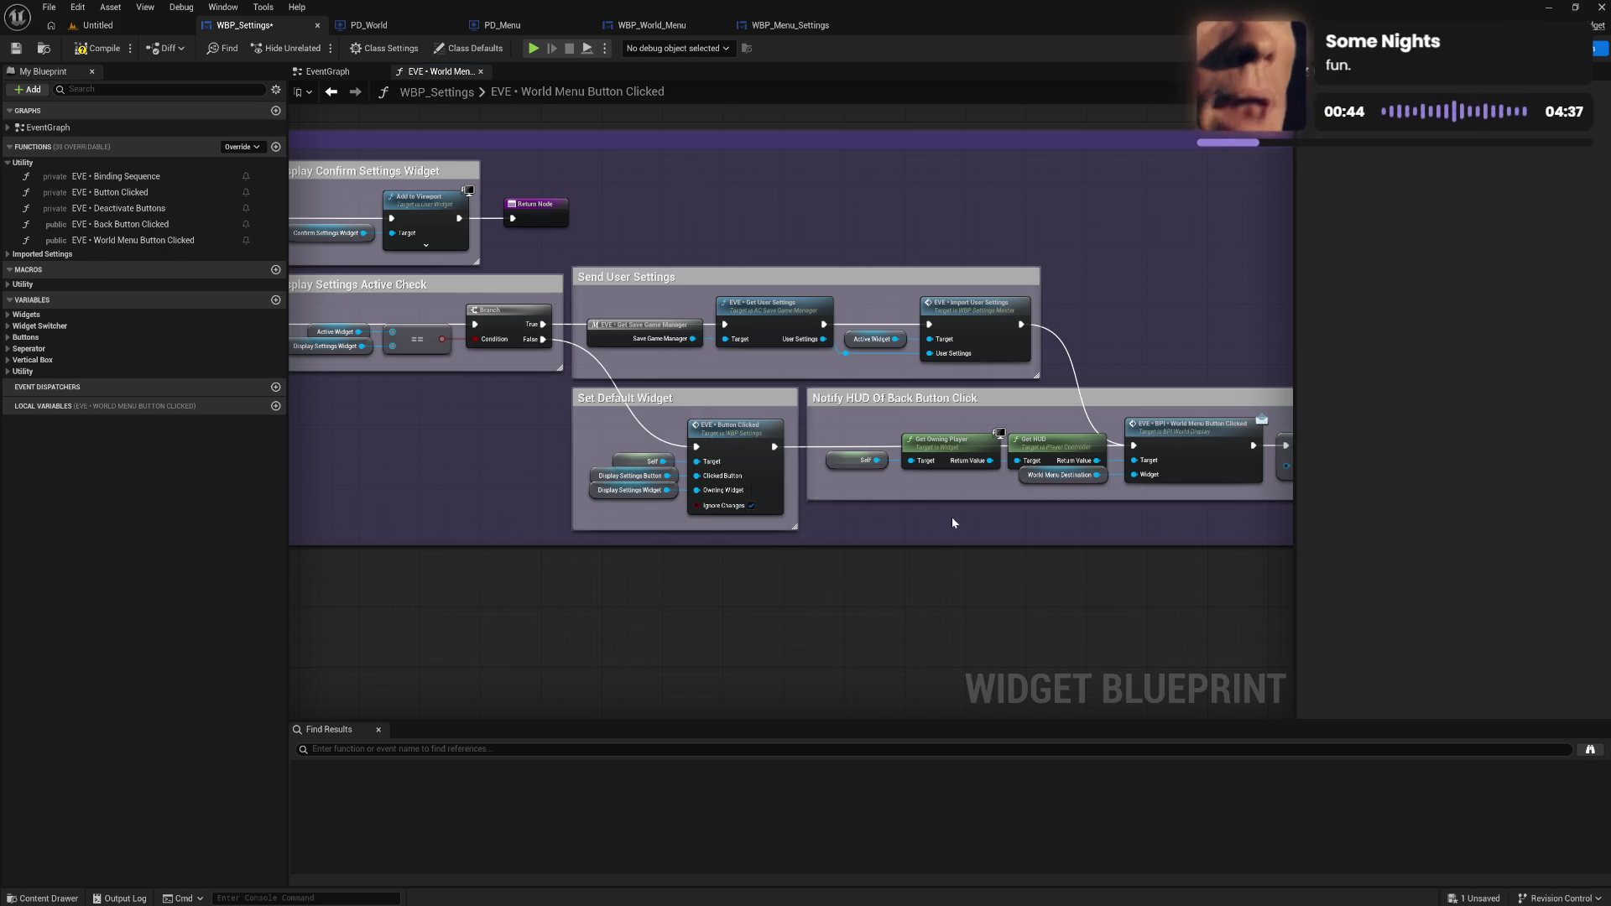
drag(952, 522, 693, 527)
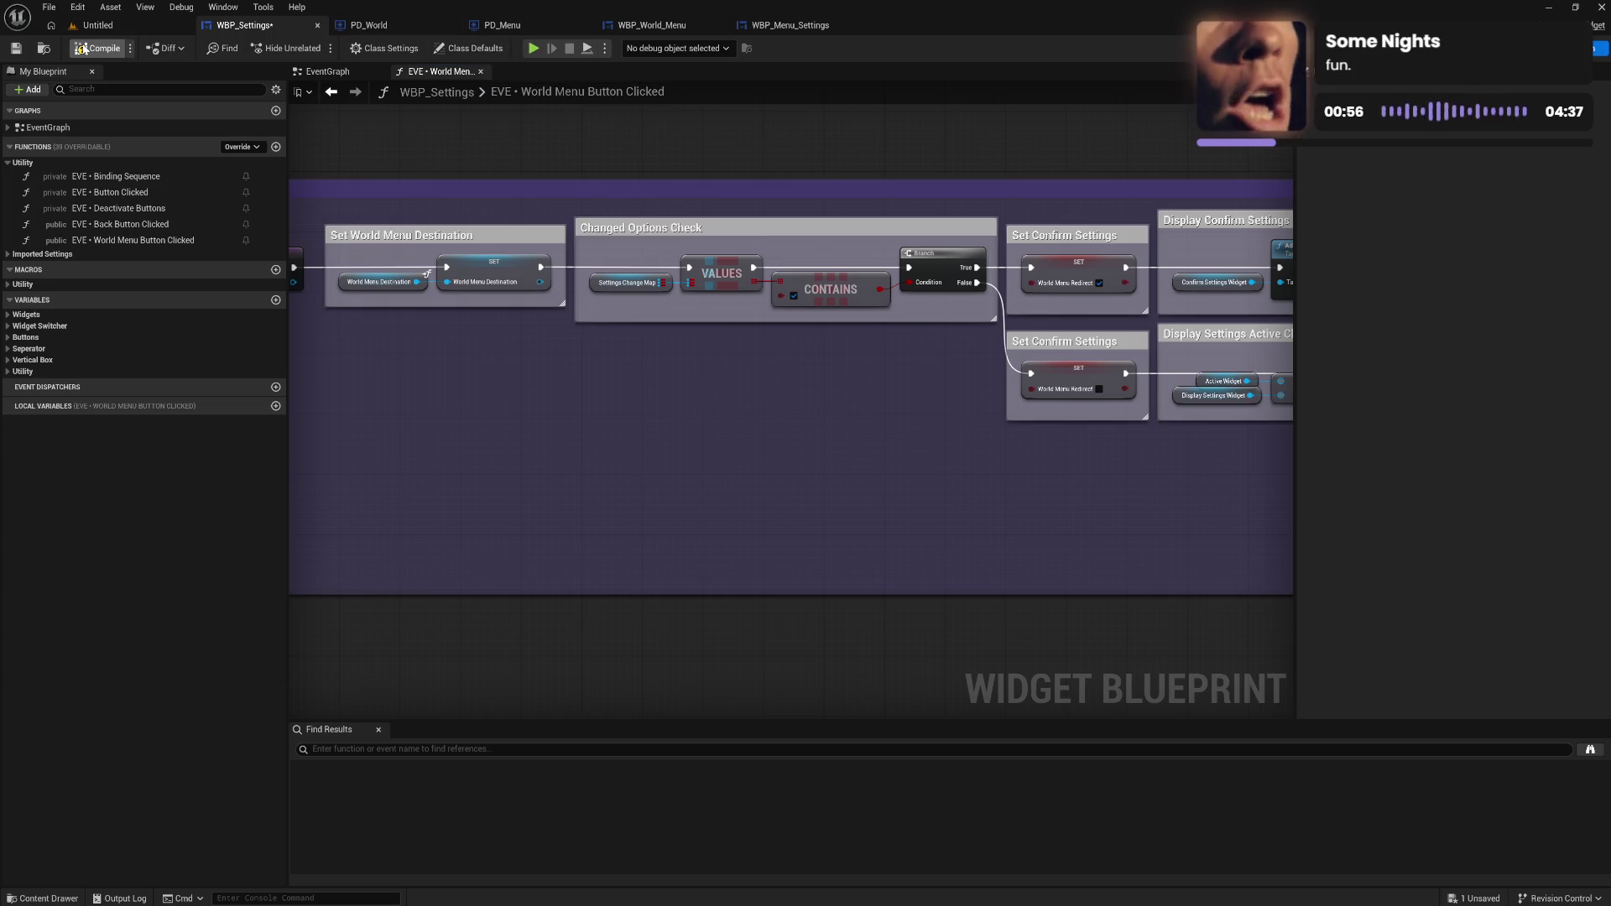
click(94, 52)
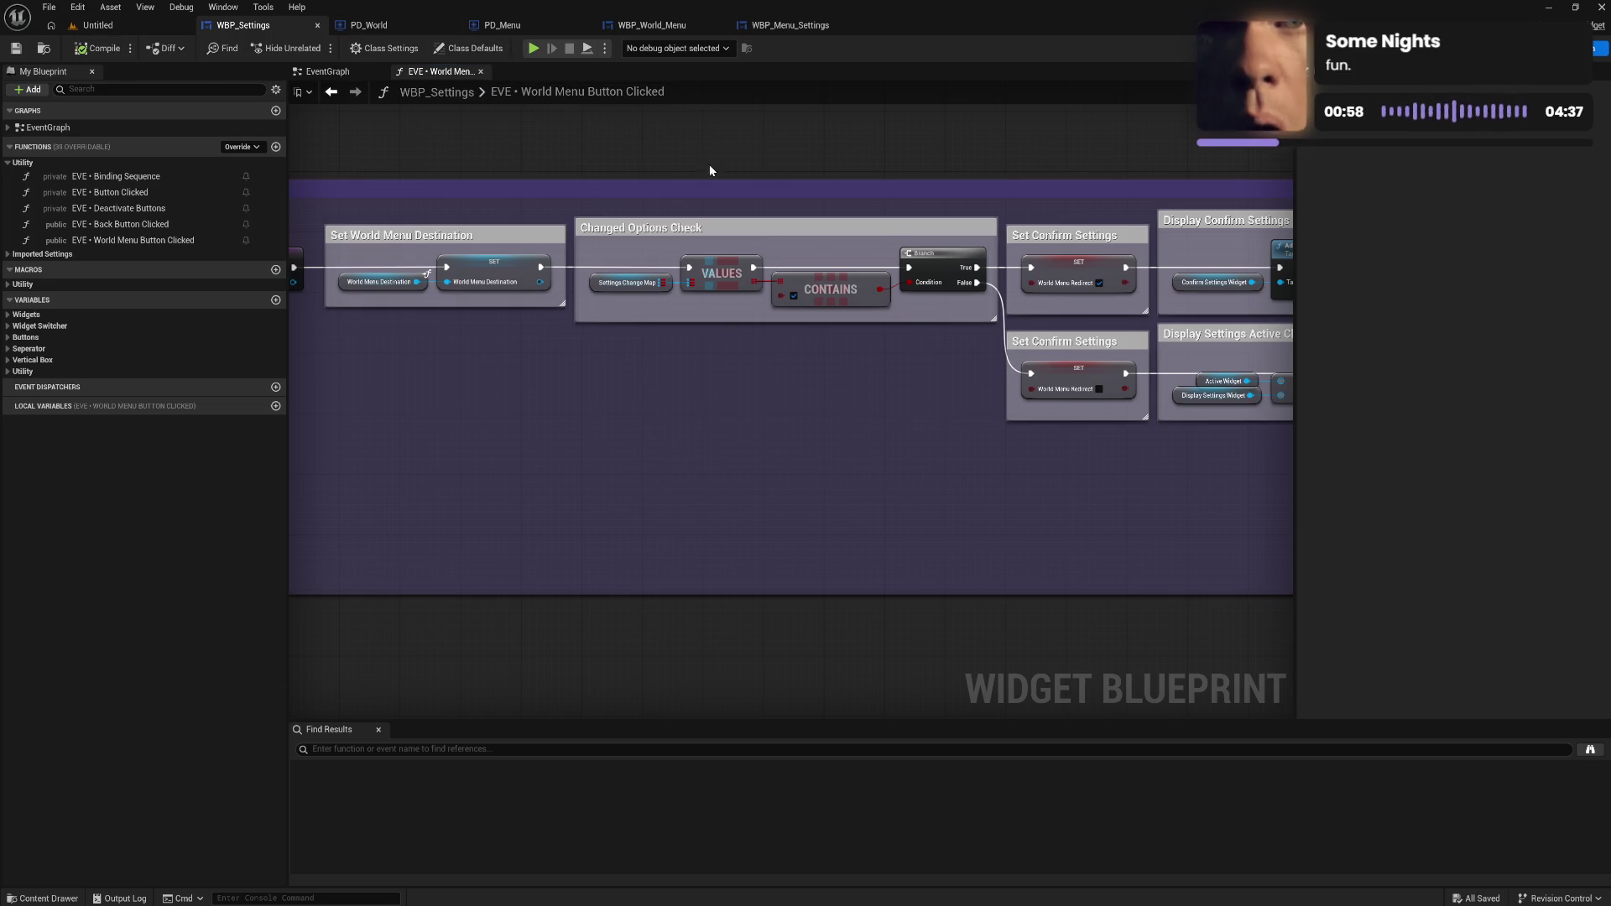
Glance at the EventGraph and return to the World Menu Button Clicked function.
drag(814, 187, 530, 177)
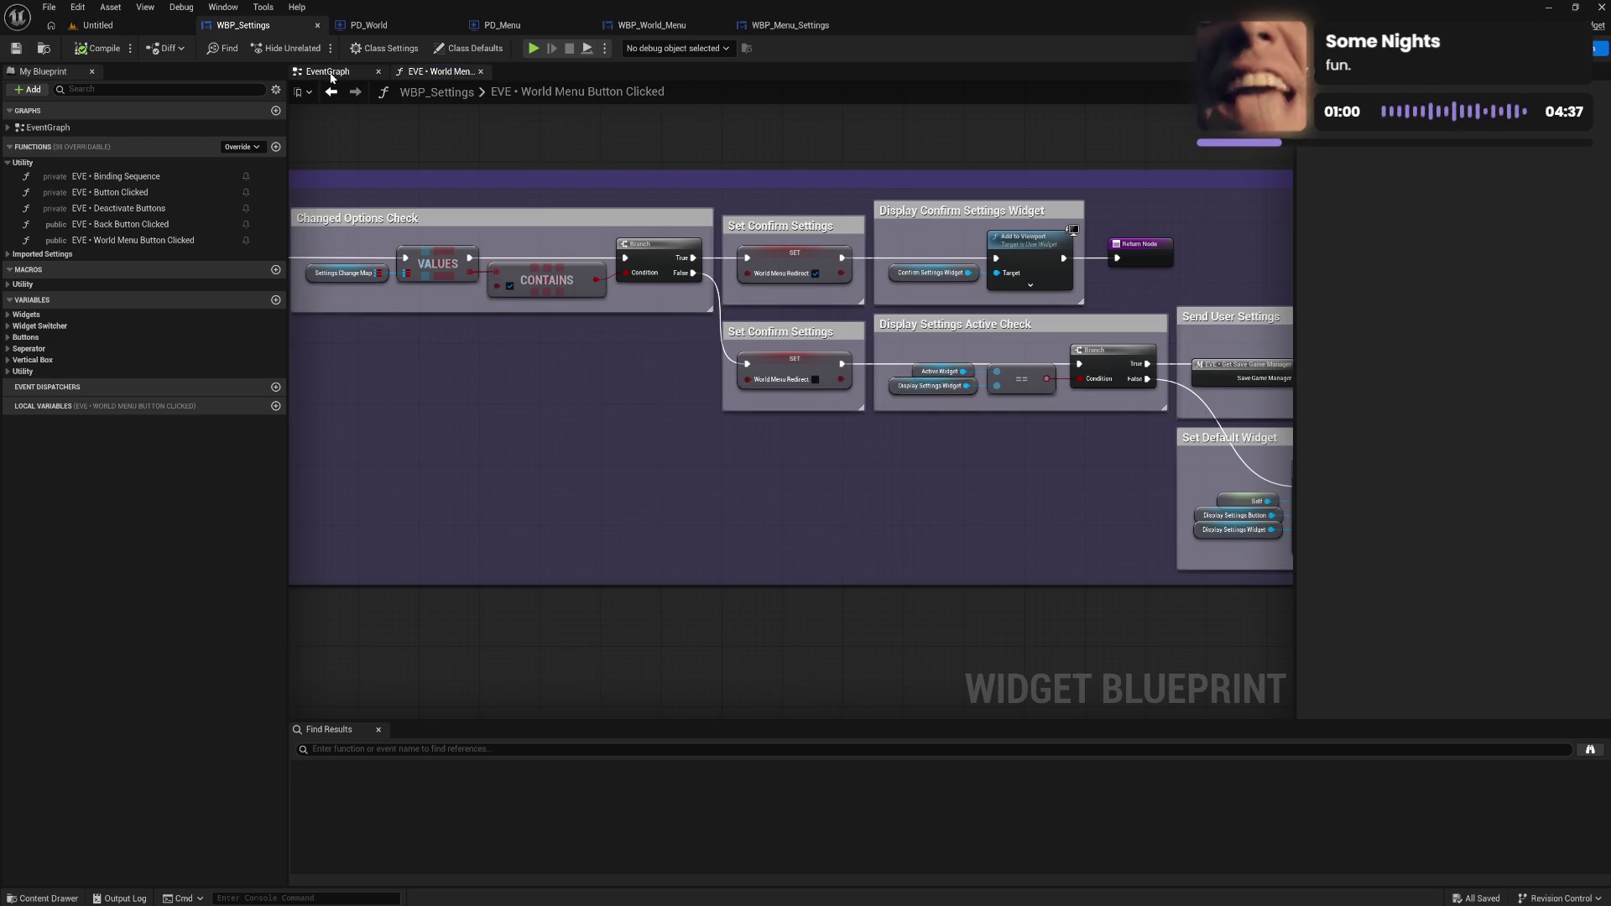
click(327, 71)
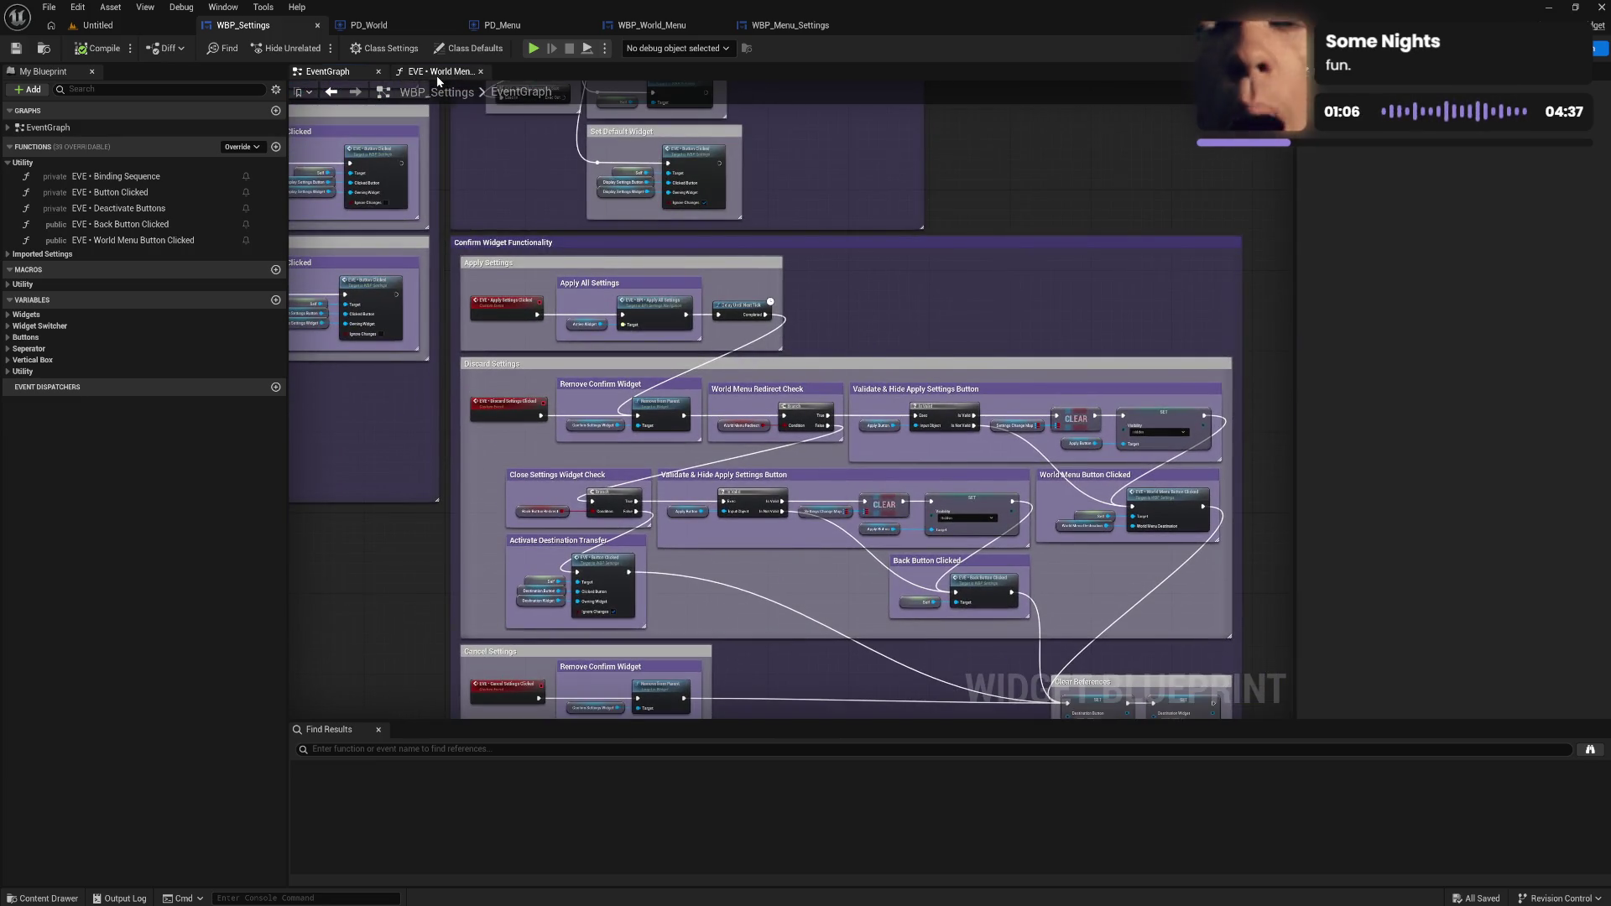
click(438, 71)
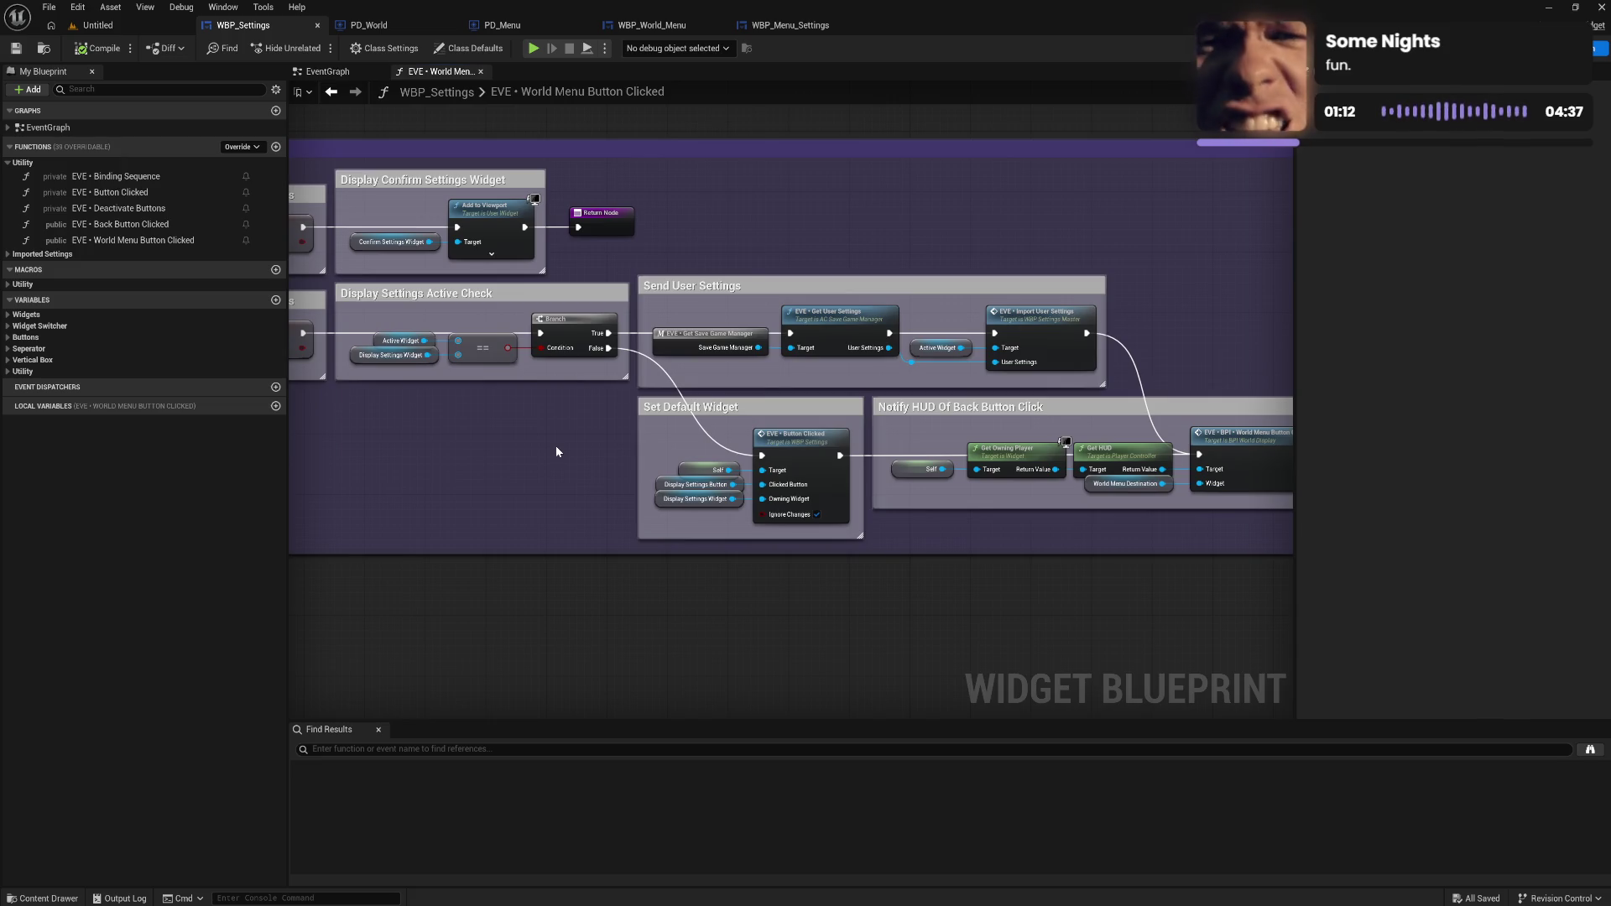
Review the Notify HUD and Display Confirm Settings nodes, select Import User Settings, then close WBP_Settings_Master.
mouse_move(567, 462)
mouse_down()
mouse_move(807, 456)
mouse_move(616, 457)
mouse_up()
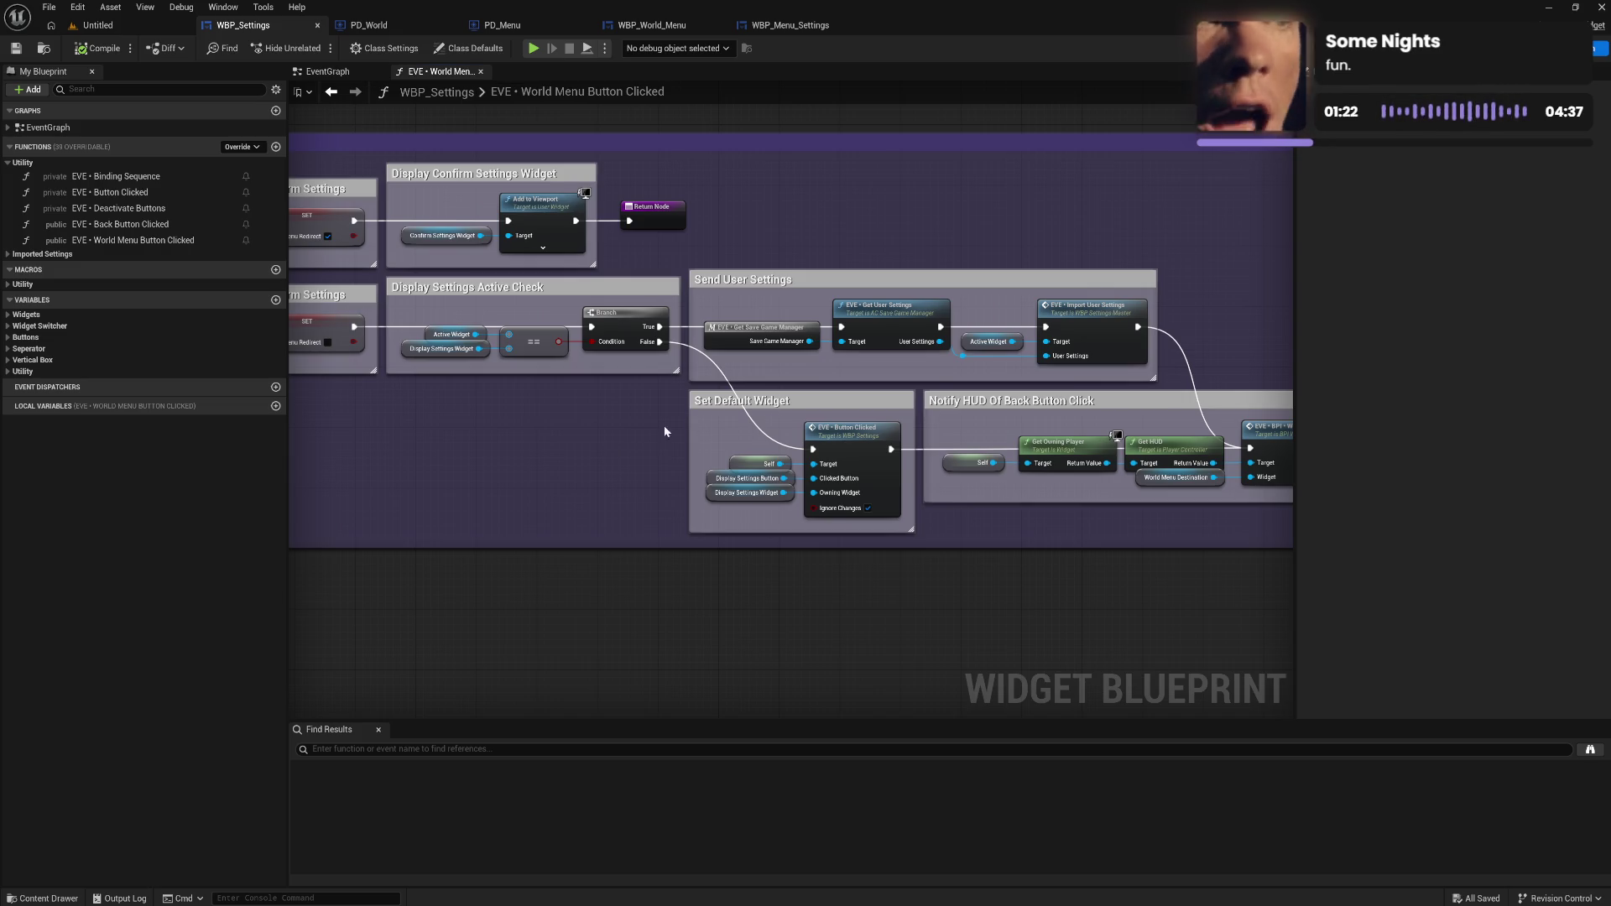
drag(1021, 570, 791, 557)
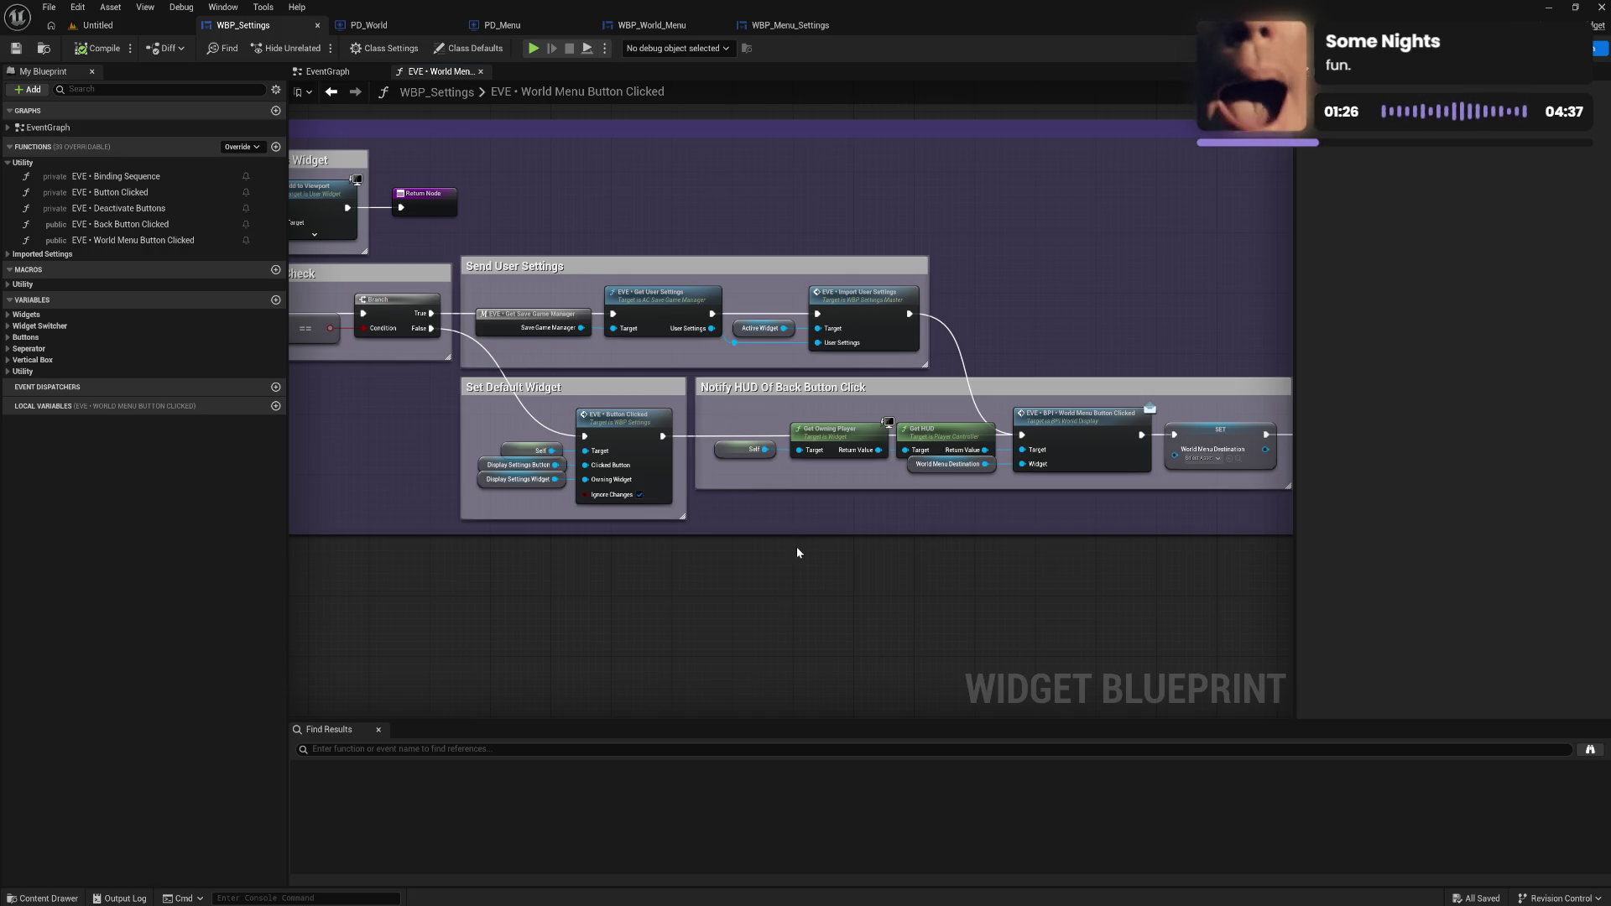
mouse_move(797, 546)
mouse_down()
mouse_move(856, 554)
mouse_move(647, 536)
mouse_move(852, 539)
mouse_up()
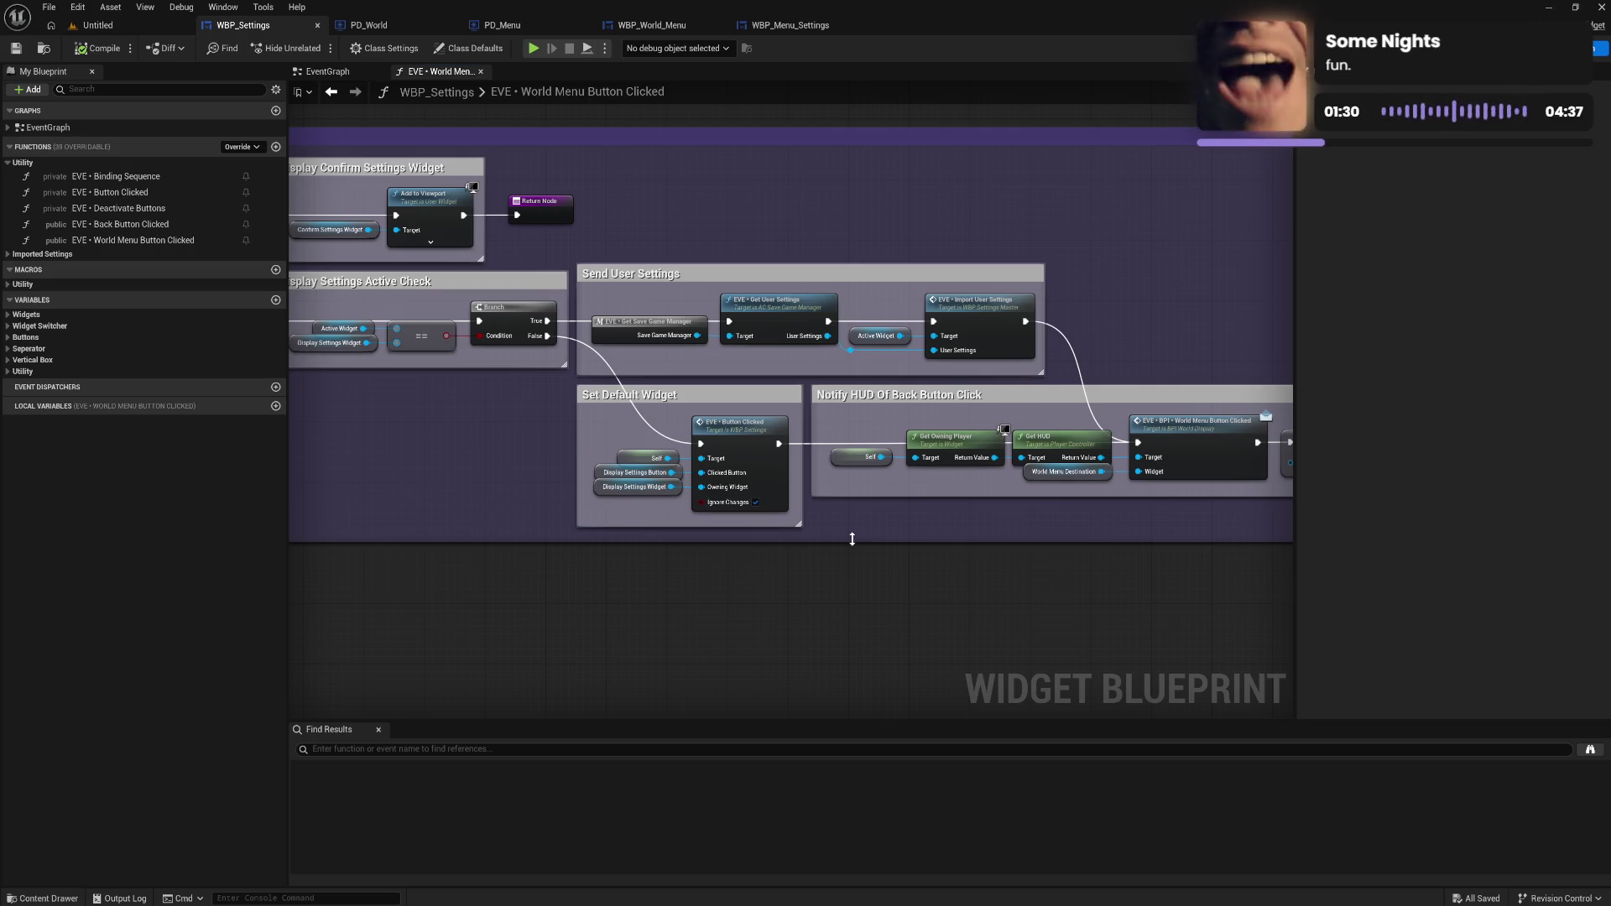
drag(852, 539, 727, 541)
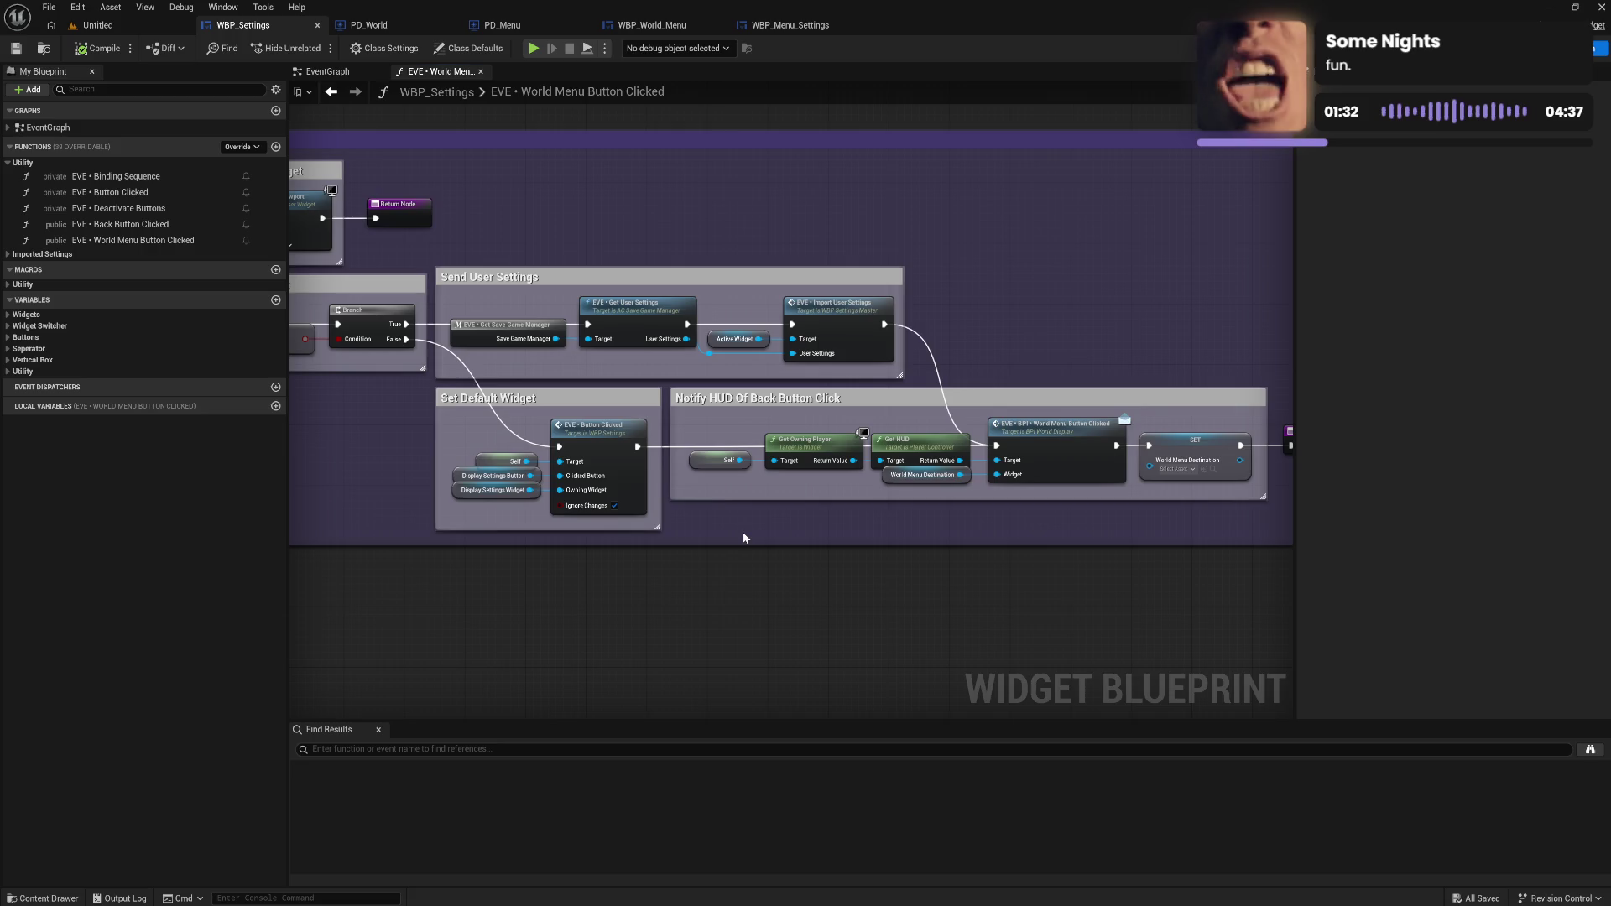
click(850, 323)
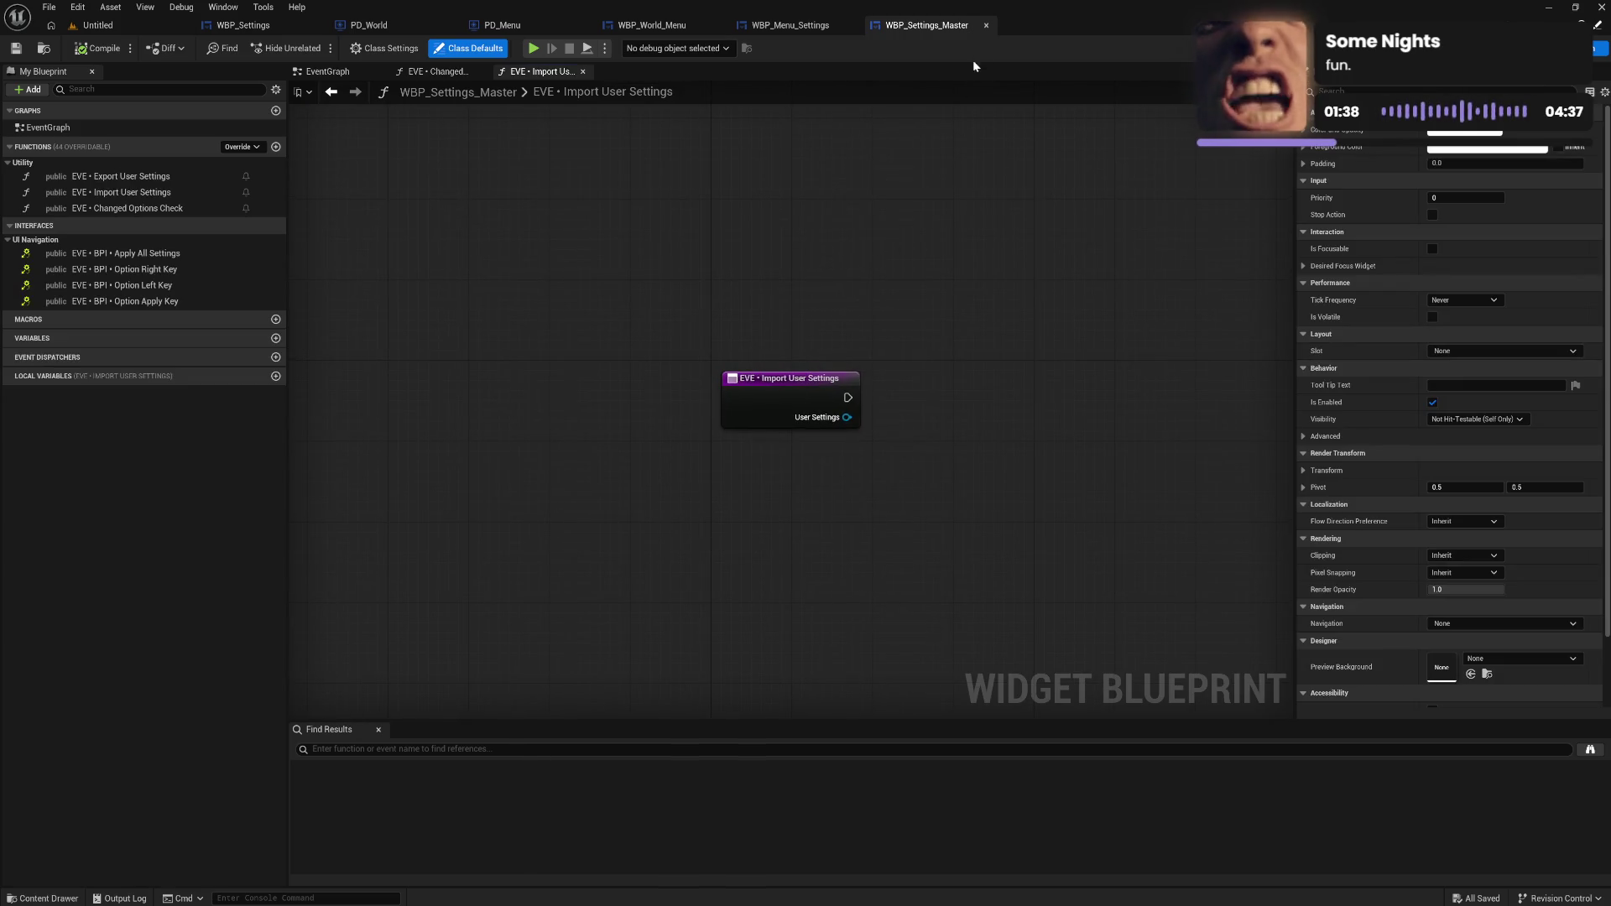
click(986, 26)
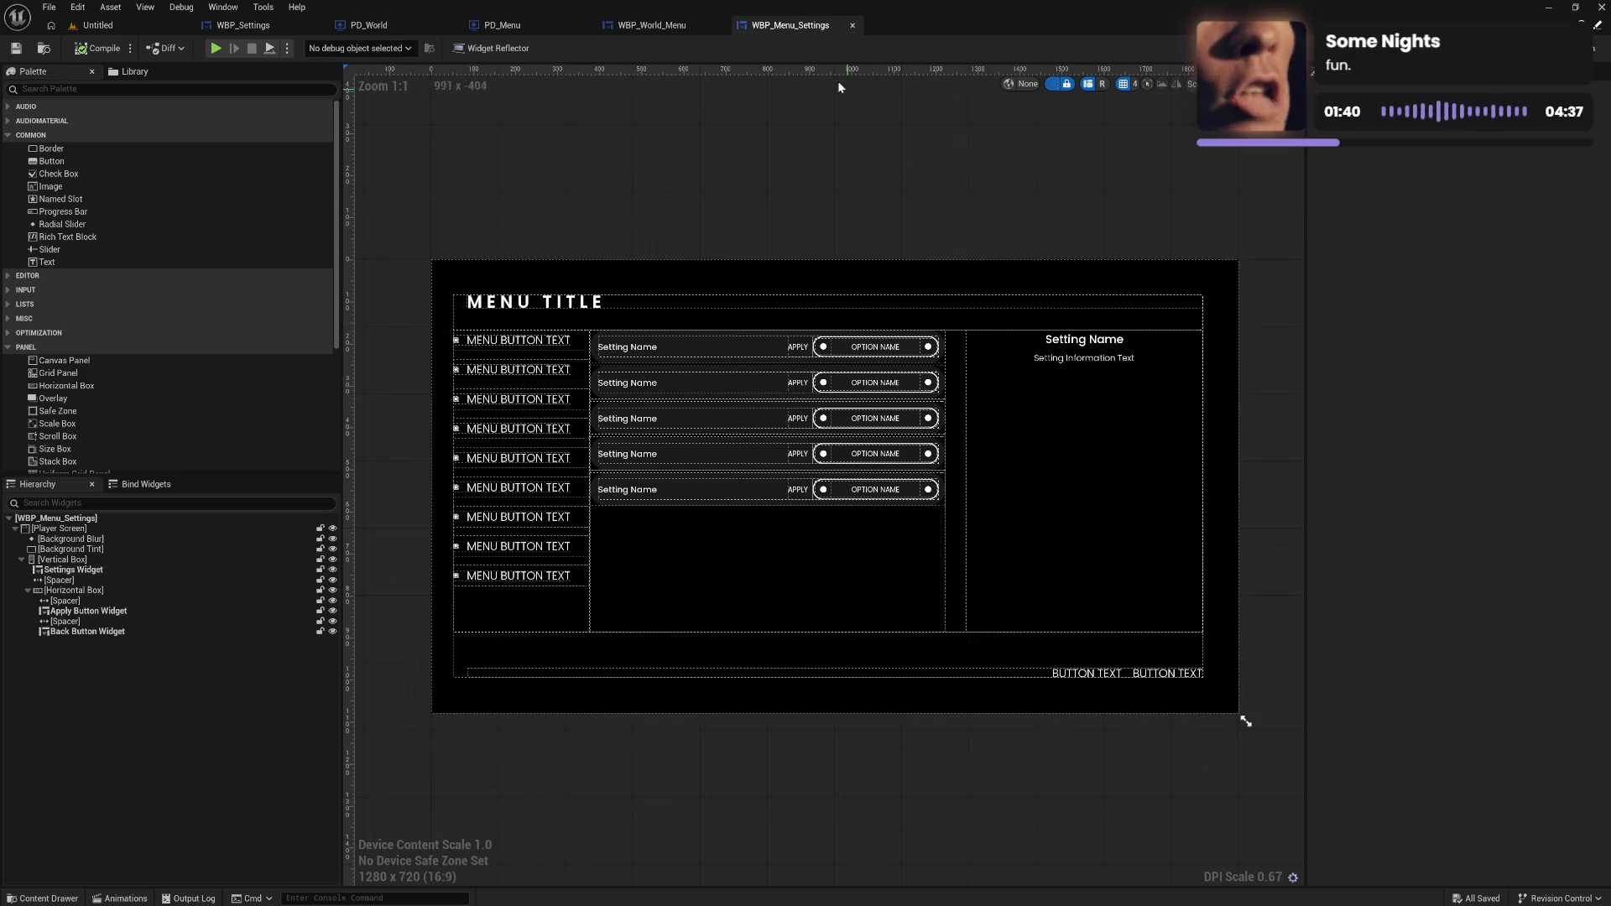
Return to WBP_Settings and pan the graph across Set Confirm Settings to Send User Settings.
click(243, 25)
click(876, 227)
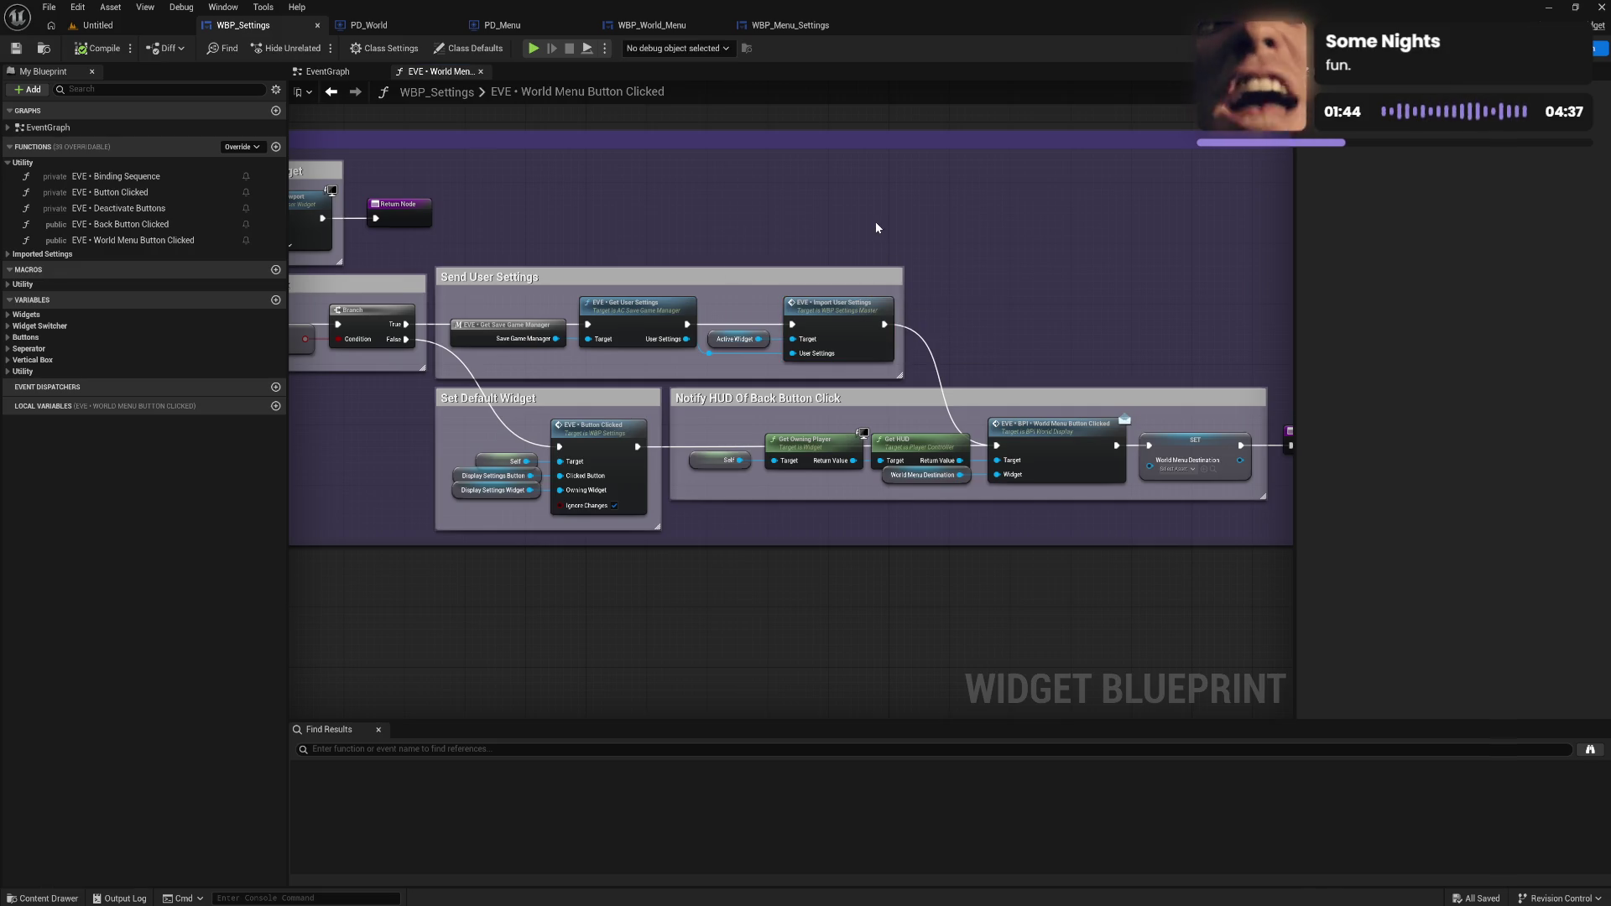
drag(693, 263, 755, 241)
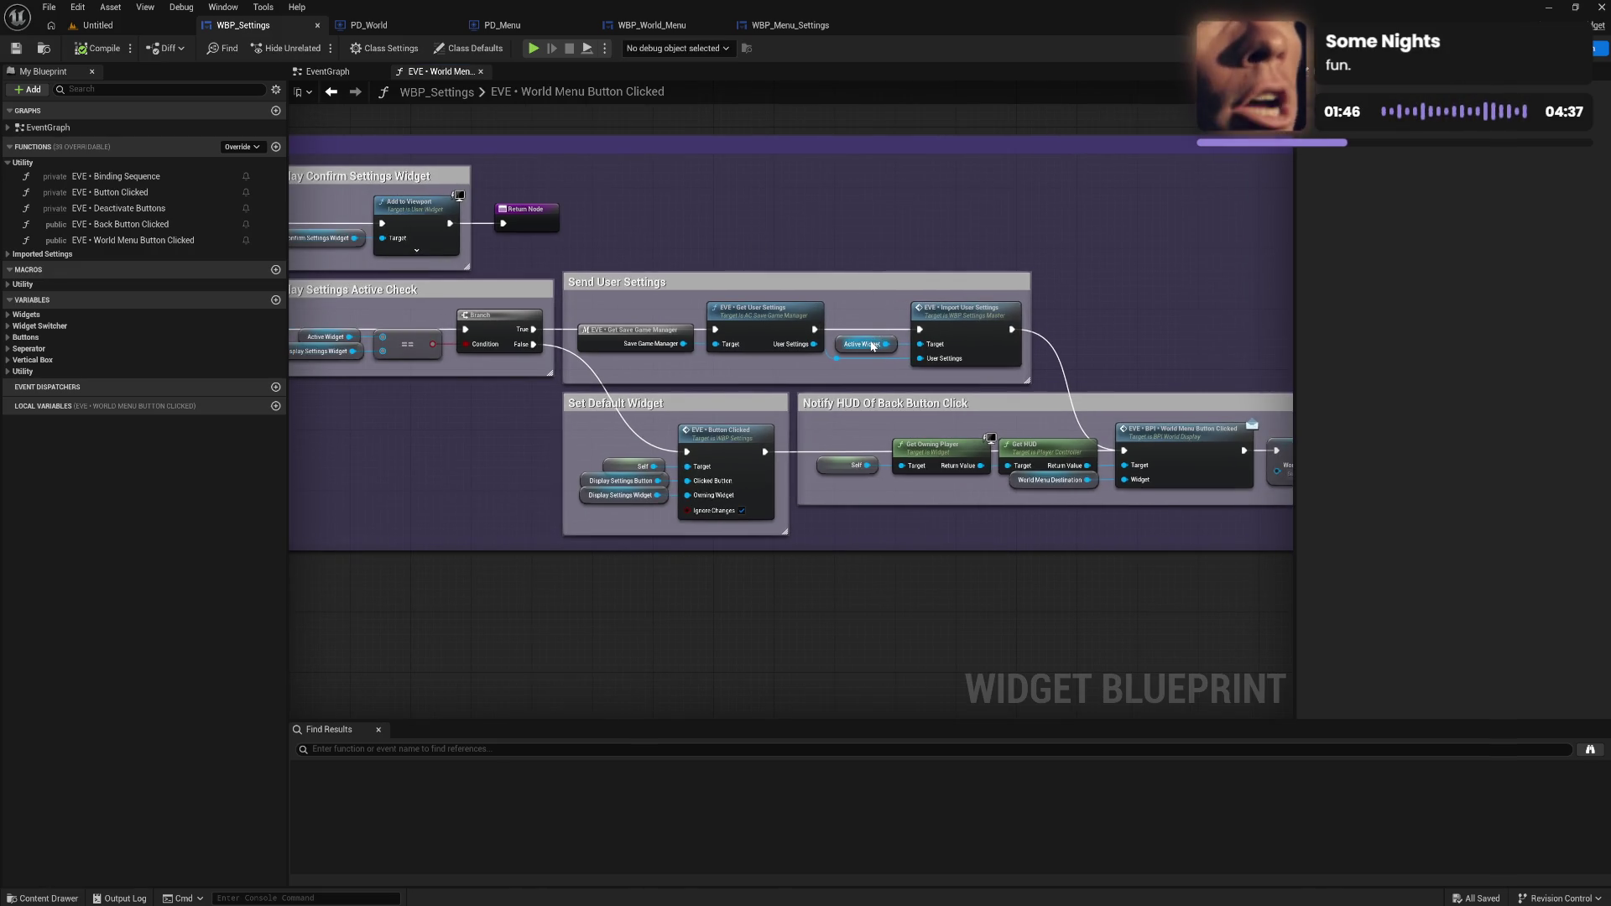
drag(849, 264, 1037, 266)
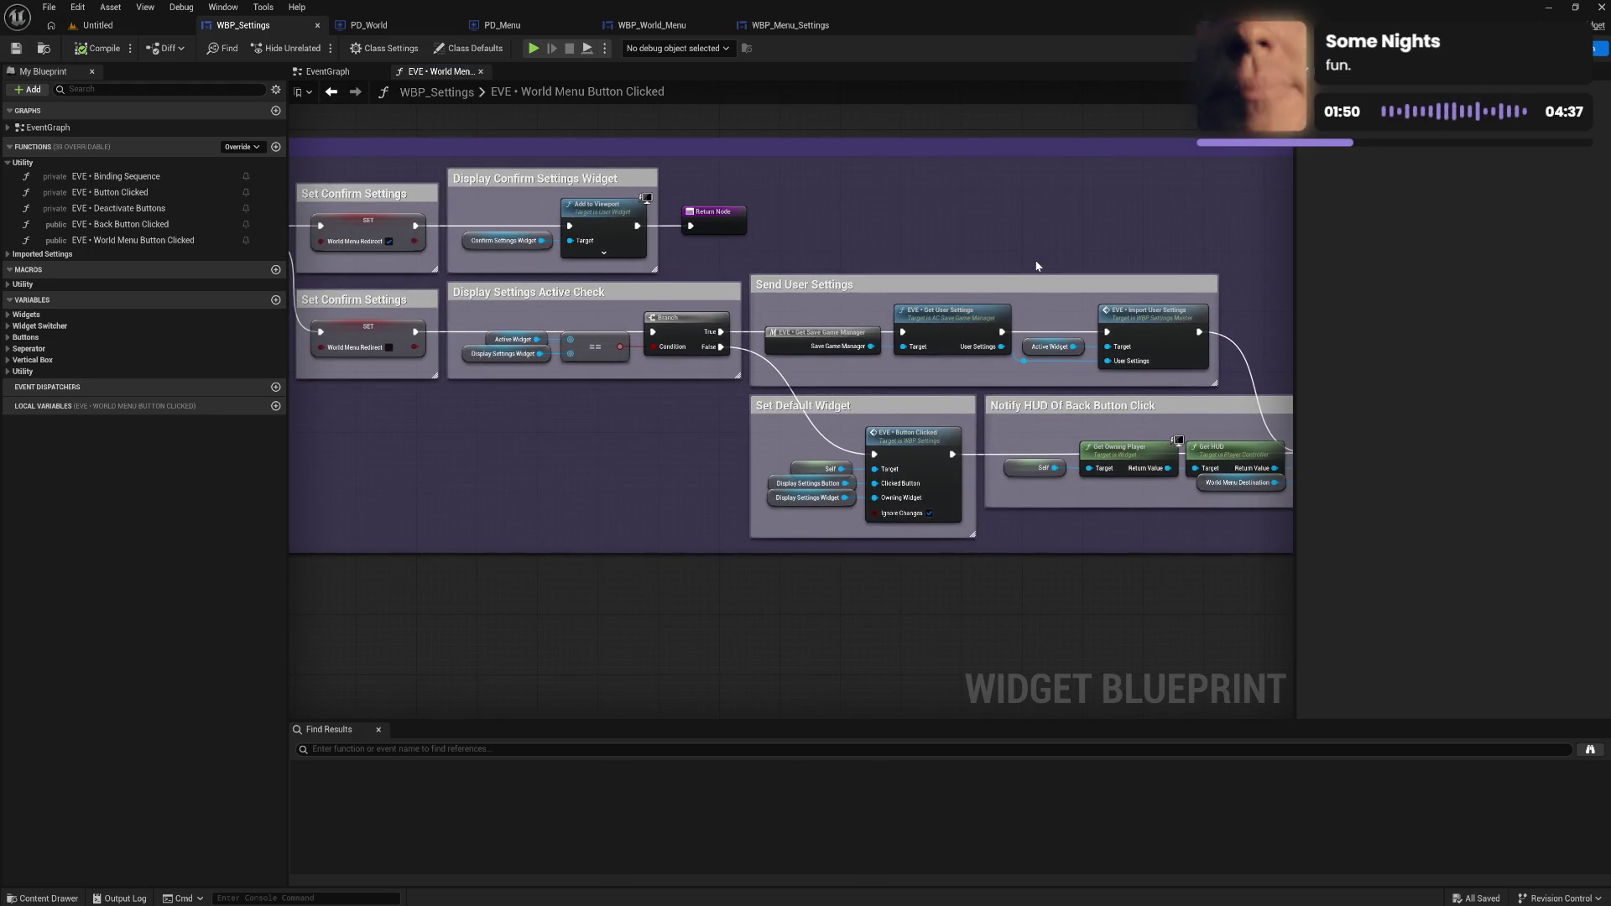
mouse_move(902, 272)
mouse_down()
mouse_move(1021, 269)
mouse_move(776, 273)
mouse_up()
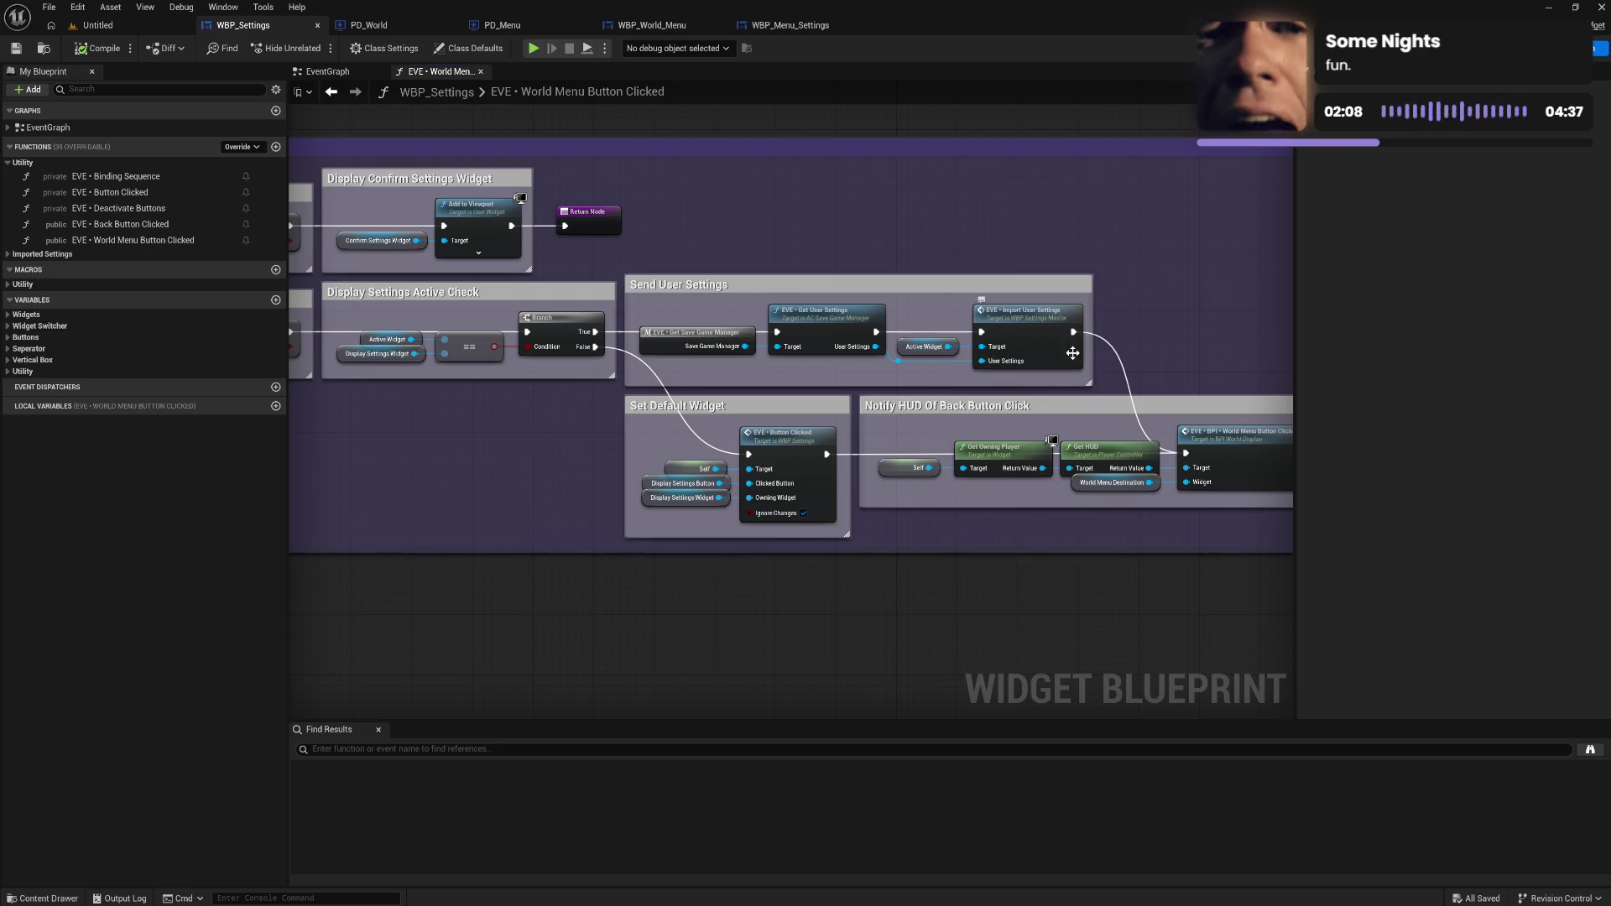
drag(1110, 377, 1026, 385)
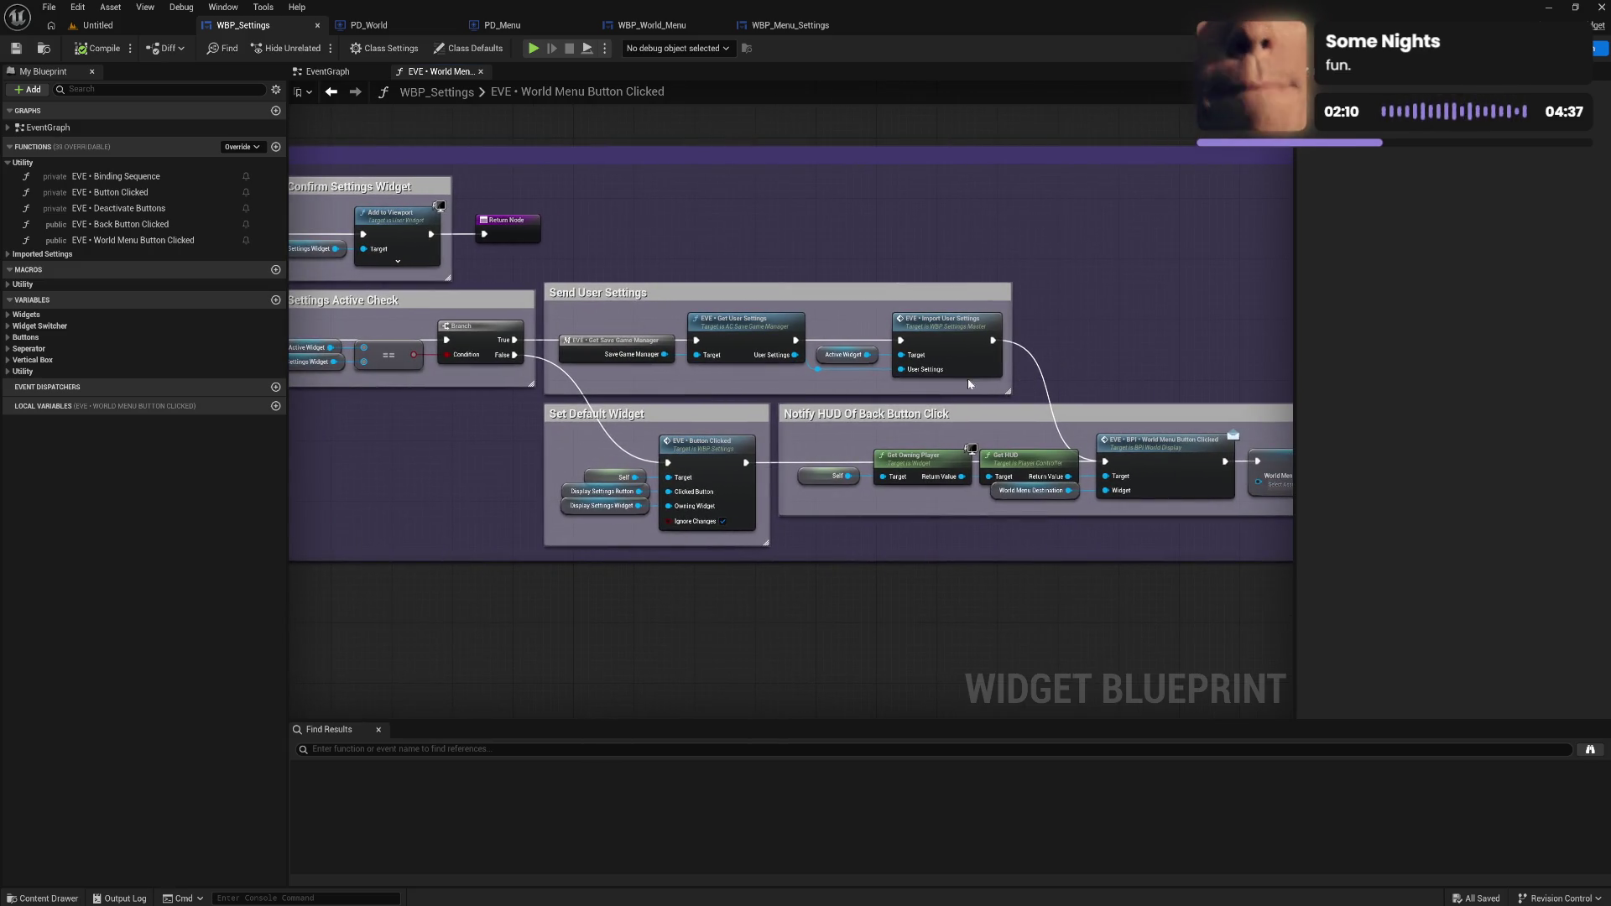
Follow the Notify HUD chain back to Set Default Widget and open the Button Clicked function.
drag(623, 319, 716, 360)
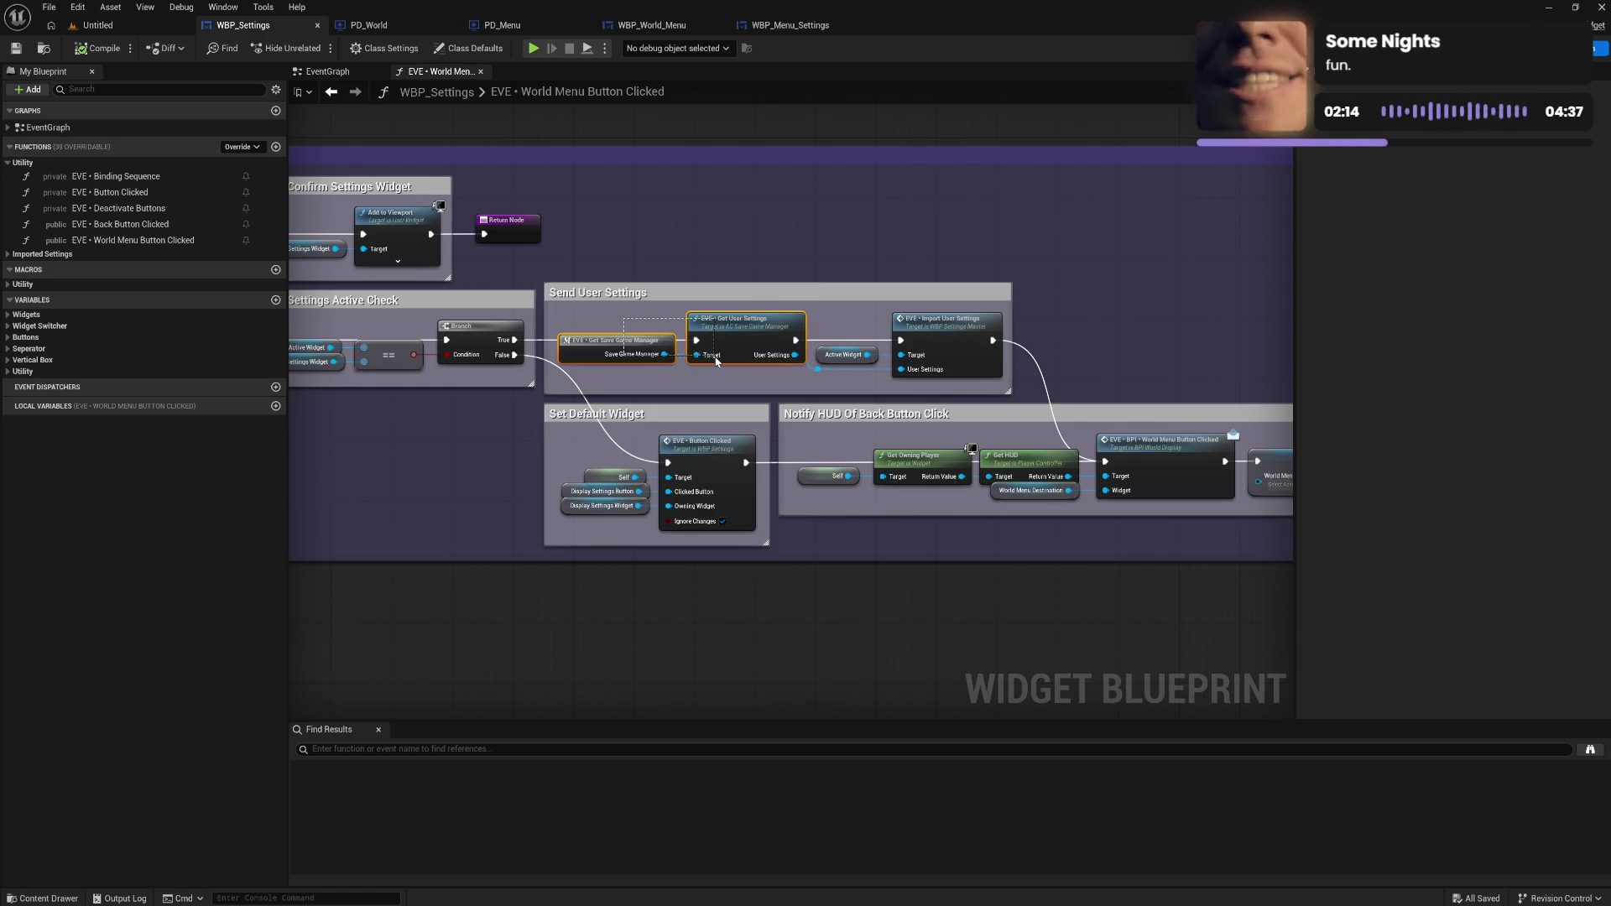
mouse_move(716, 361)
mouse_down()
mouse_move(738, 379)
mouse_move(615, 371)
mouse_move(687, 375)
mouse_up()
click(738, 379)
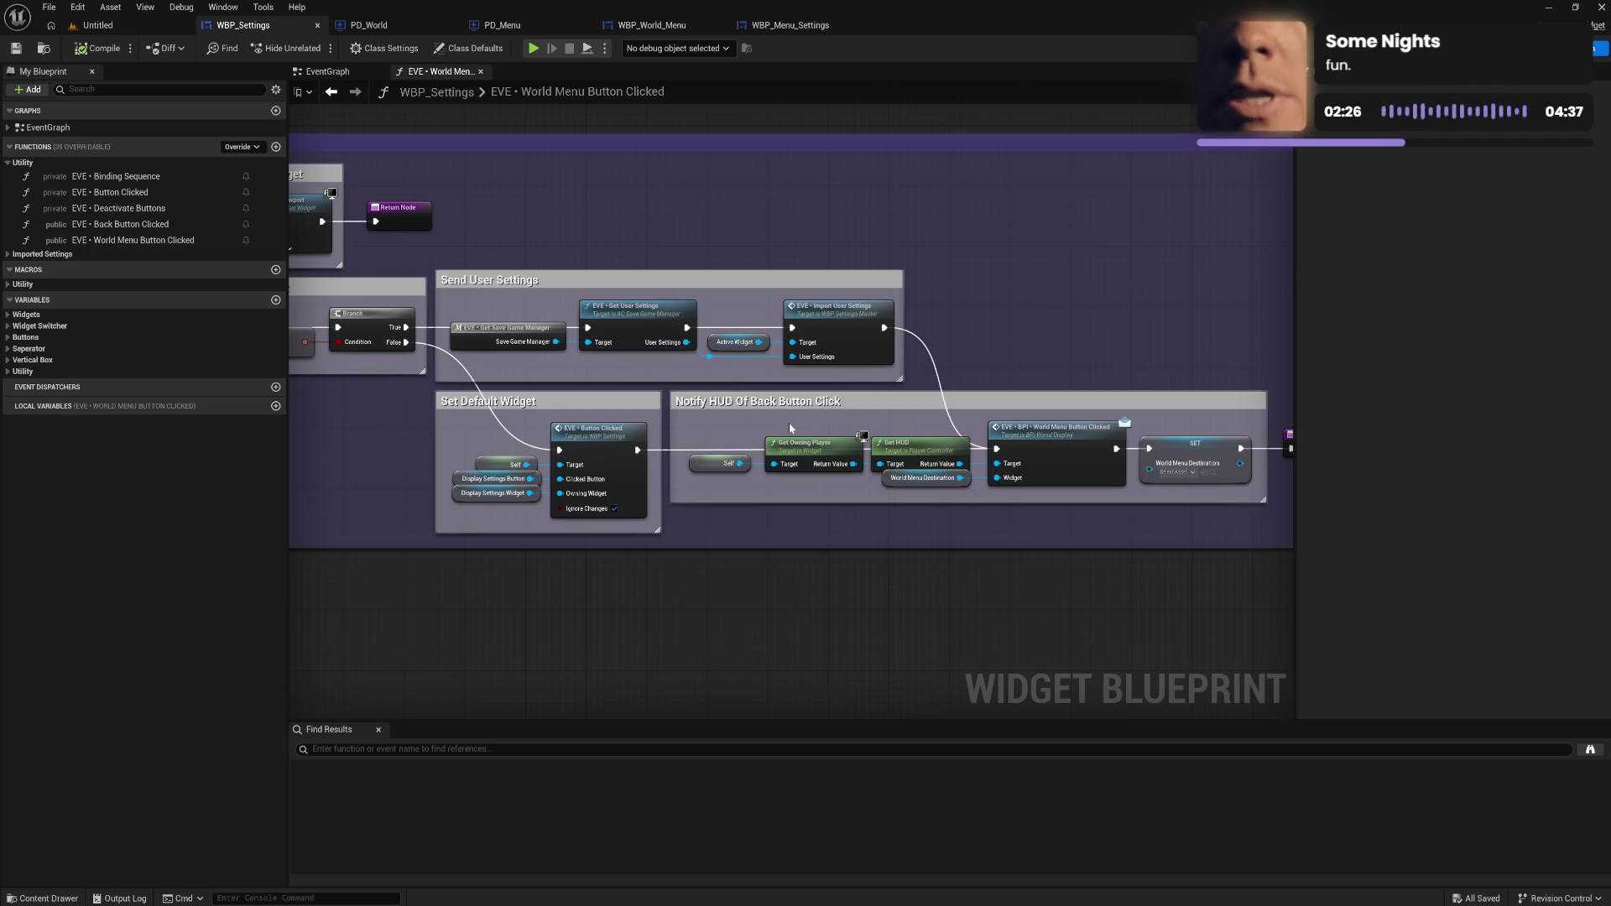
mouse_move(790, 429)
mouse_down()
mouse_move(614, 422)
mouse_move(712, 420)
mouse_up()
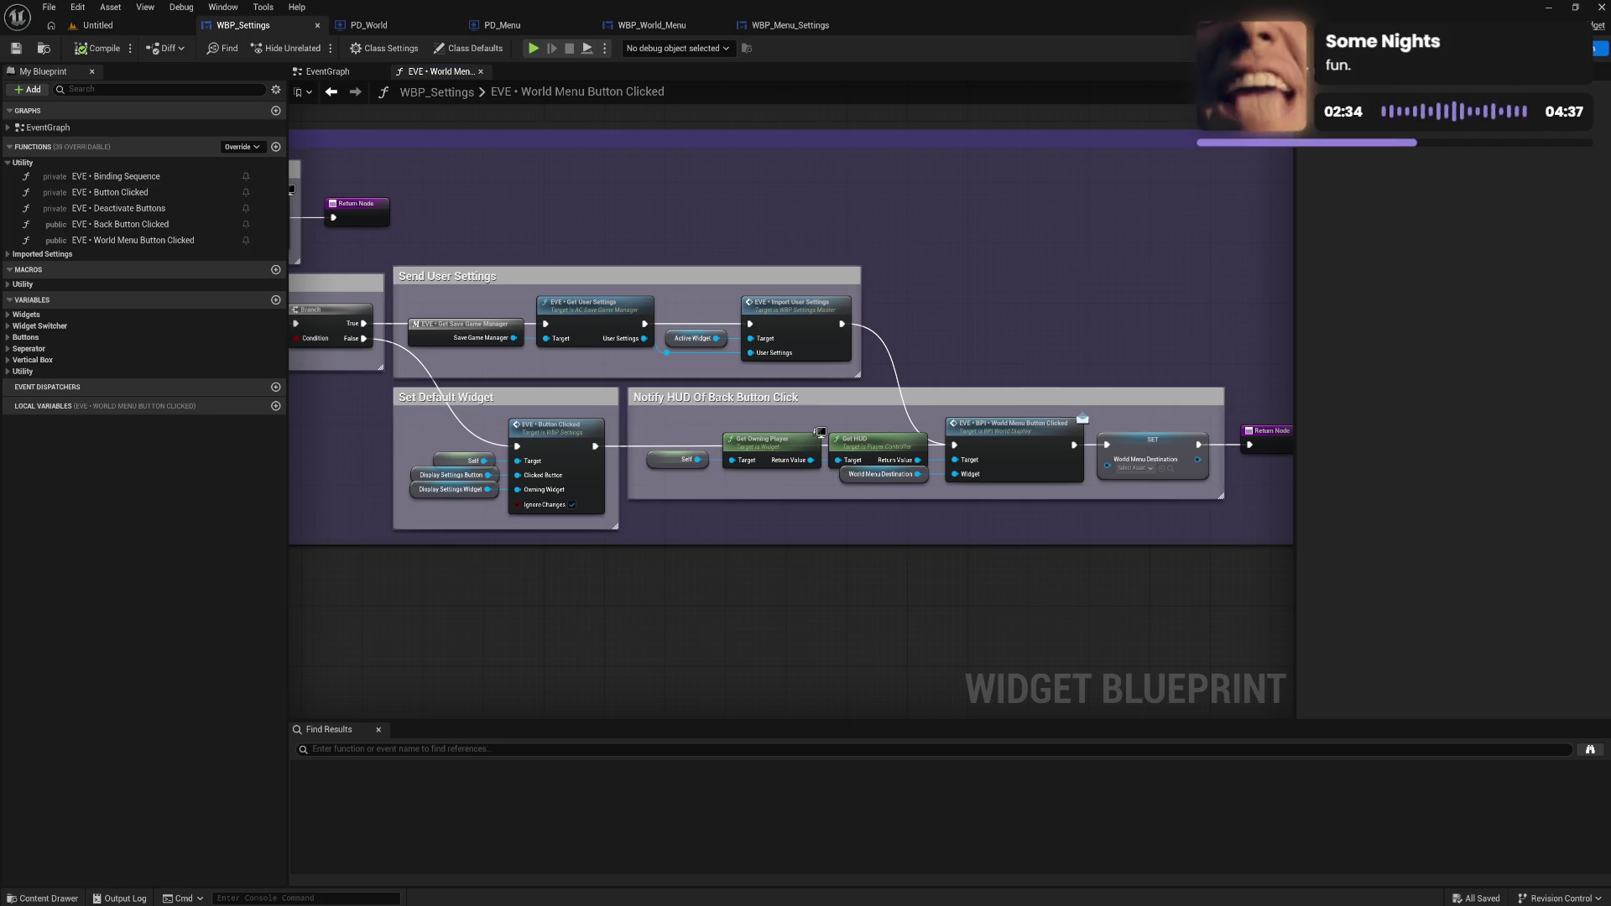
drag(672, 436, 937, 429)
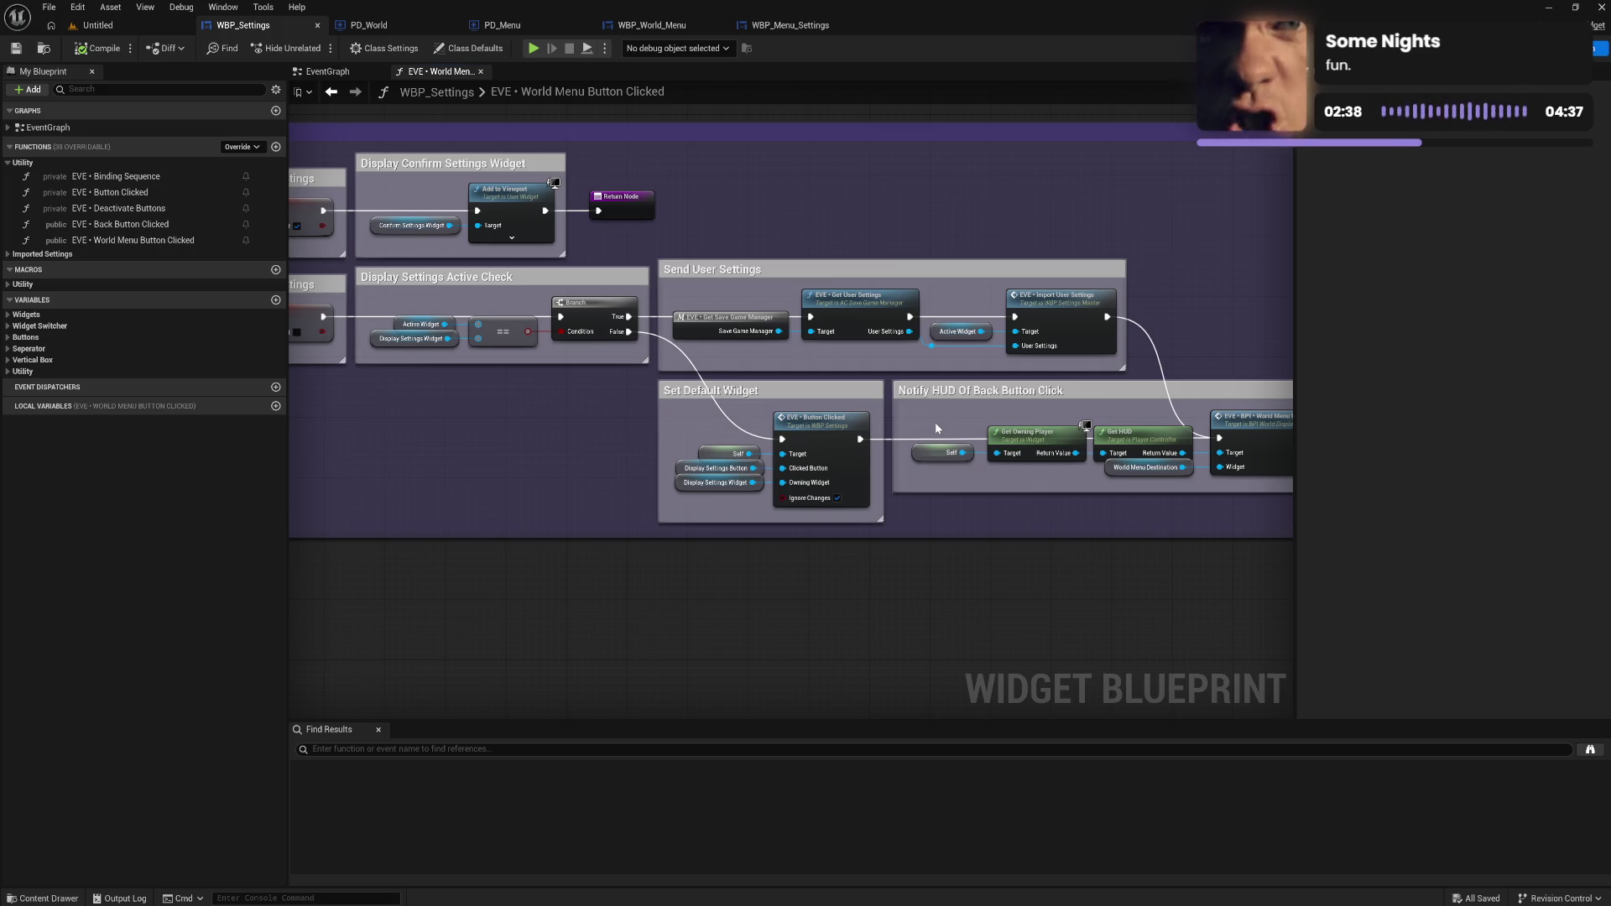
drag(934, 421, 845, 426)
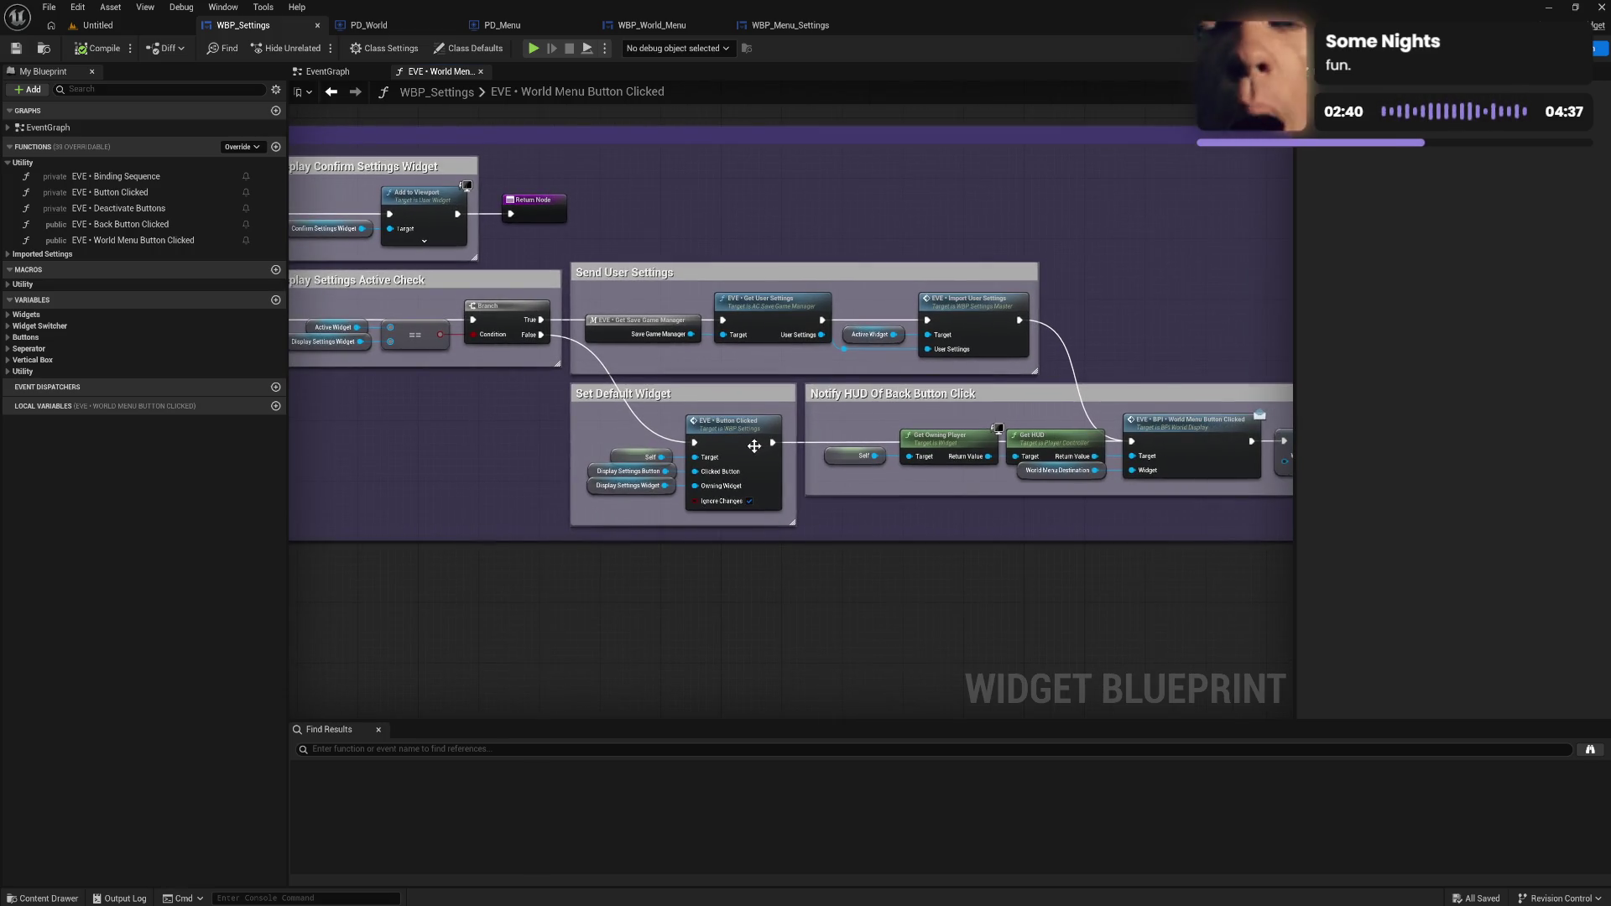
double_click(753, 440)
Look over the Button Clicked graph, briefly comparing it with World Menu Button Clicked.
scroll(747, 424, up, 3)
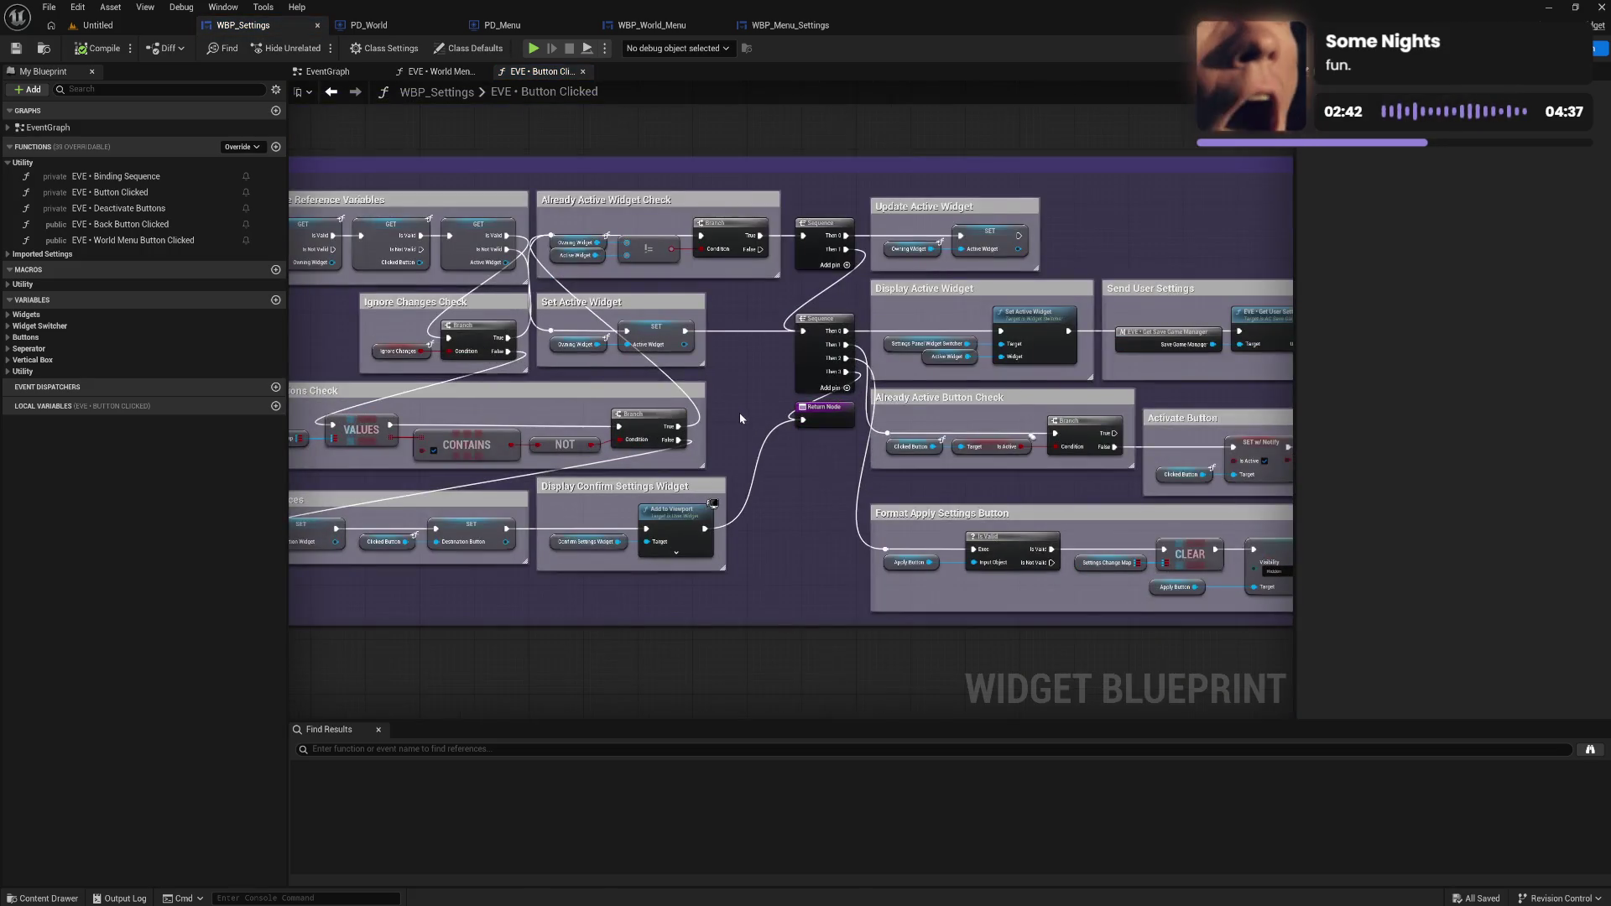
drag(739, 412, 860, 419)
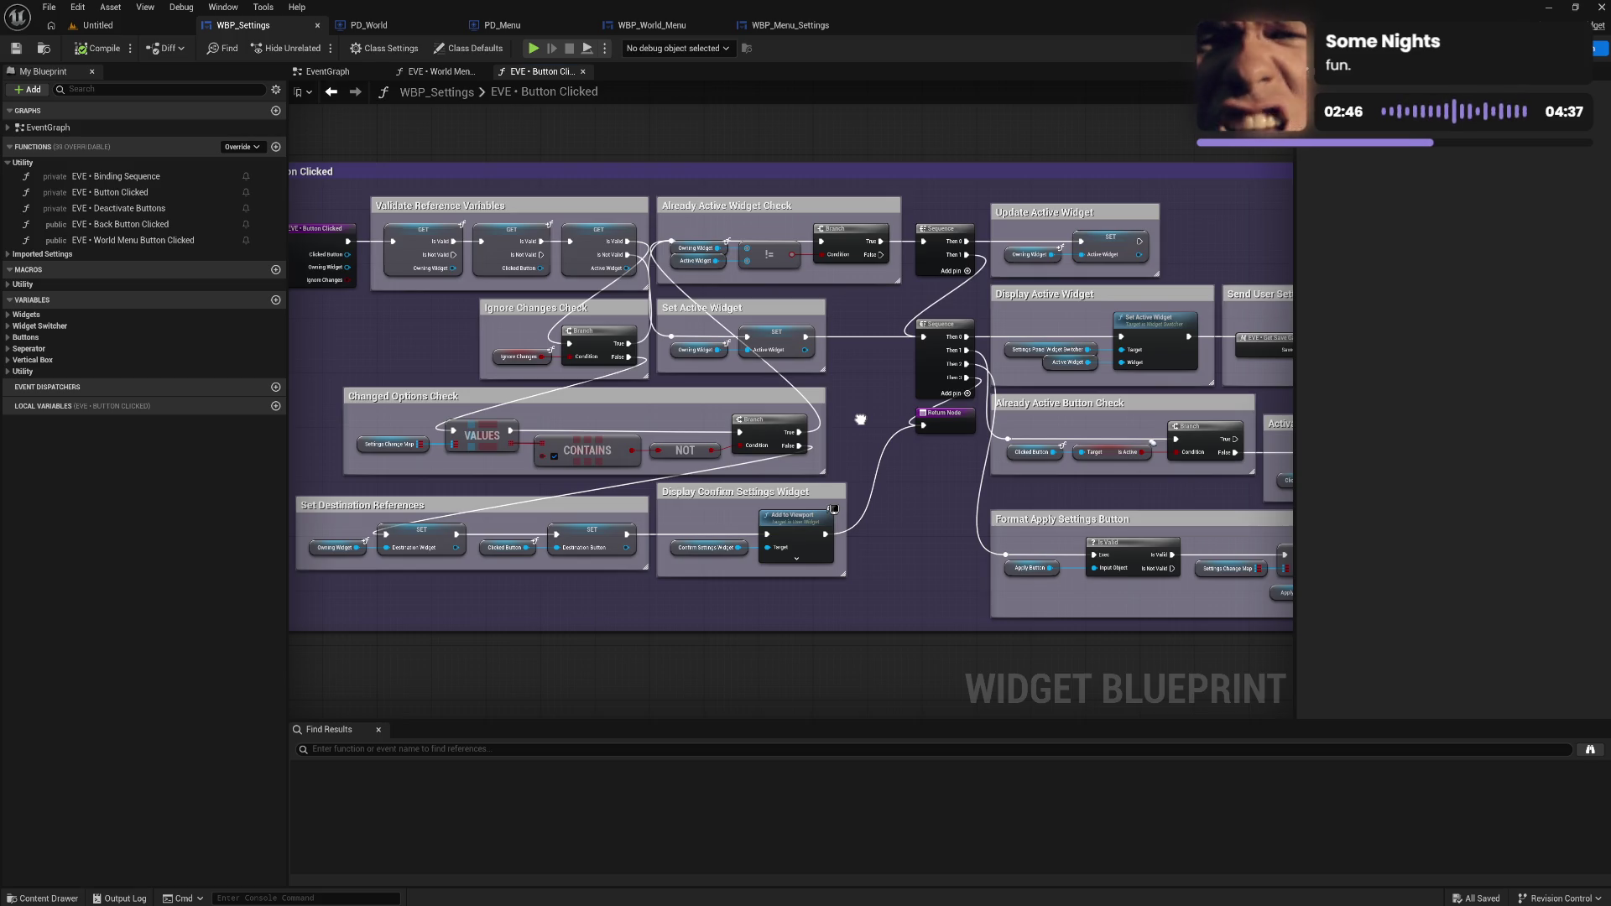
click(433, 76)
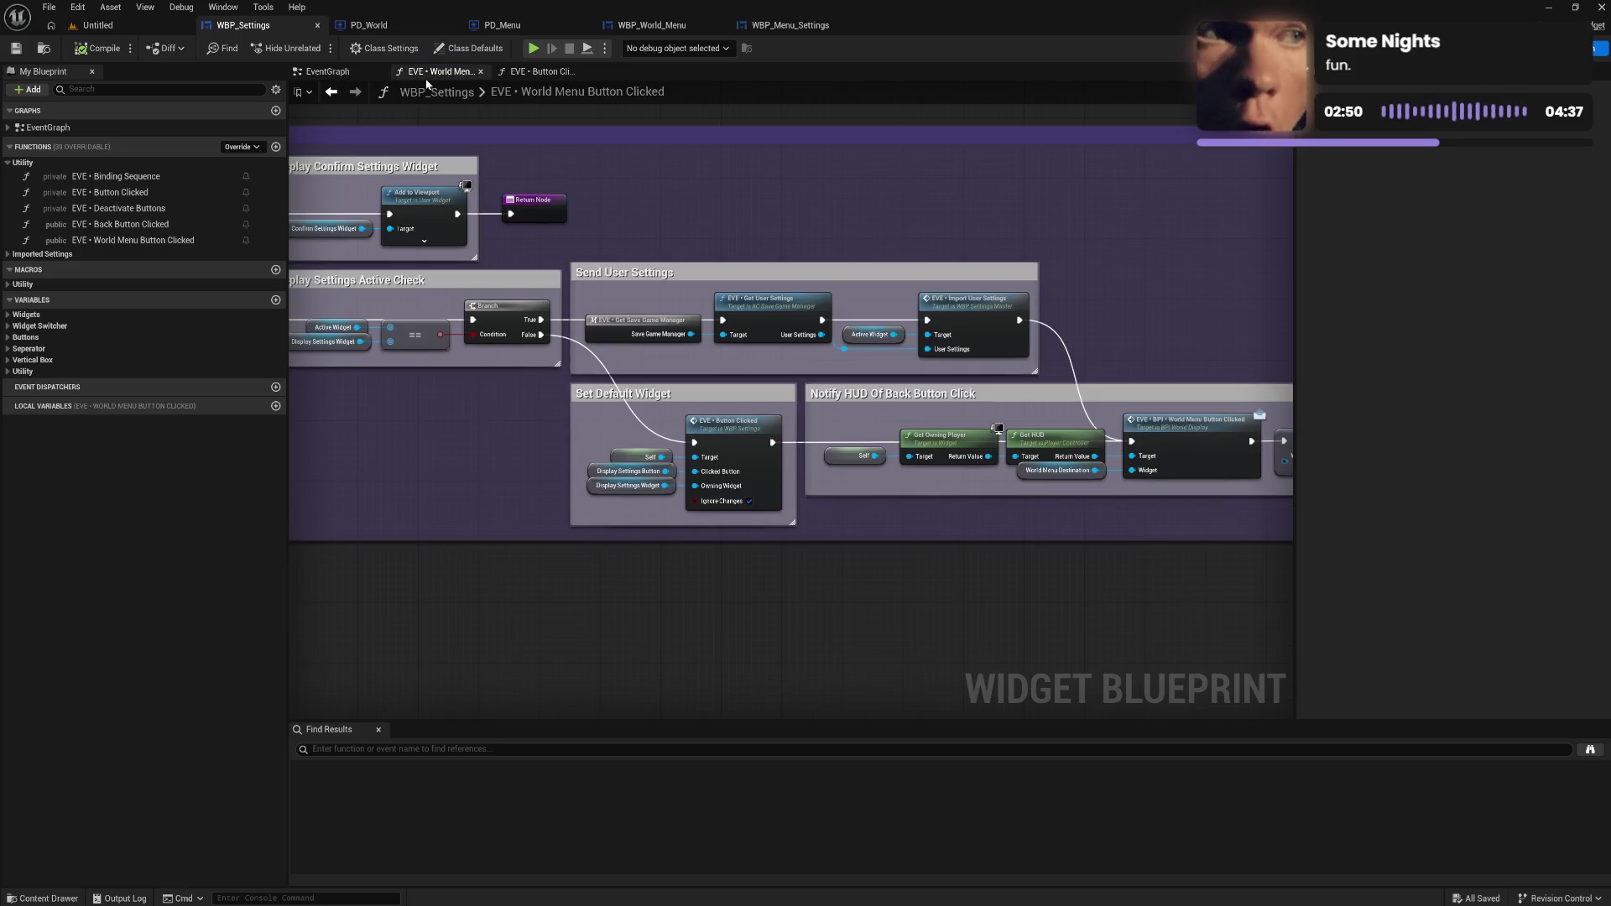
click(526, 73)
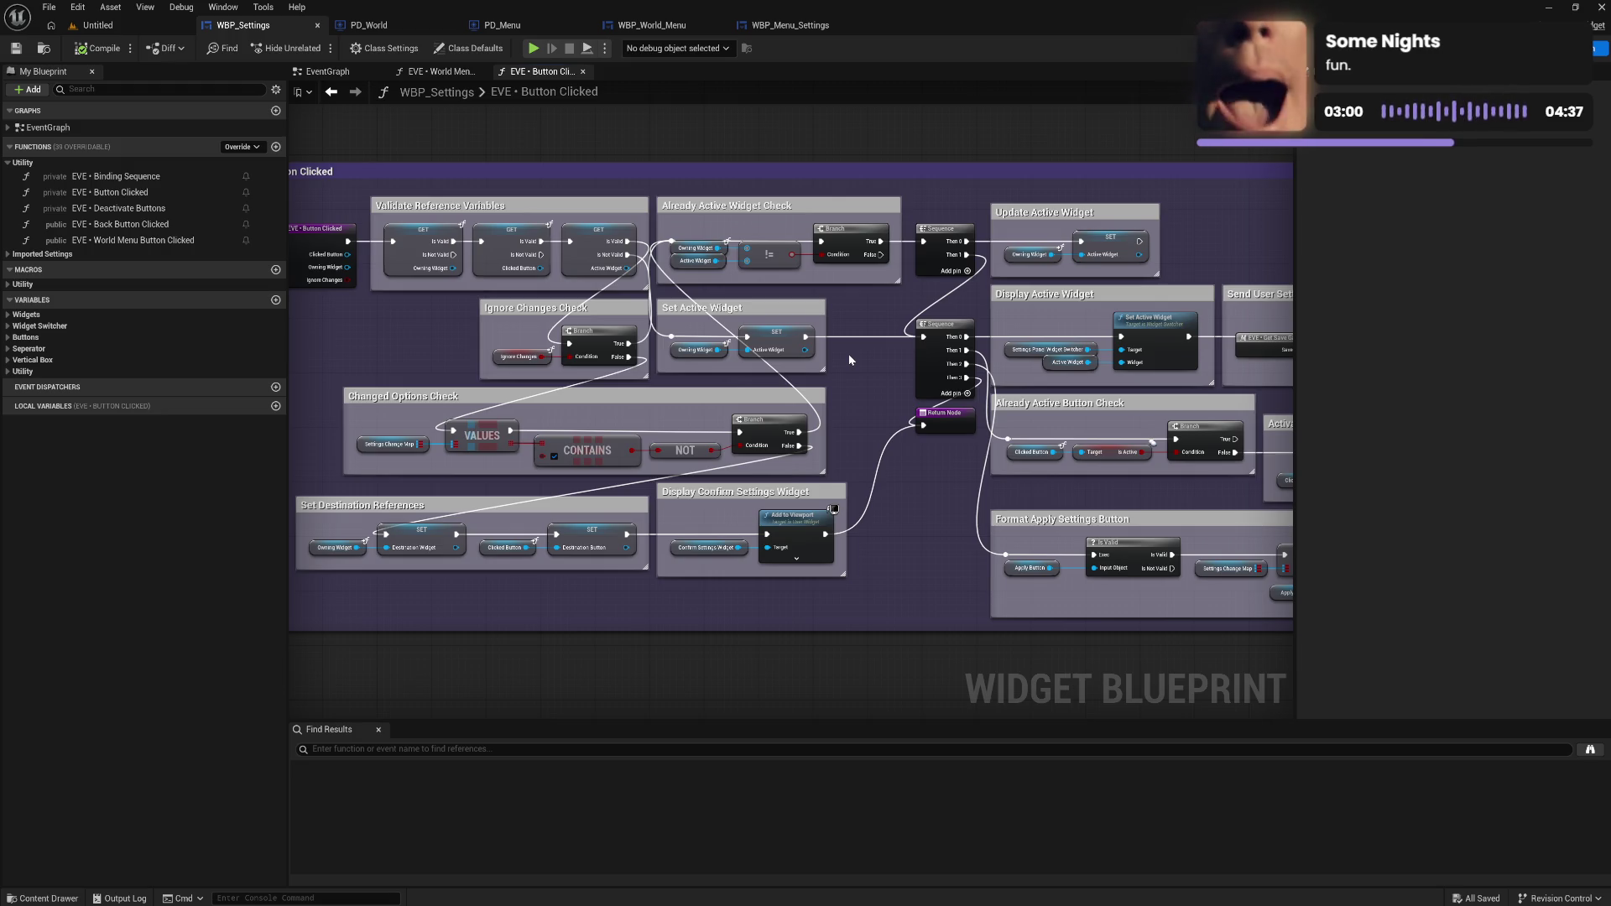
mouse_move(848, 354)
mouse_down()
mouse_move(710, 355)
mouse_move(658, 333)
mouse_up()
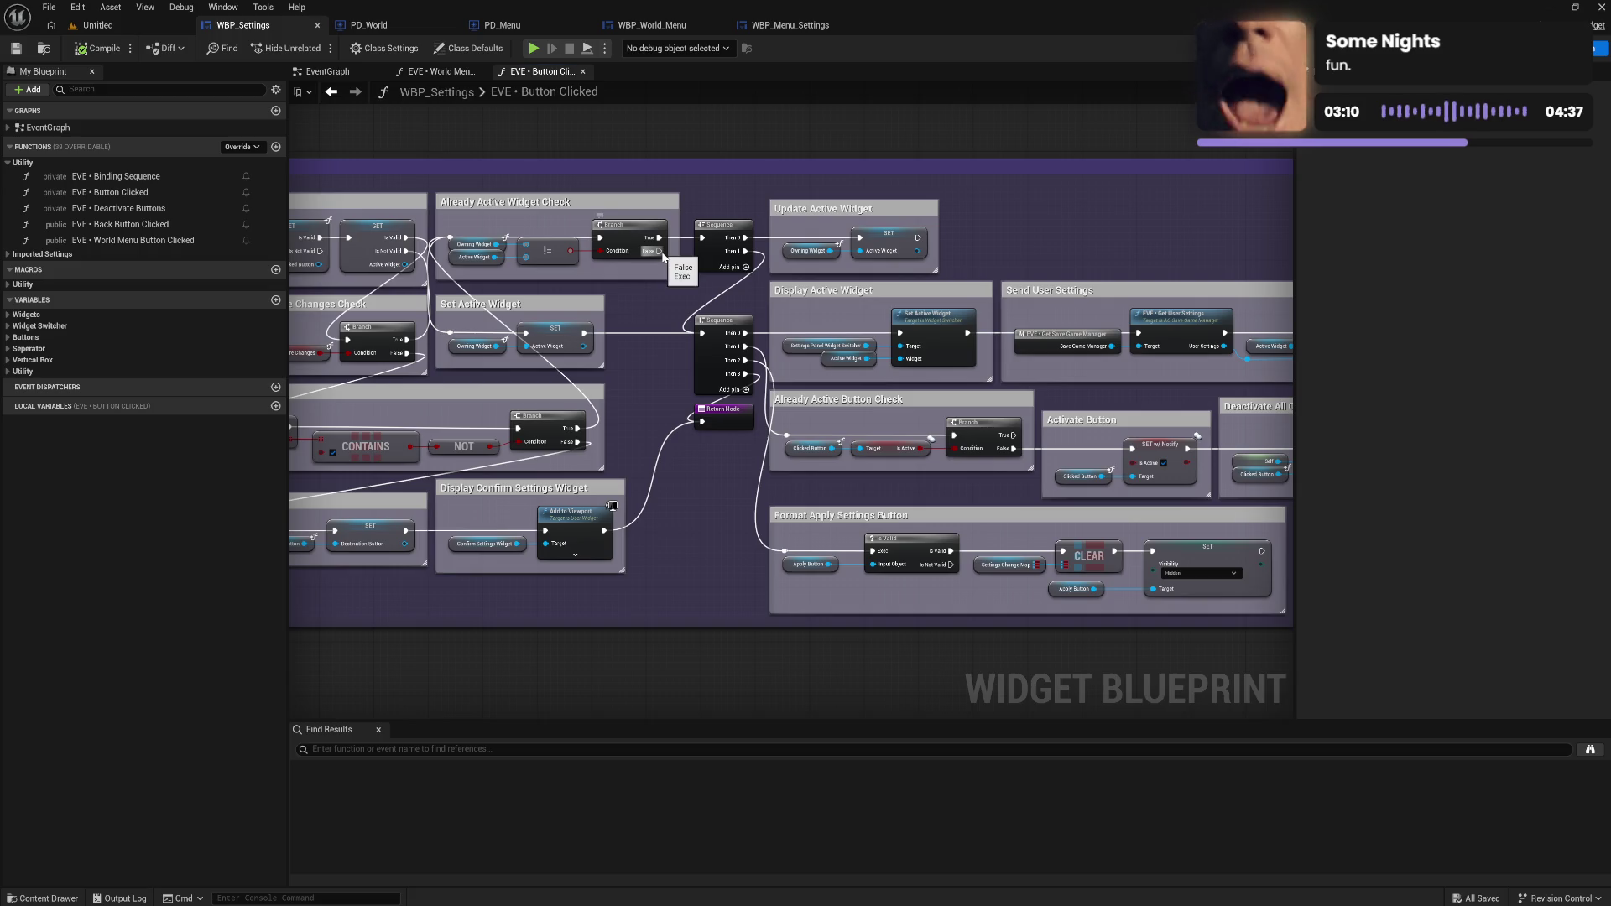
Connect the Already Active Widget Check branch's False output to the Return Node.
mouse_move(661, 252)
mouse_down()
mouse_move(701, 422)
mouse_move(762, 371)
mouse_up()
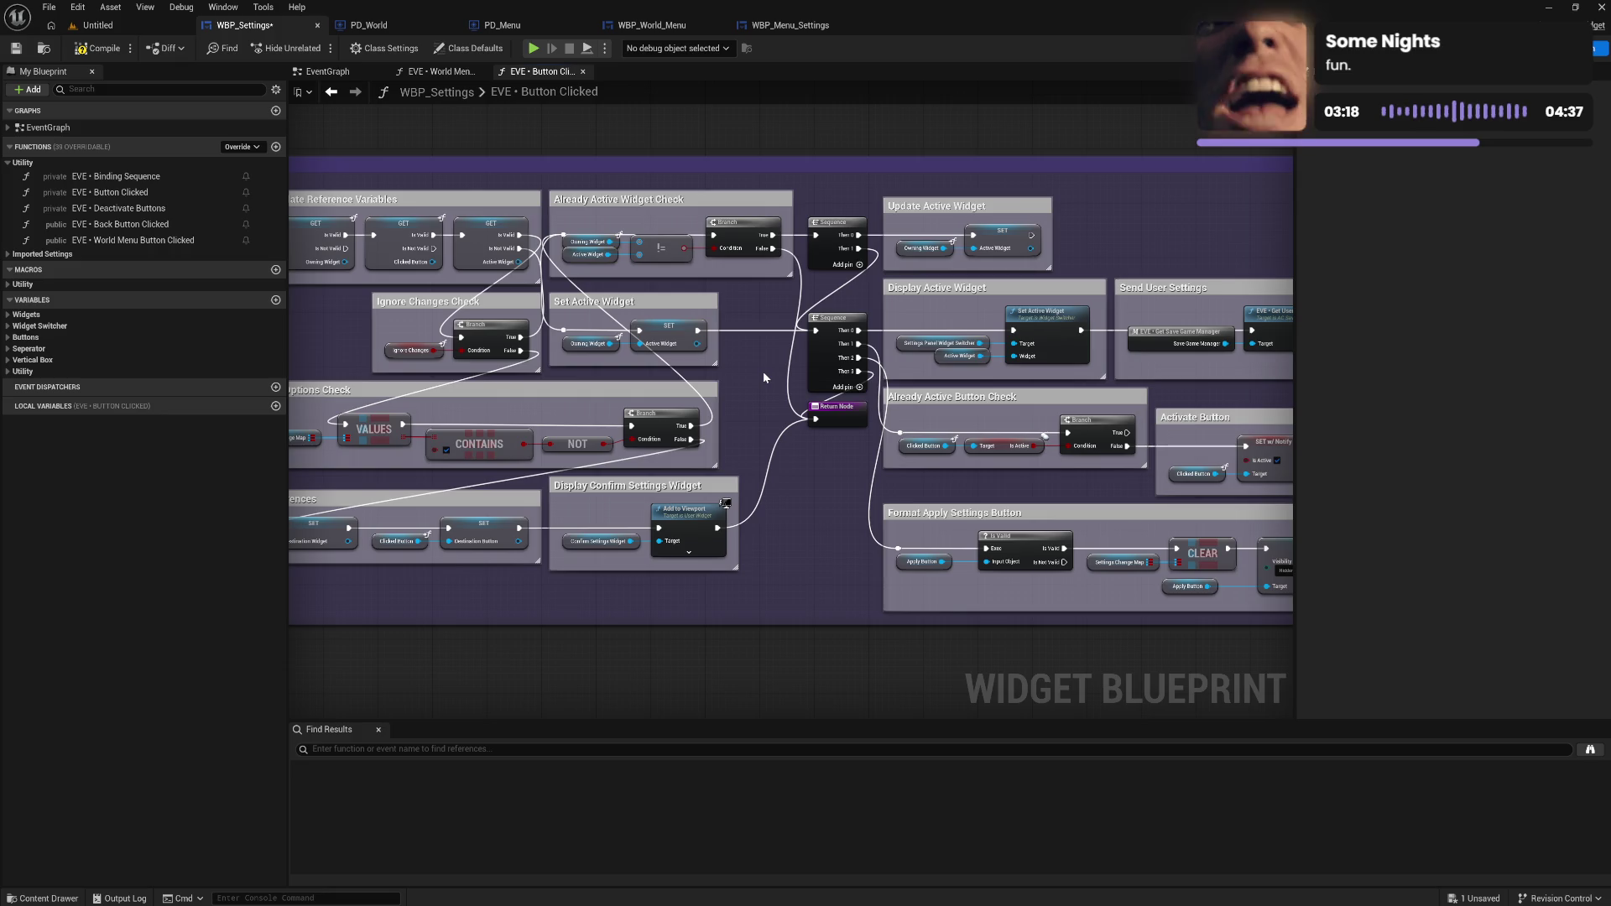
scroll(763, 376, down, 3)
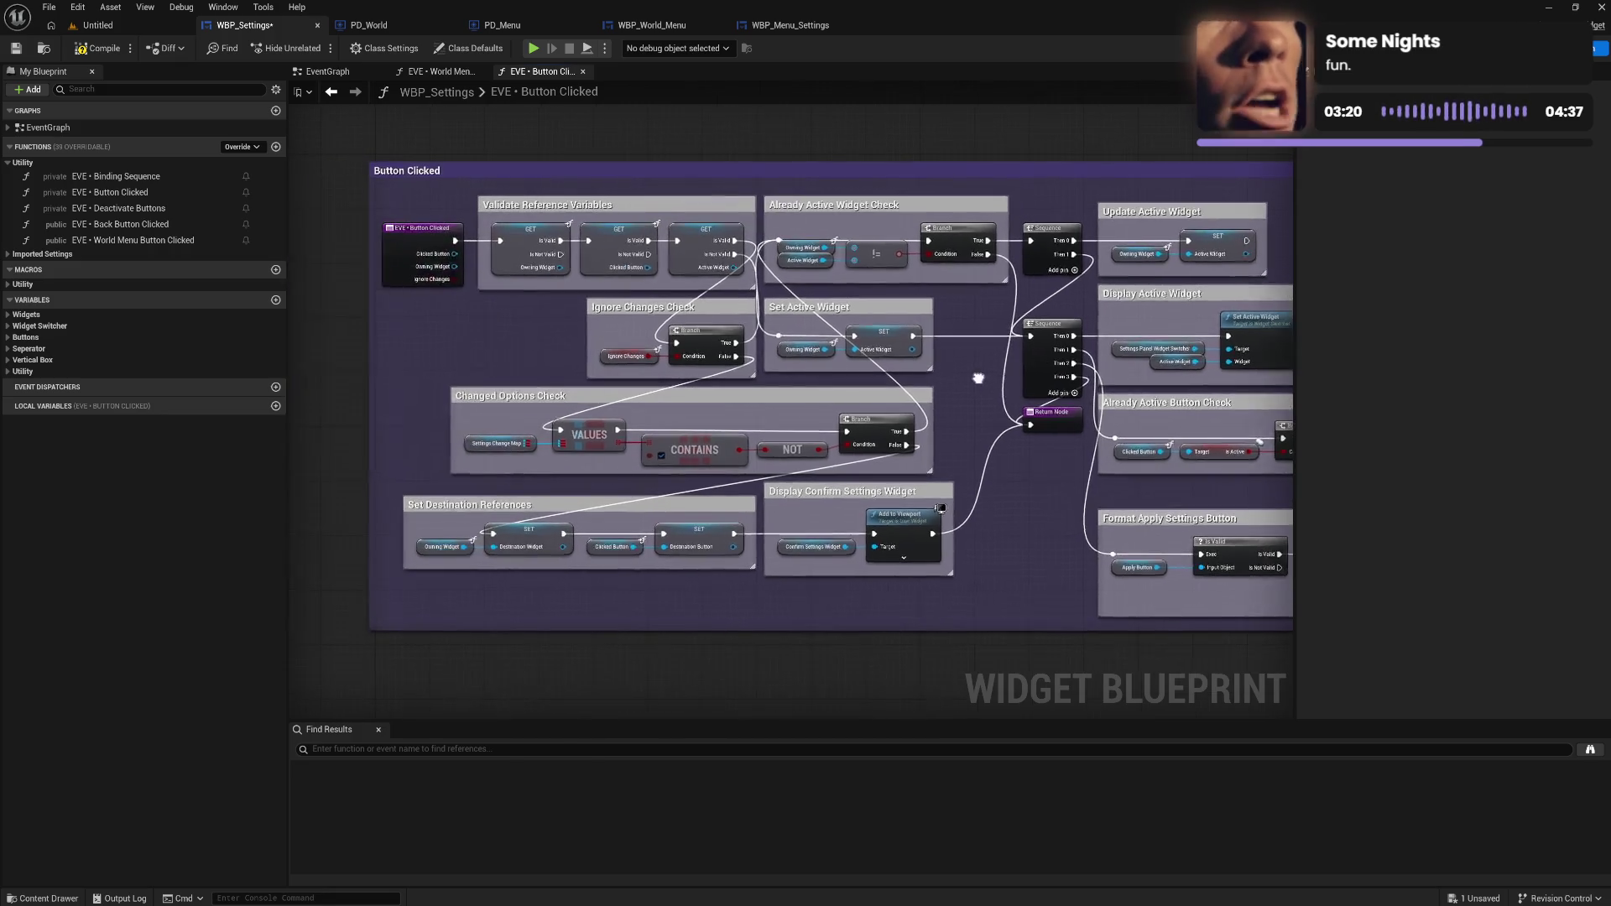
scroll(808, 387, up, 3)
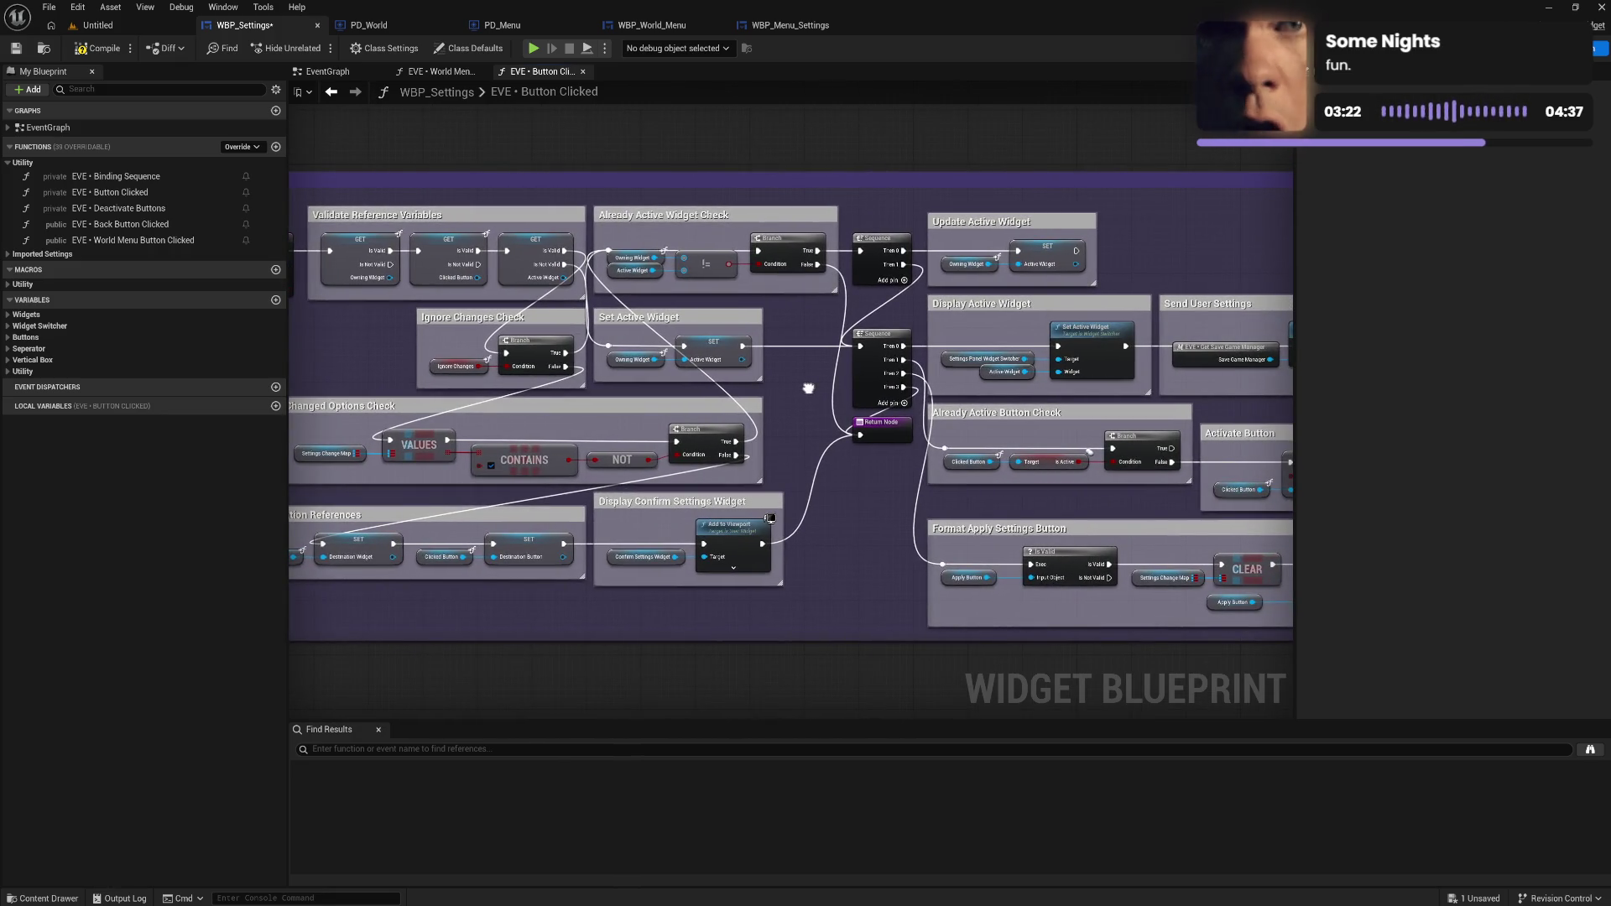
drag(808, 387, 919, 380)
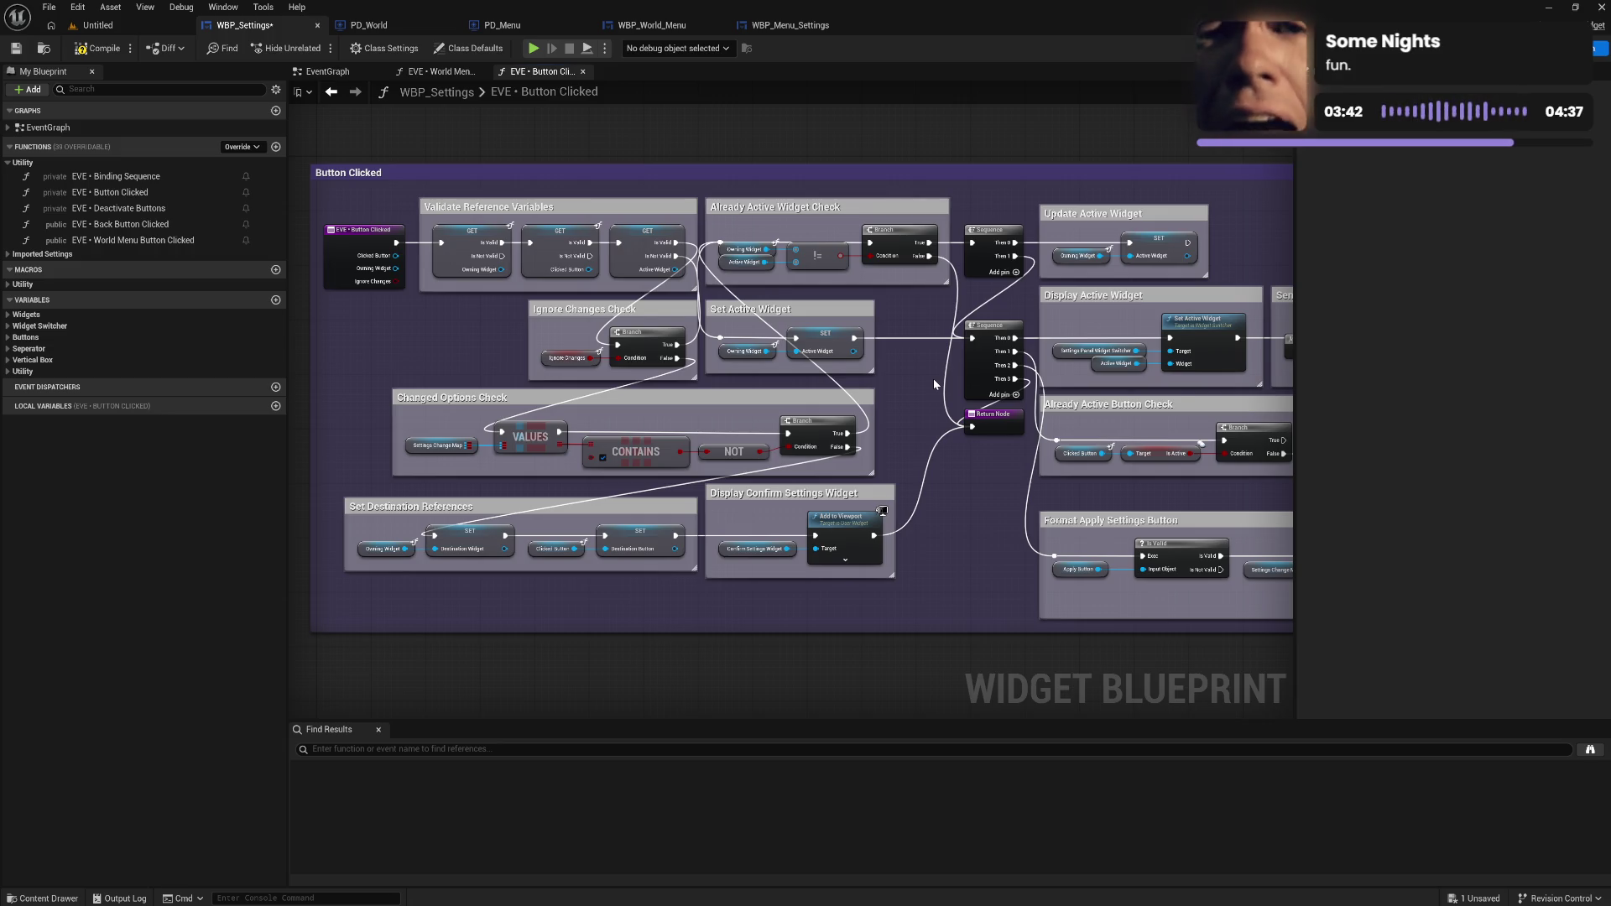
click(813, 318)
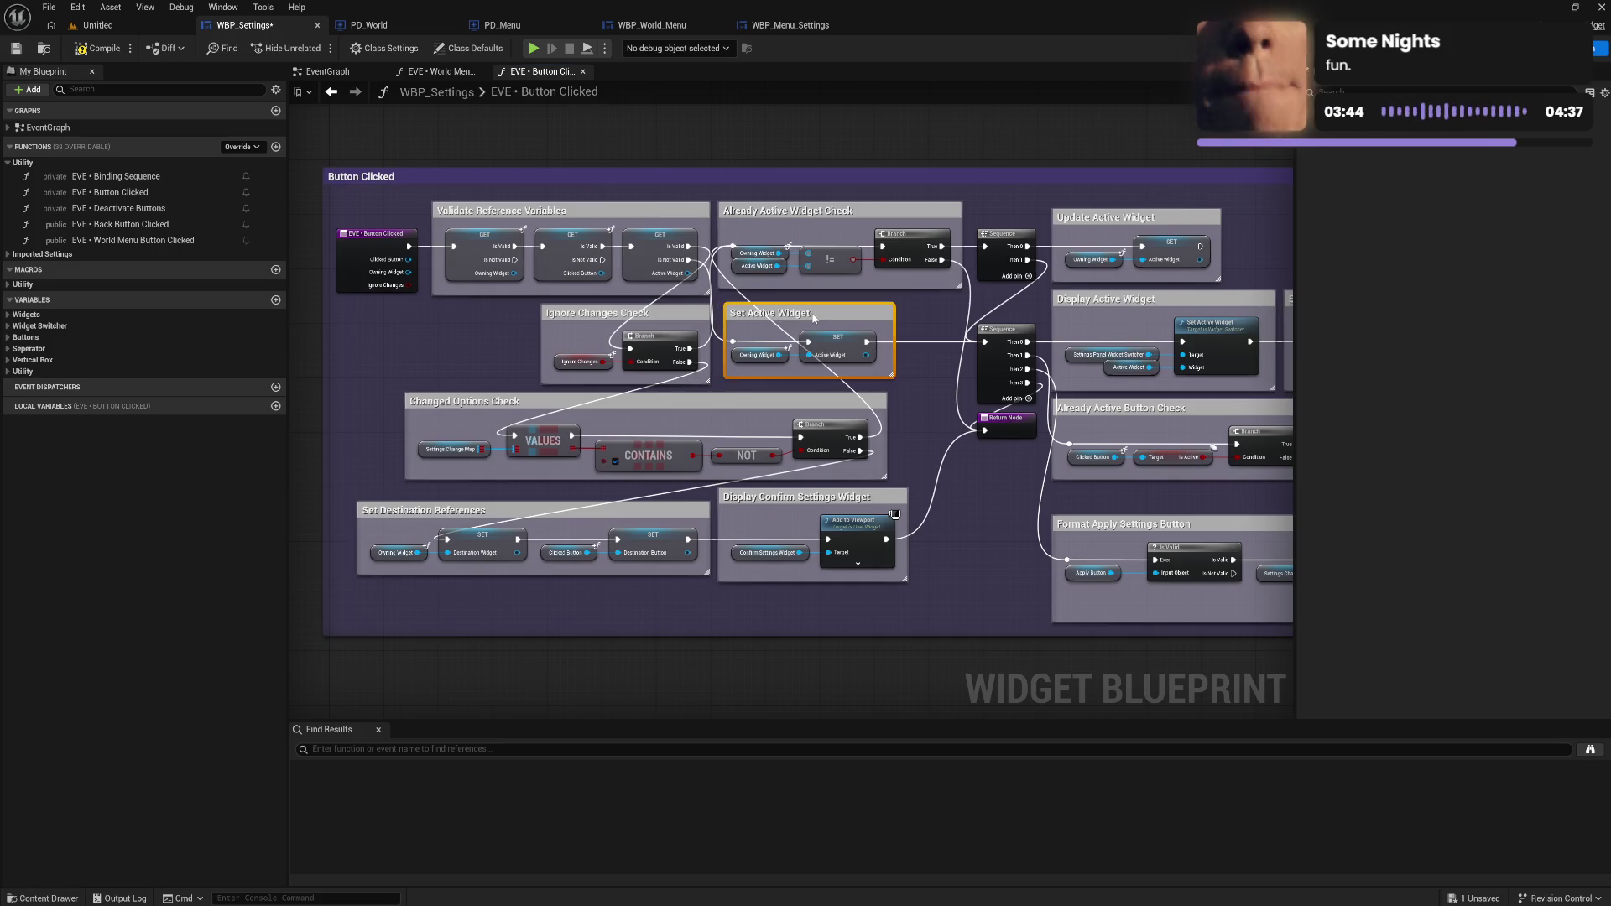
Shift the Set Active Widget comment group further right.
mouse_move(813, 318)
mouse_down()
mouse_move(871, 319)
mouse_move(803, 315)
mouse_up()
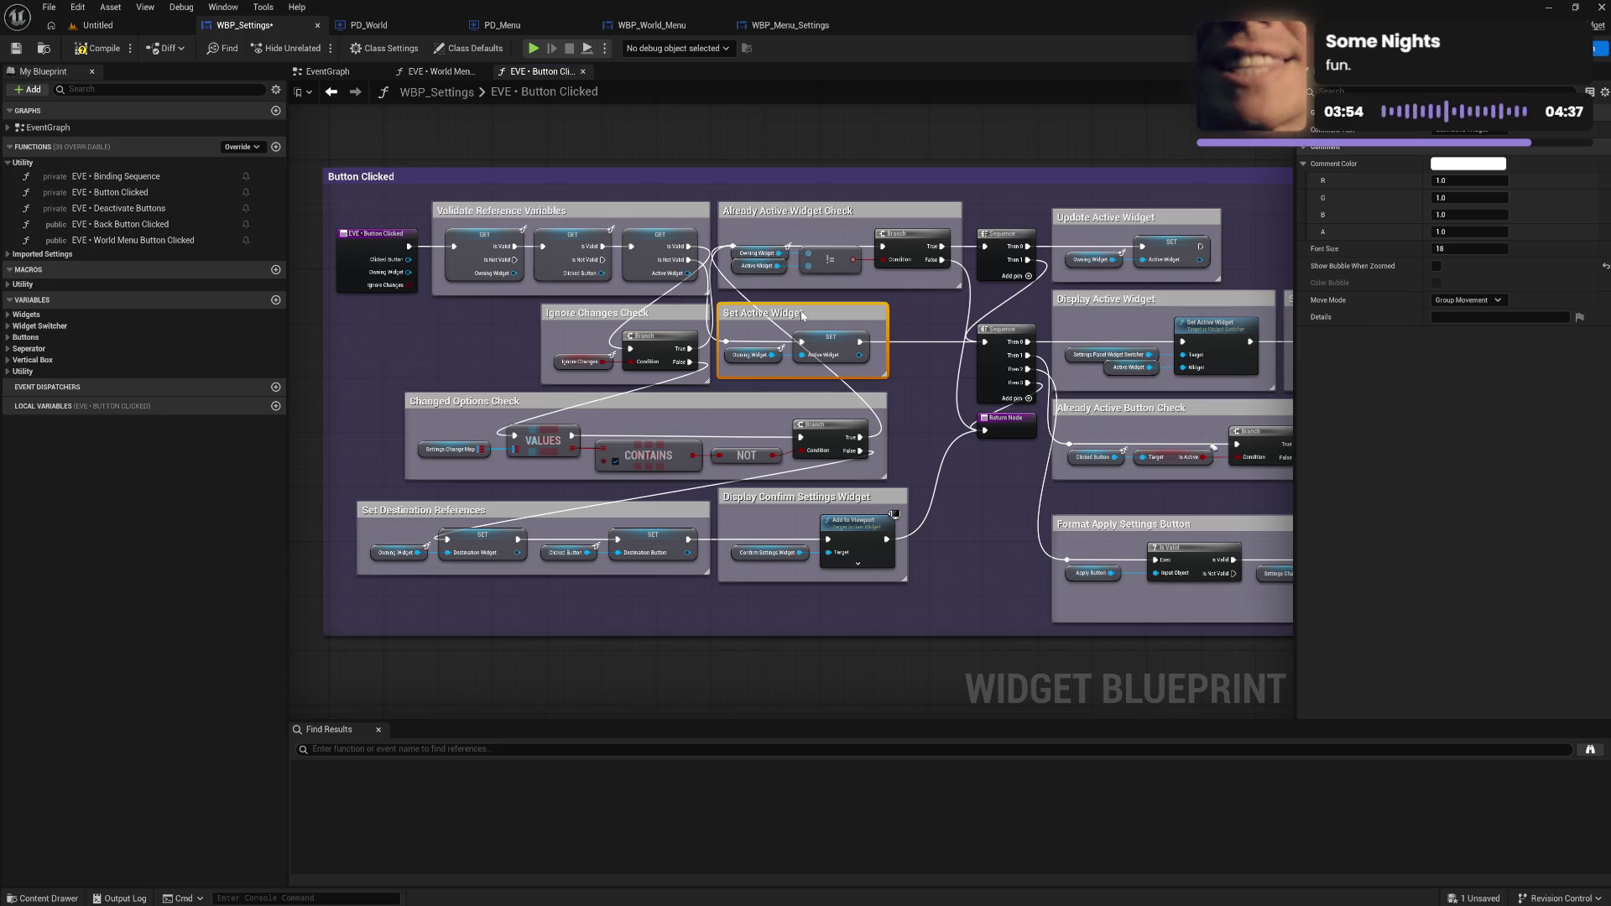
drag(803, 316, 876, 315)
click(923, 414)
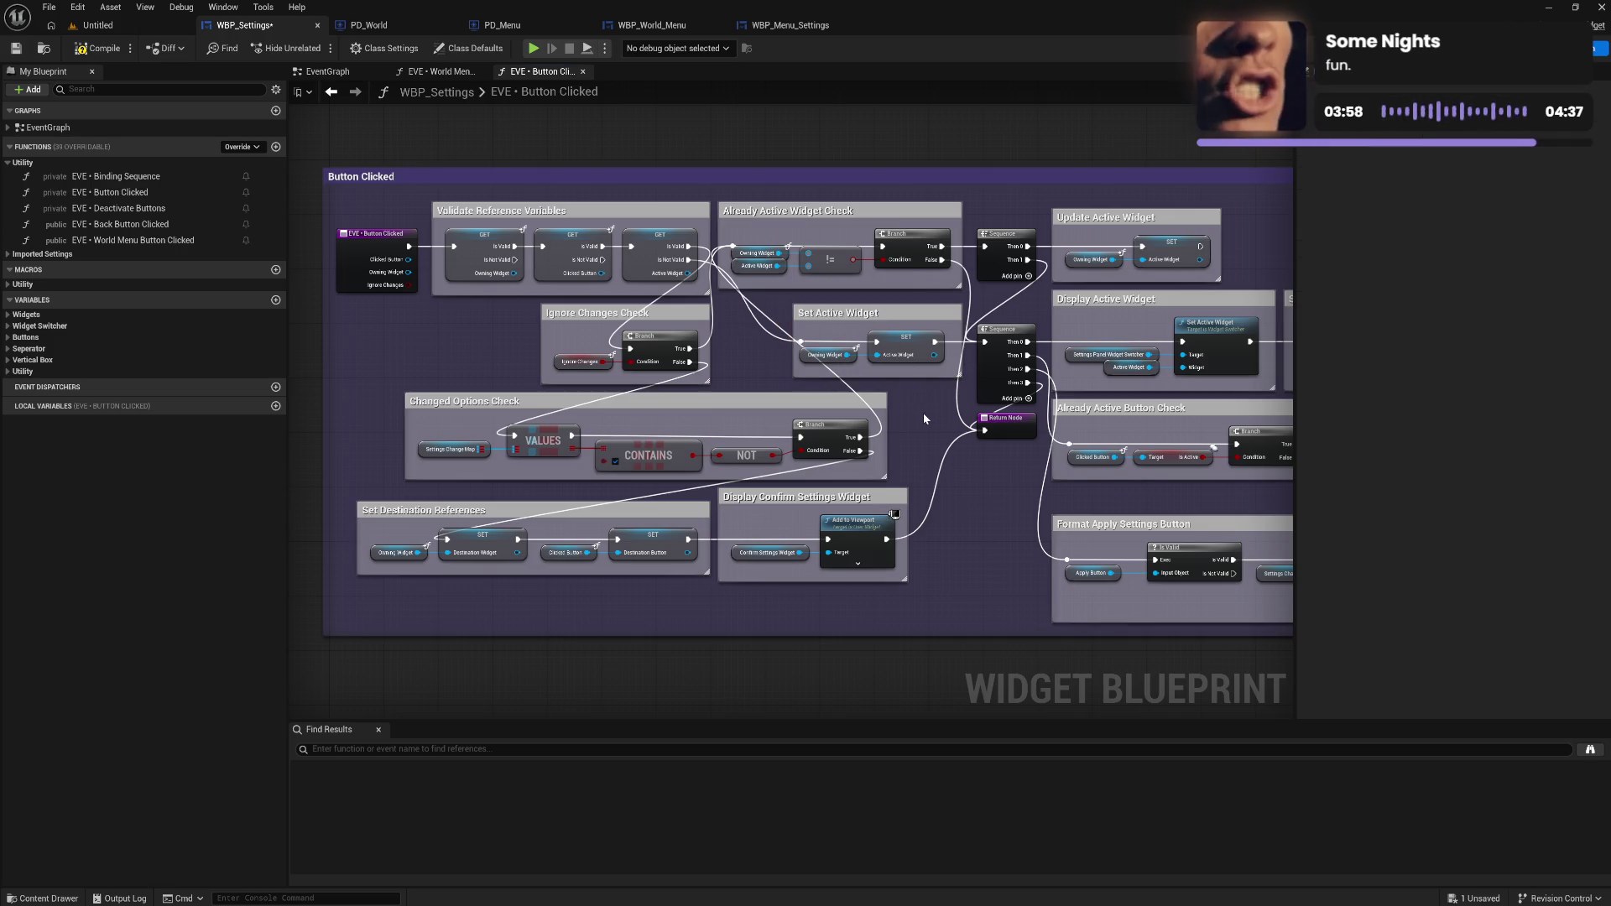
Move the Changed Options Check group left and reframe the graph.
drag(769, 334, 758, 357)
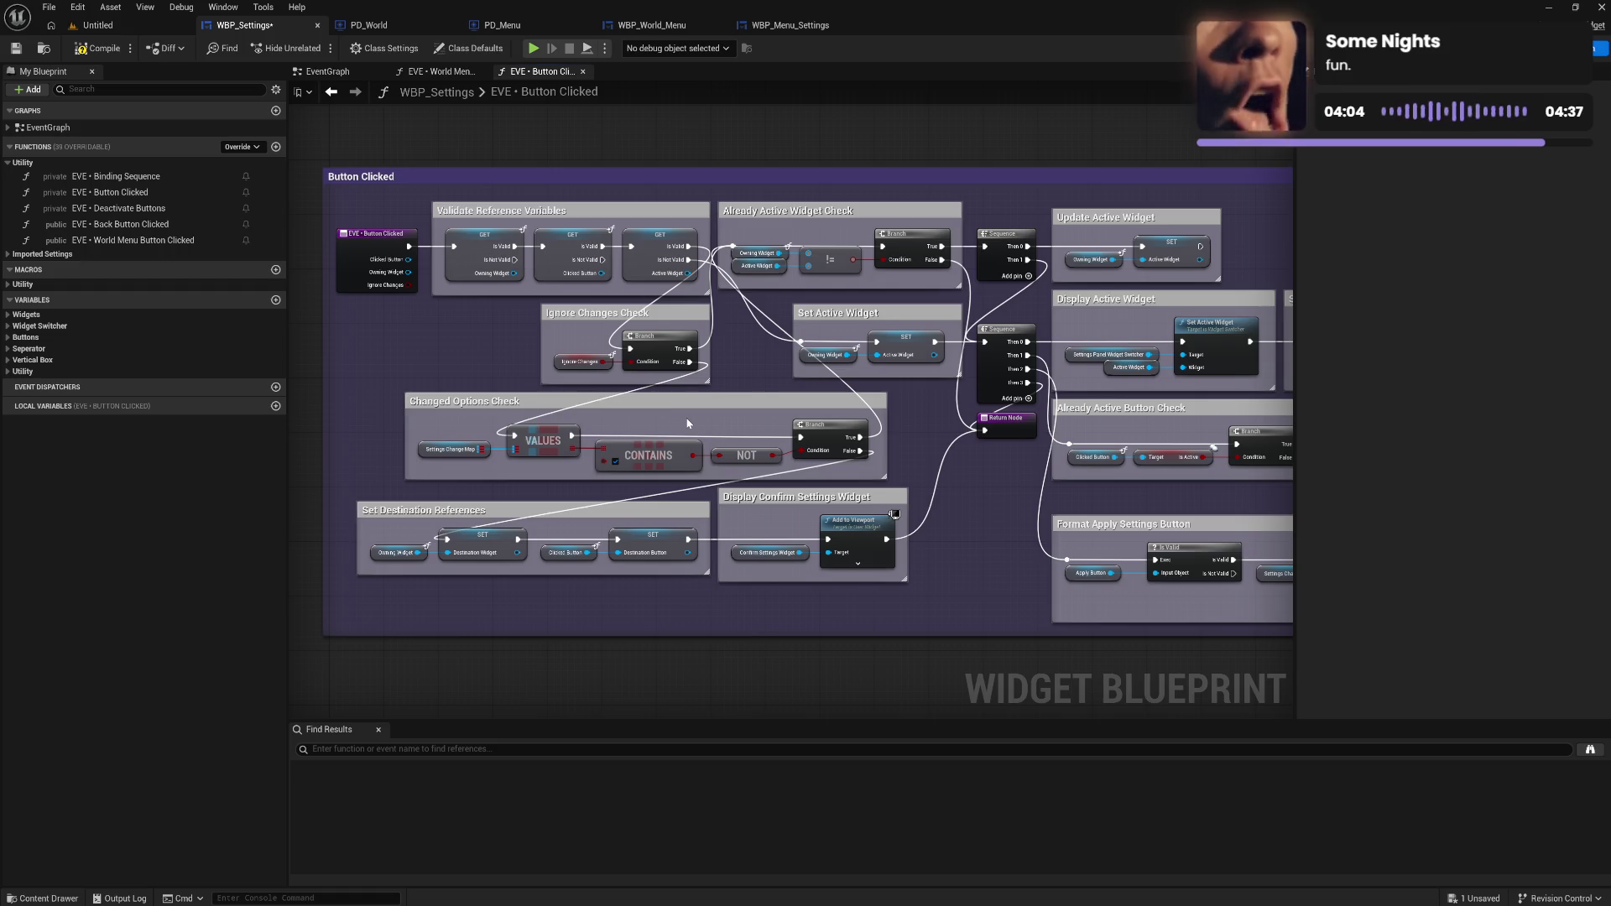
drag(788, 406, 721, 407)
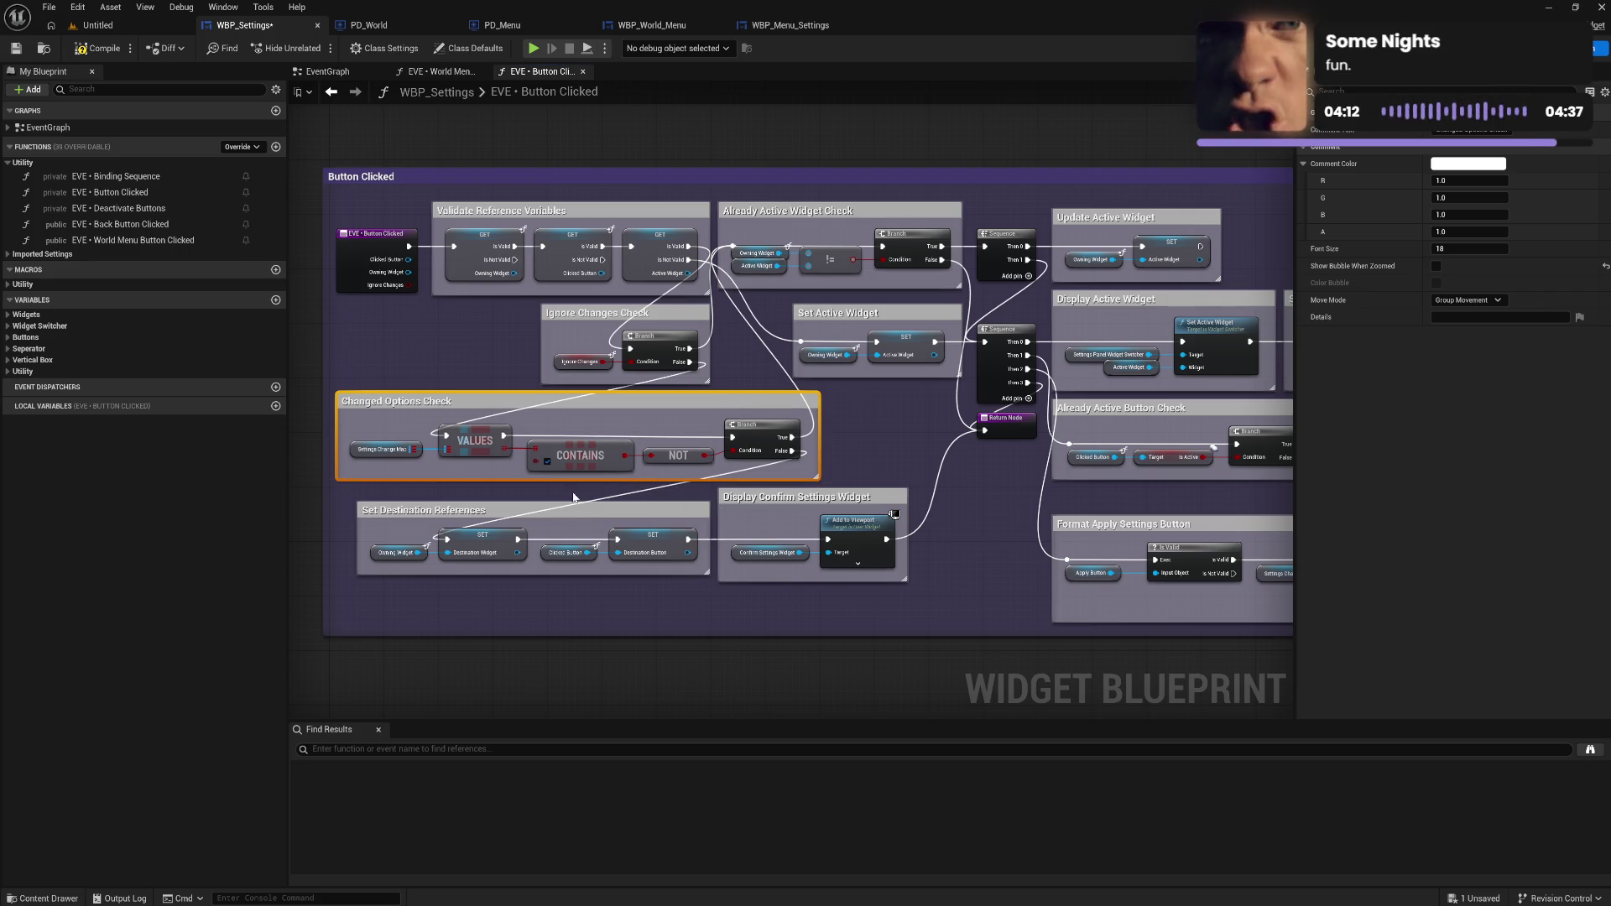
click(399, 494)
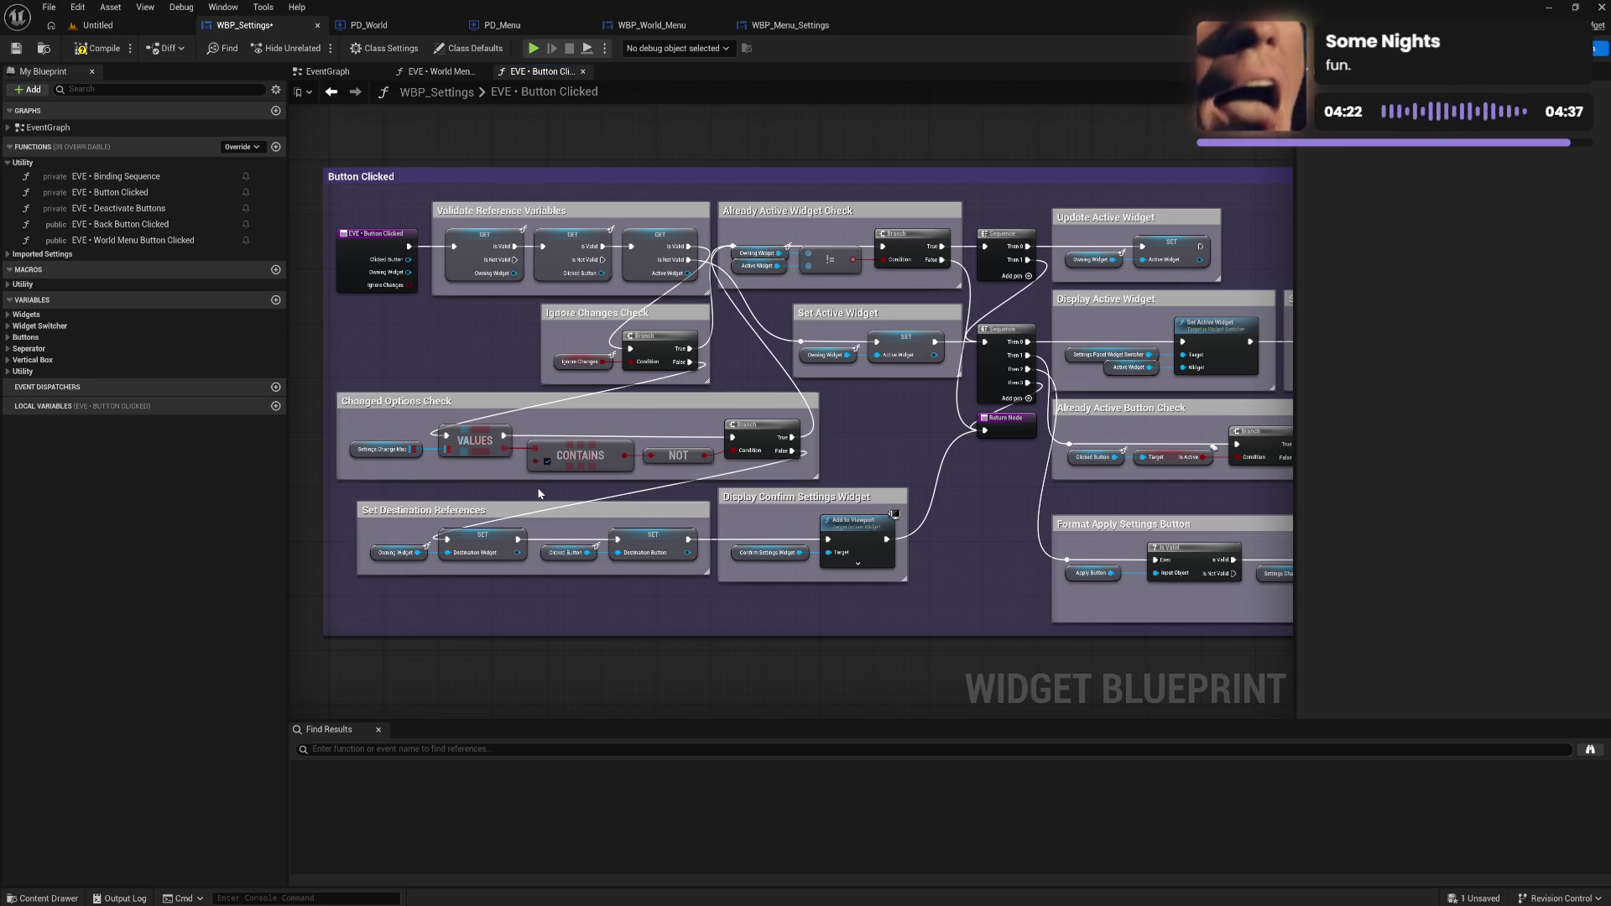
mouse_move(873, 455)
mouse_down()
mouse_move(856, 487)
mouse_move(708, 482)
mouse_move(766, 492)
mouse_move(704, 495)
mouse_move(738, 539)
mouse_move(552, 527)
mouse_move(730, 532)
mouse_move(676, 531)
mouse_move(671, 517)
mouse_up()
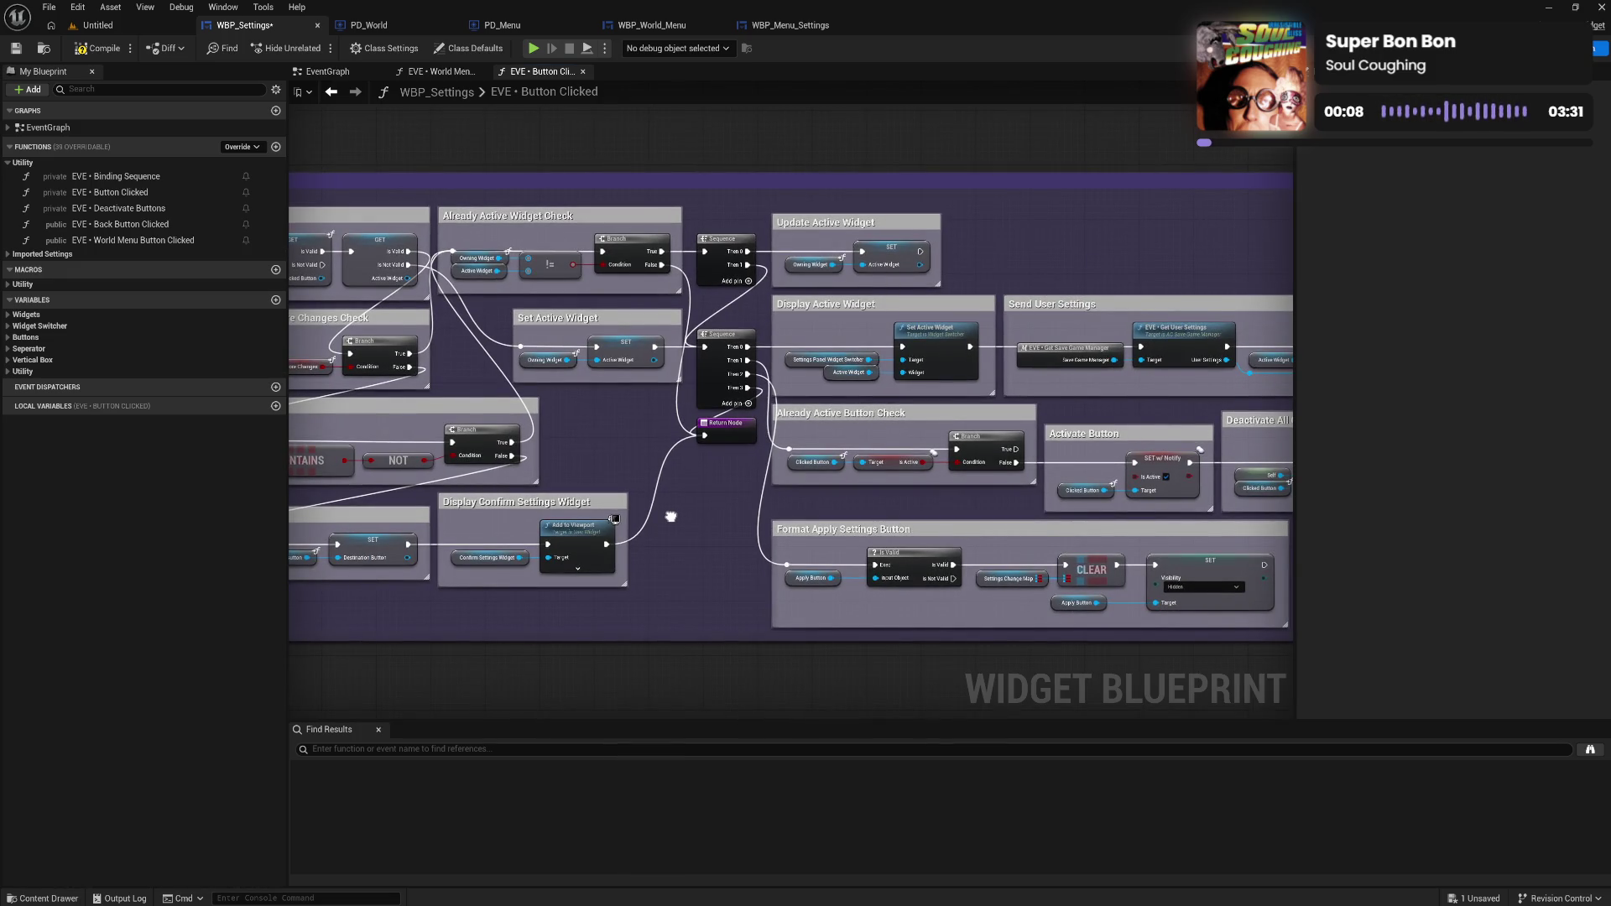
drag(671, 516, 767, 507)
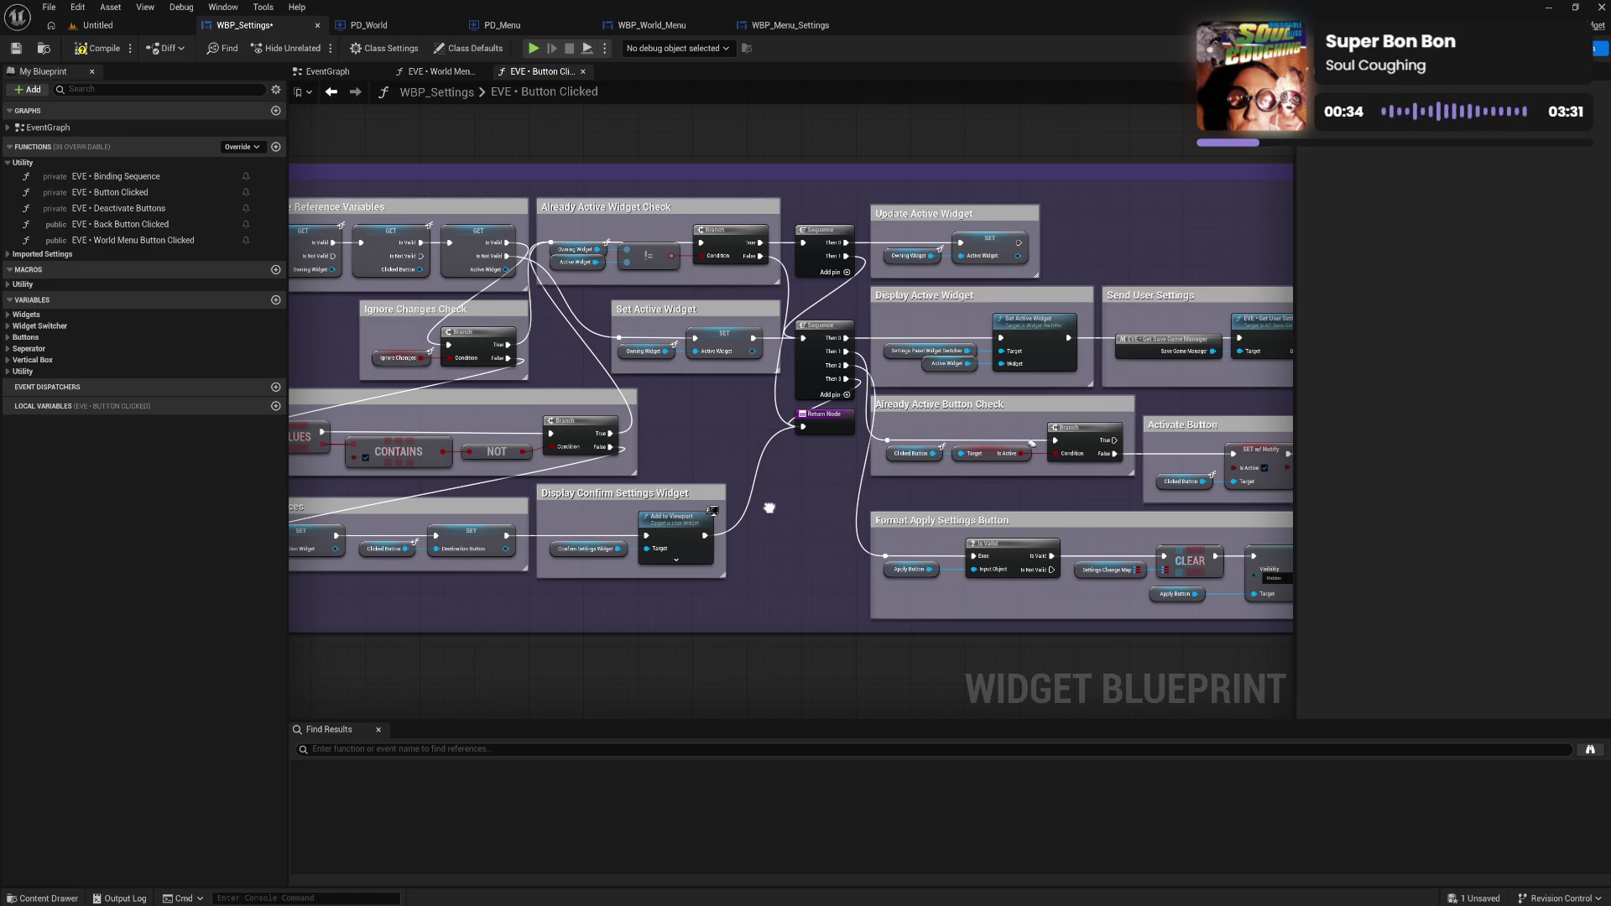
mouse_move(769, 507)
mouse_down()
mouse_move(682, 507)
mouse_move(851, 477)
mouse_up()
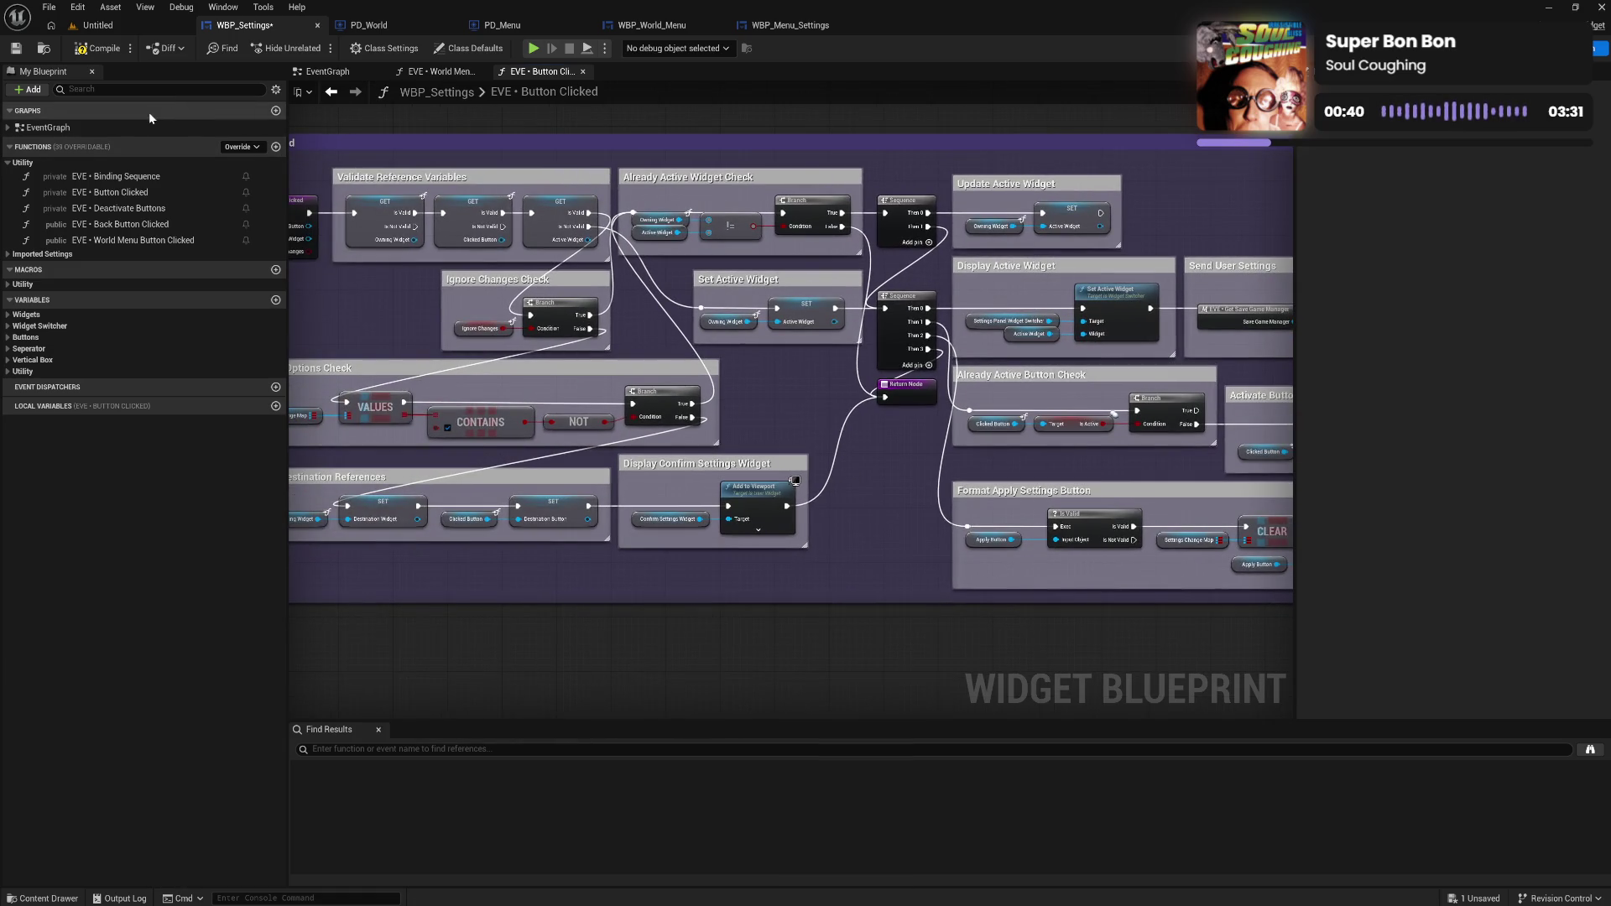
Compile WBP_Settings and frame the whole Button Clicked graph.
click(99, 49)
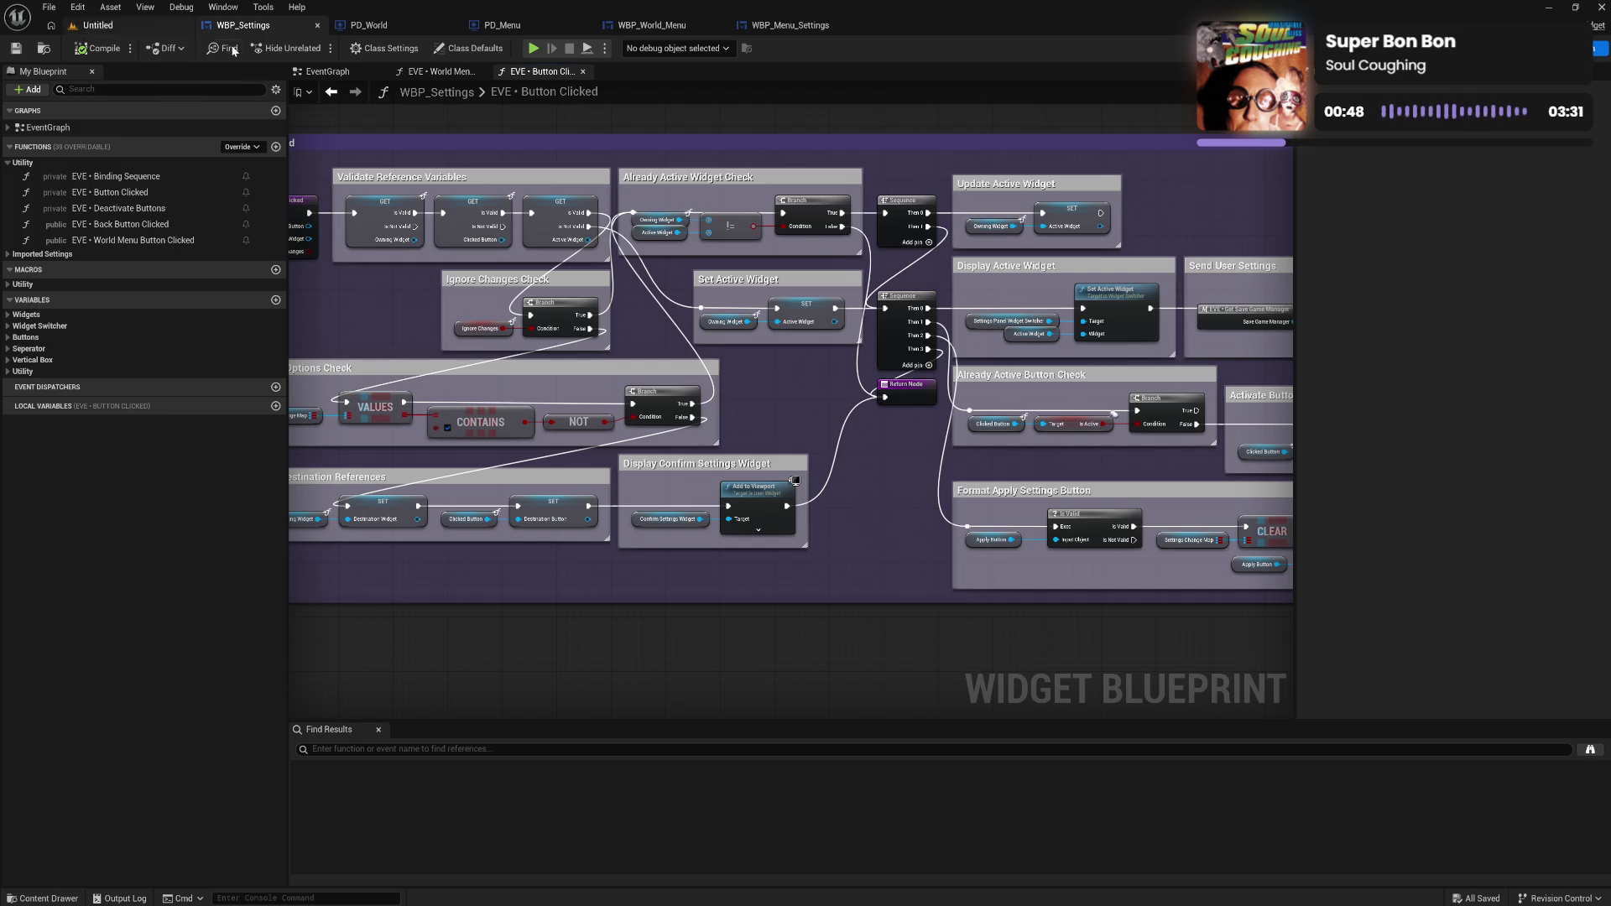
scroll(507, 171, down, 2)
scroll(506, 172, up, 2)
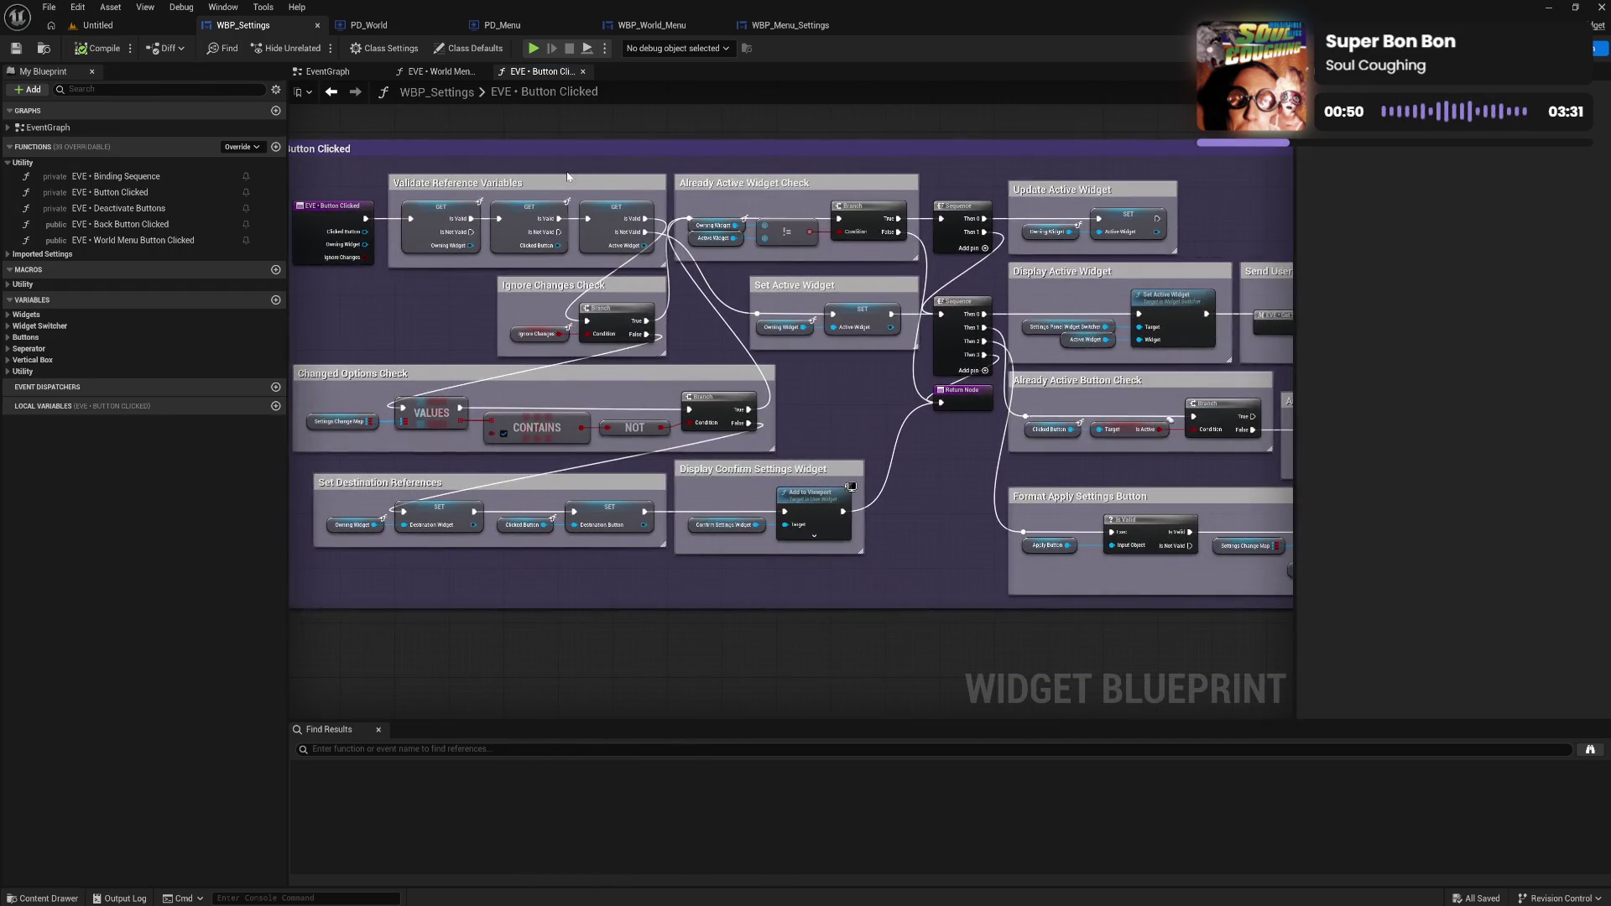
mouse_move(507, 171)
mouse_down()
mouse_move(682, 208)
mouse_move(653, 185)
mouse_up()
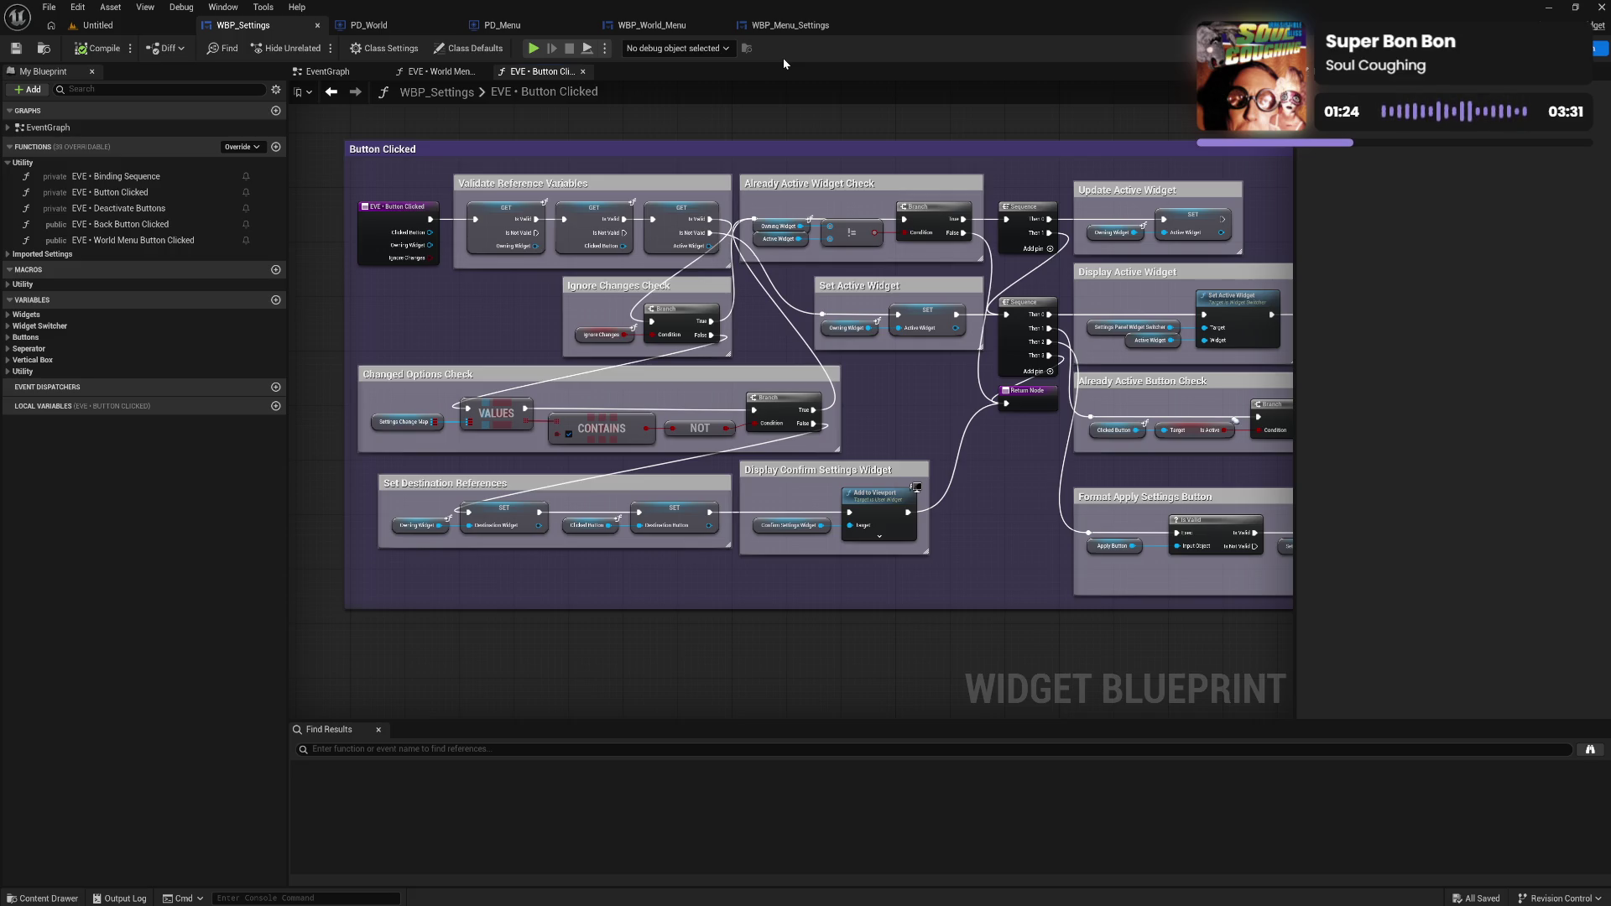
Return to the Untitled level editor and load the recent level MAP_M01.
click(94, 25)
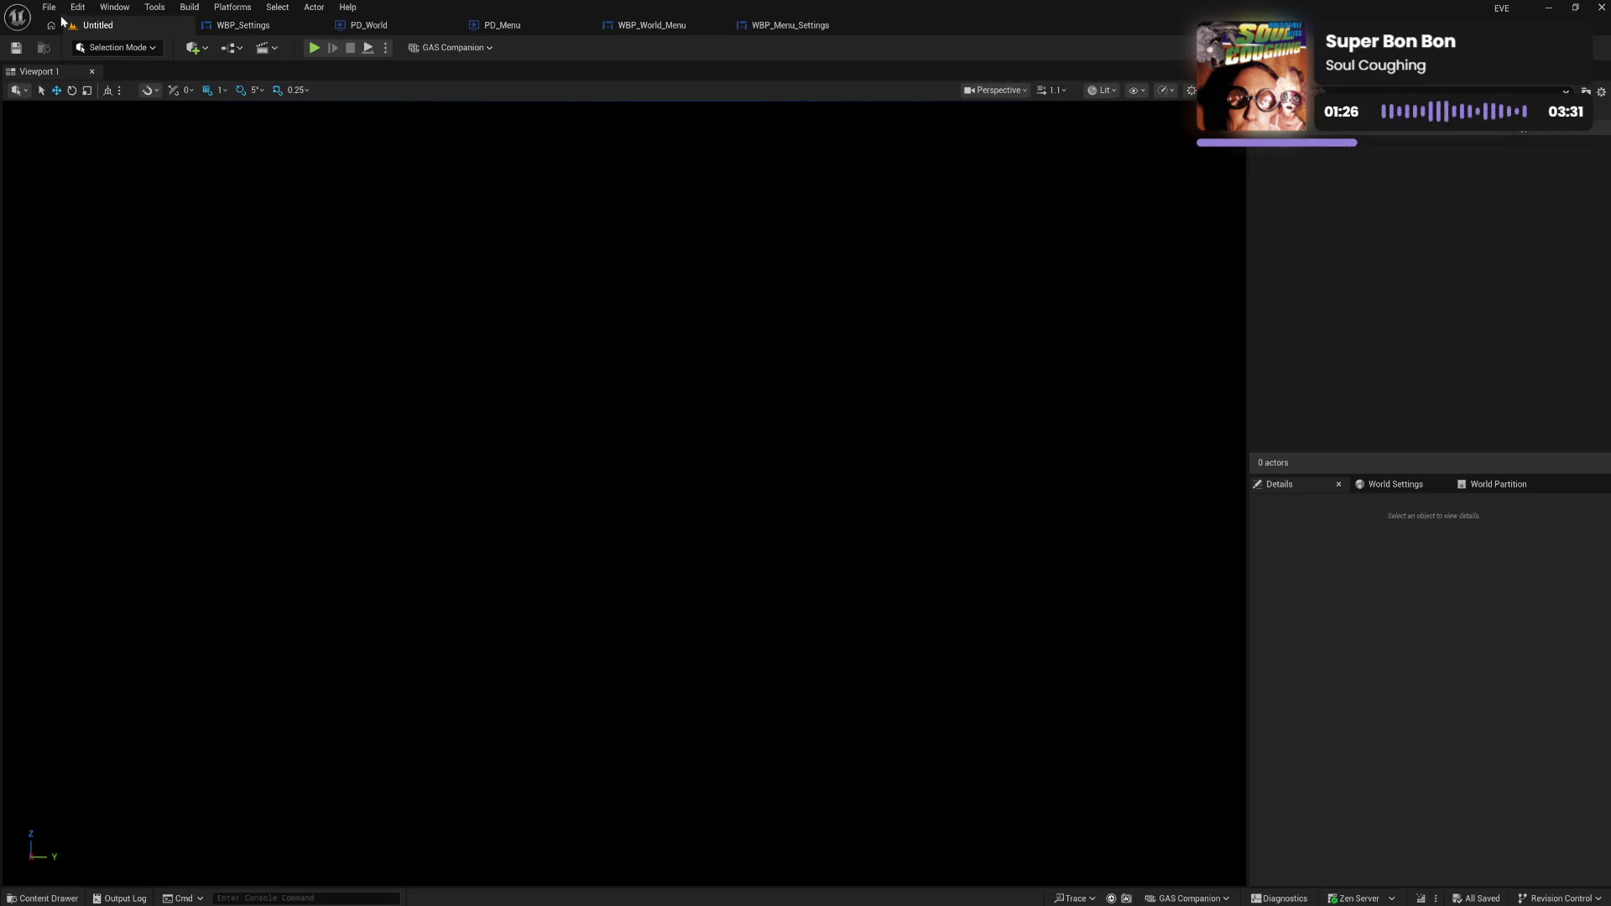
click(50, 10)
mouse_move(108, 84)
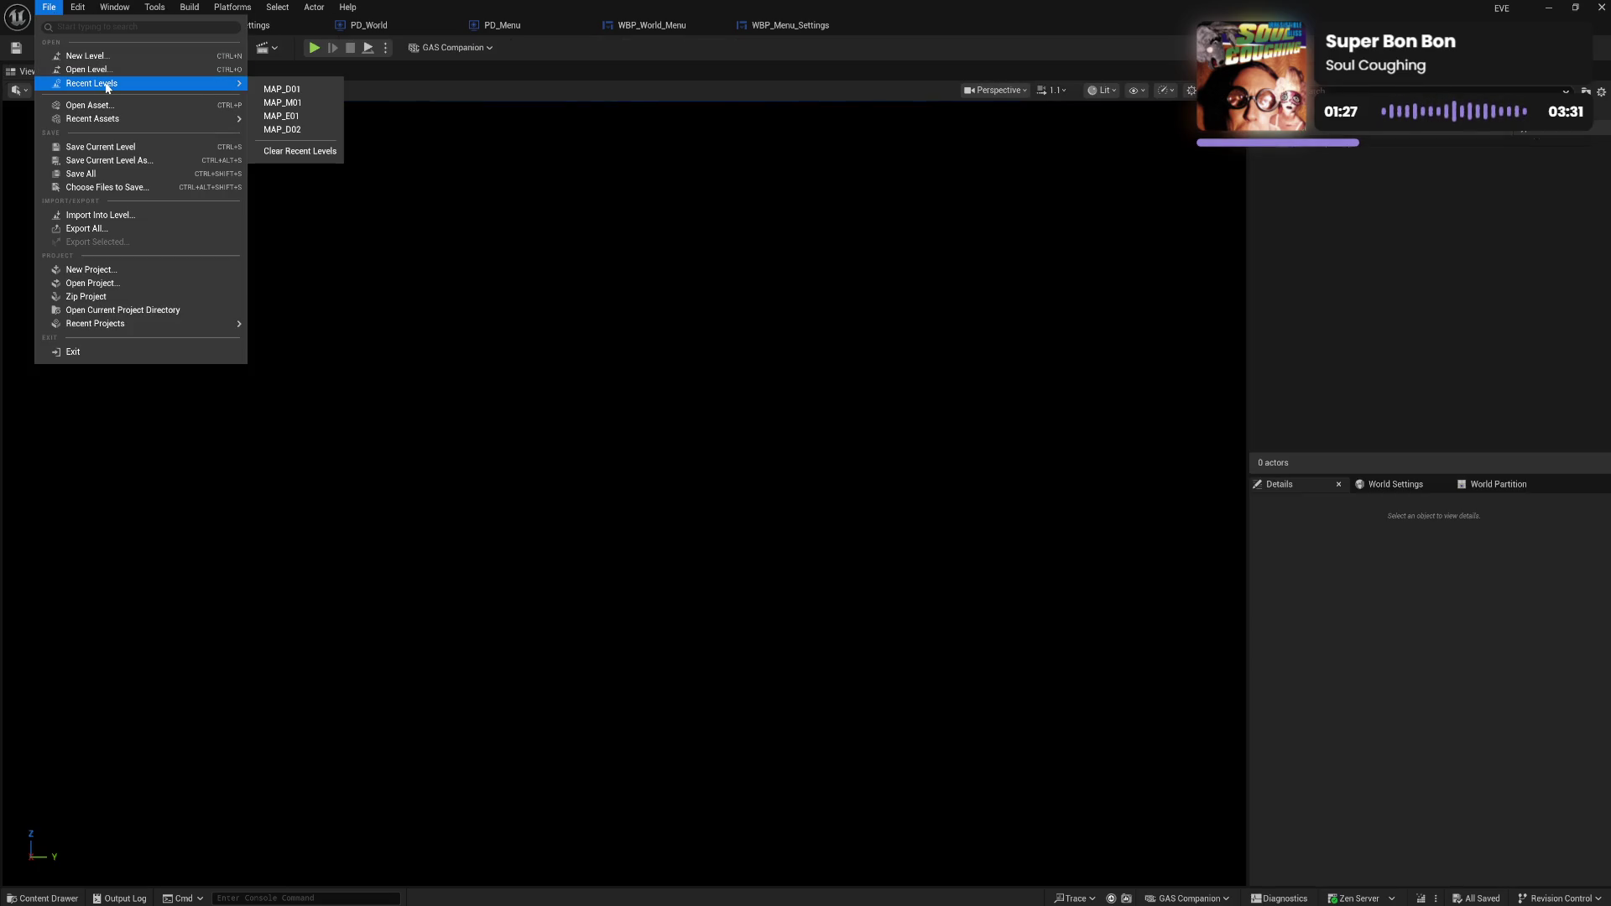
click(311, 102)
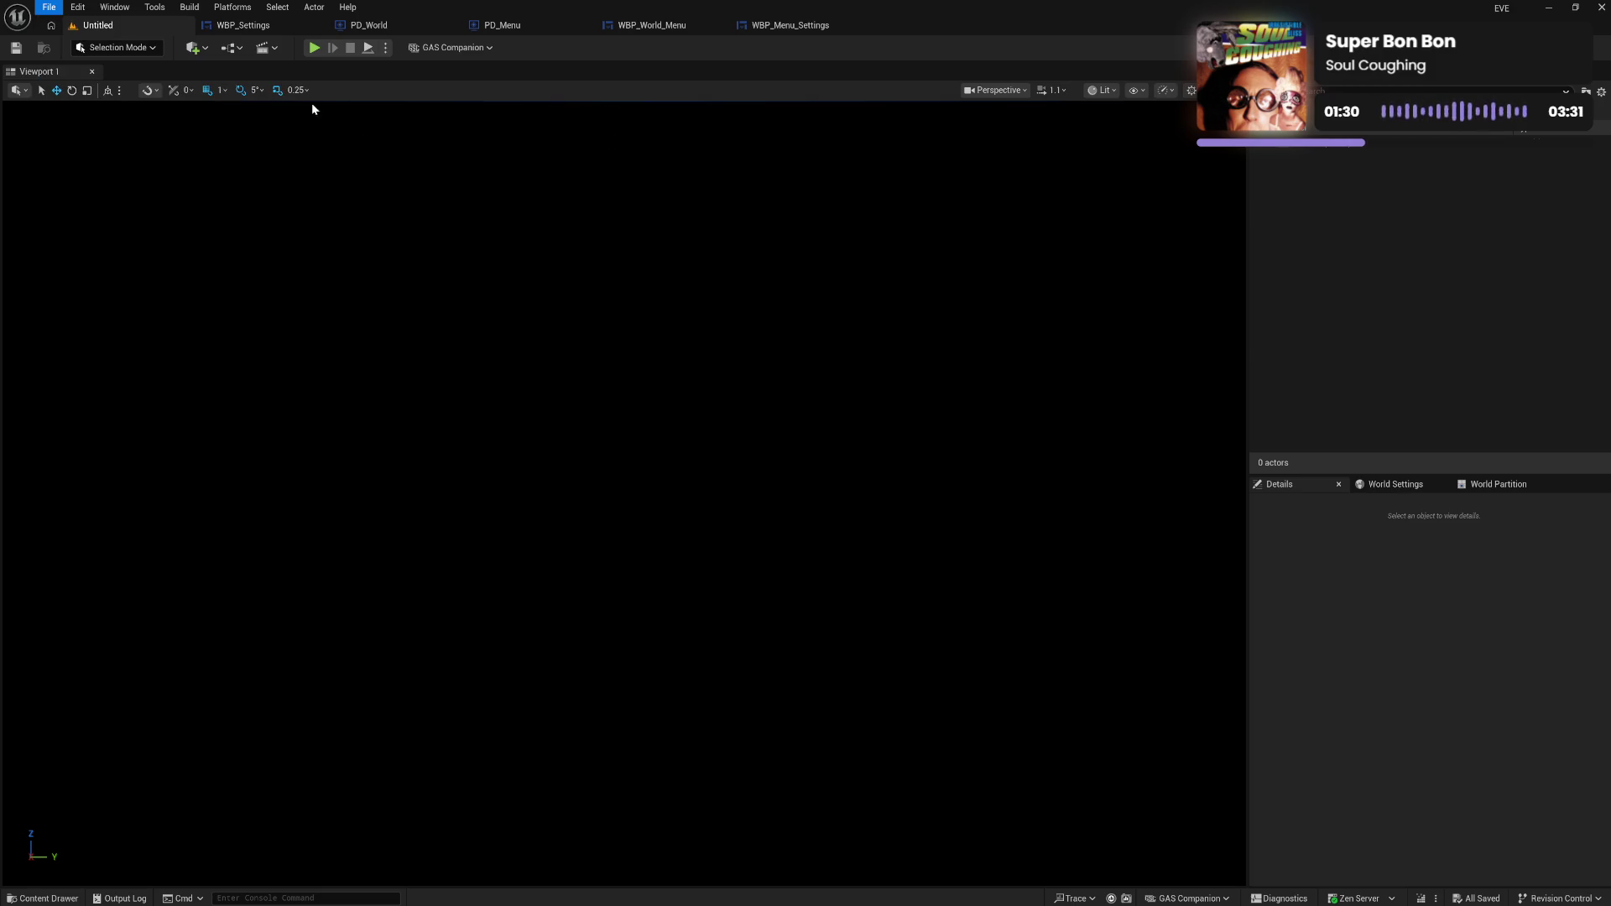